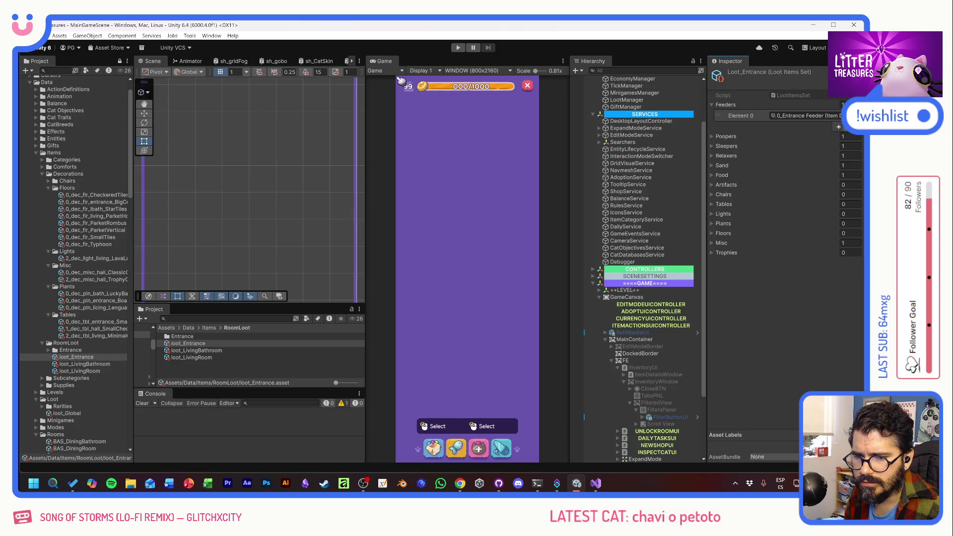
- Remove the single entries from the Poopers, Relaxers and Sand lists of loot_Entrance
left_click(851, 159)
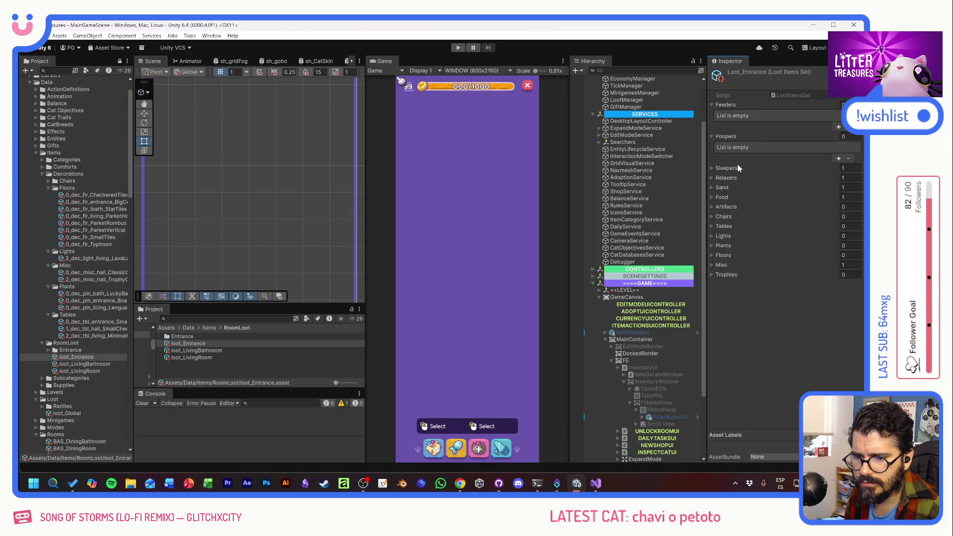
left_click(724, 168)
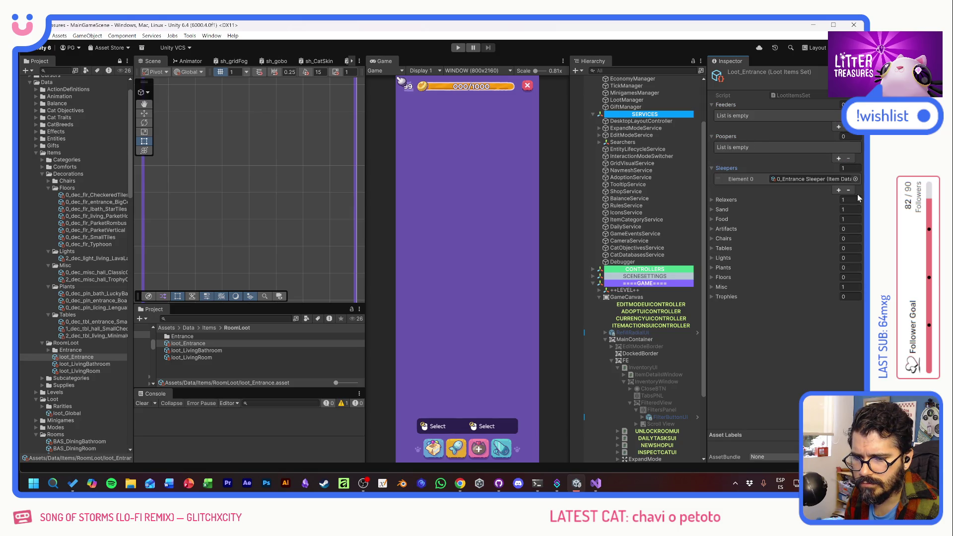
left_click(713, 198)
left_click(848, 221)
left_click(711, 230)
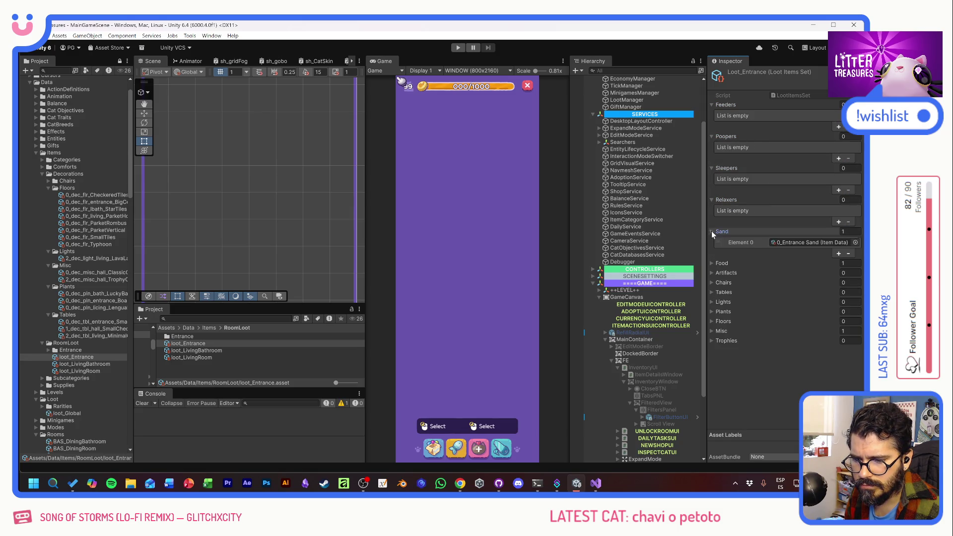
left_click(848, 254)
- Remove the single entries from the Food and Misc lists, leaving every category empty
left_click(712, 264)
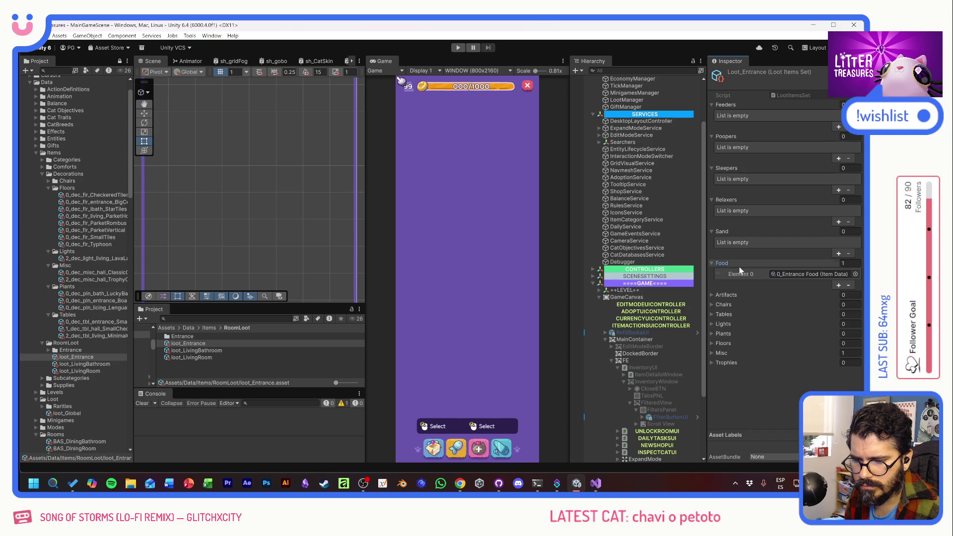
left_click(849, 285)
left_click(713, 354)
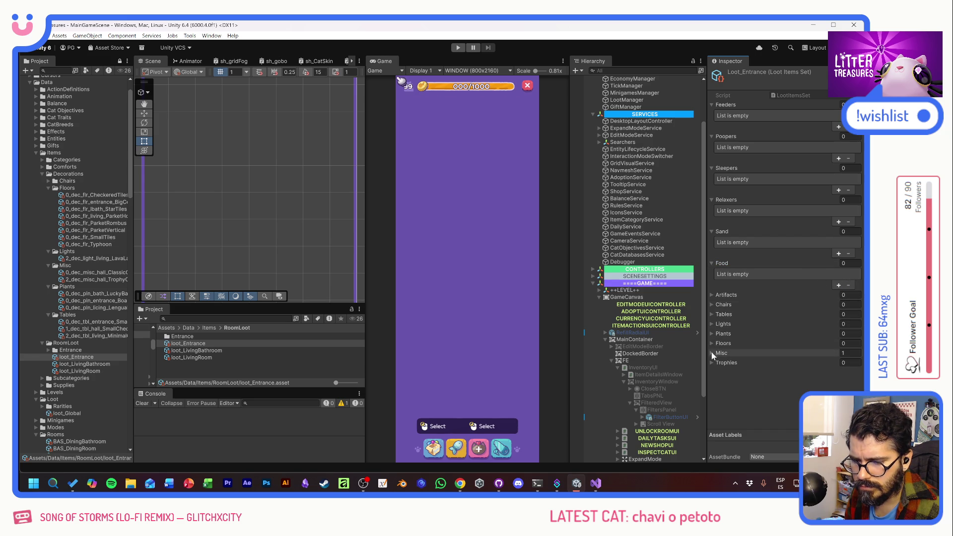
left_click(849, 376)
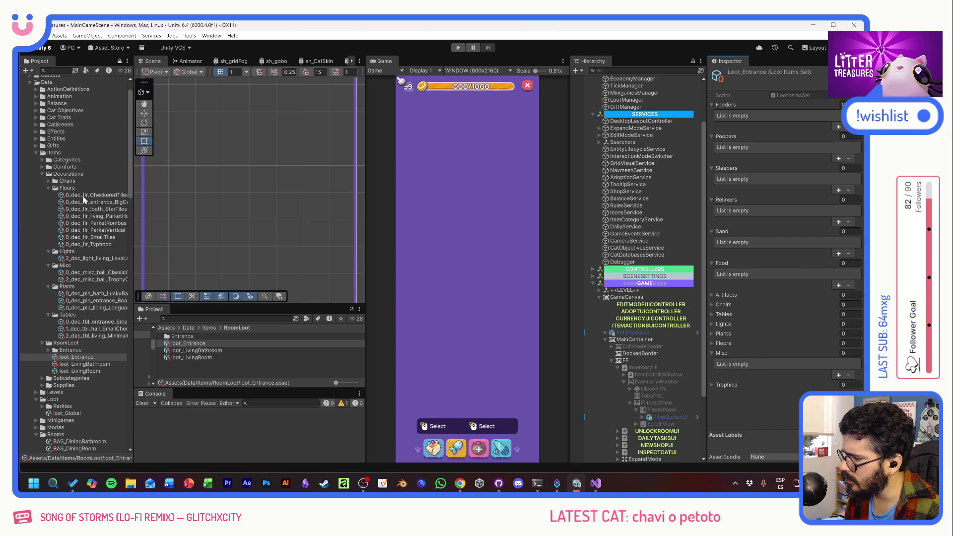
left_click(48, 350)
- Delete the RoomLoot/Entrance folder and reselect the loot_Entrance set for editing
left_click(71, 350)
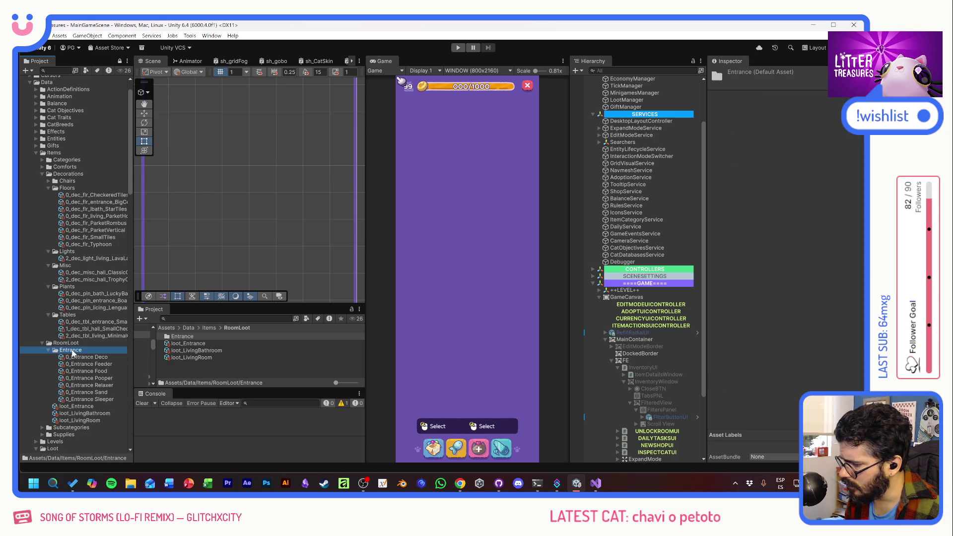
key("Delete")
left_click(440, 266)
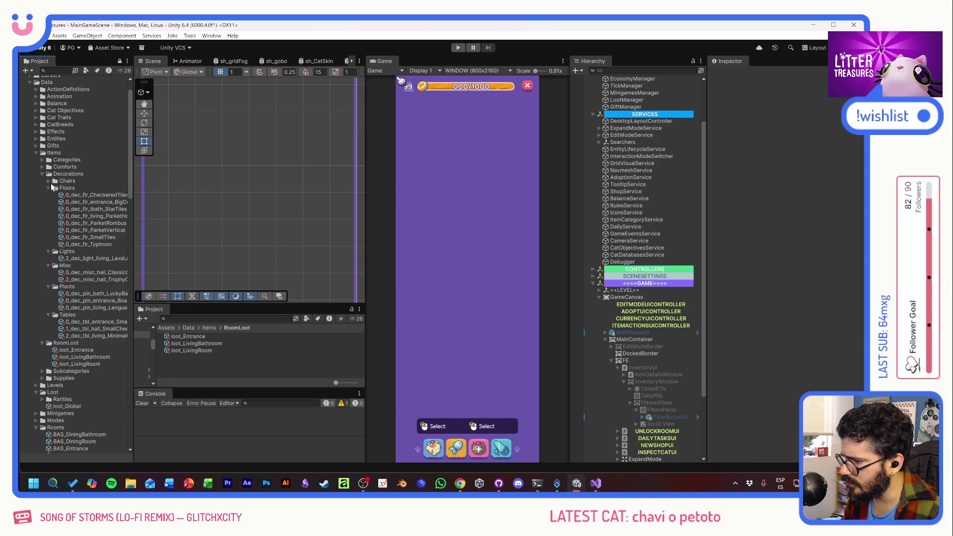
left_click(85, 350)
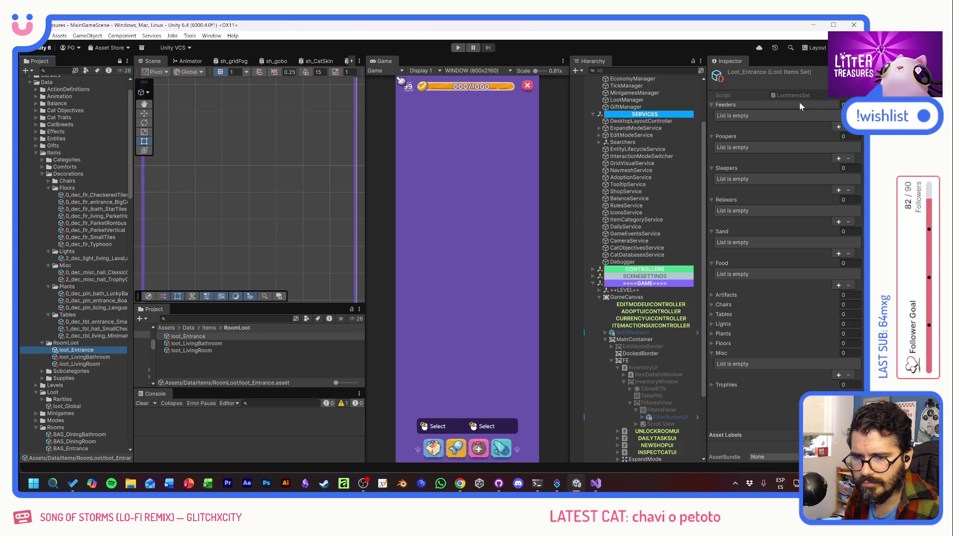
- Search 'entra' and add the BigCeramic floor, entrance plant and SmallWoodTable to loot_Entrance
key("ctrl+f")
type("entra")
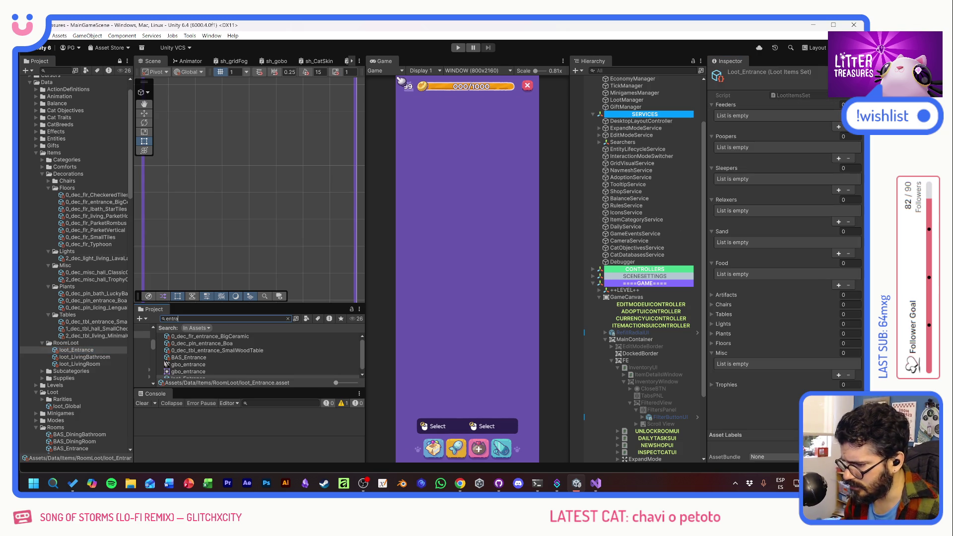
left_click_drag(215, 333, 728, 343)
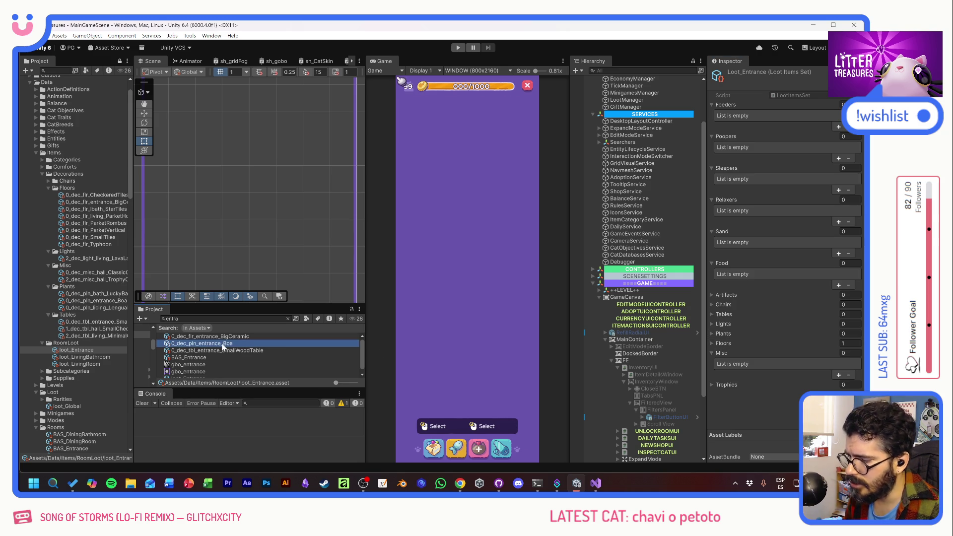
left_click_drag(222, 344, 725, 334)
left_click_drag(216, 350, 726, 316)
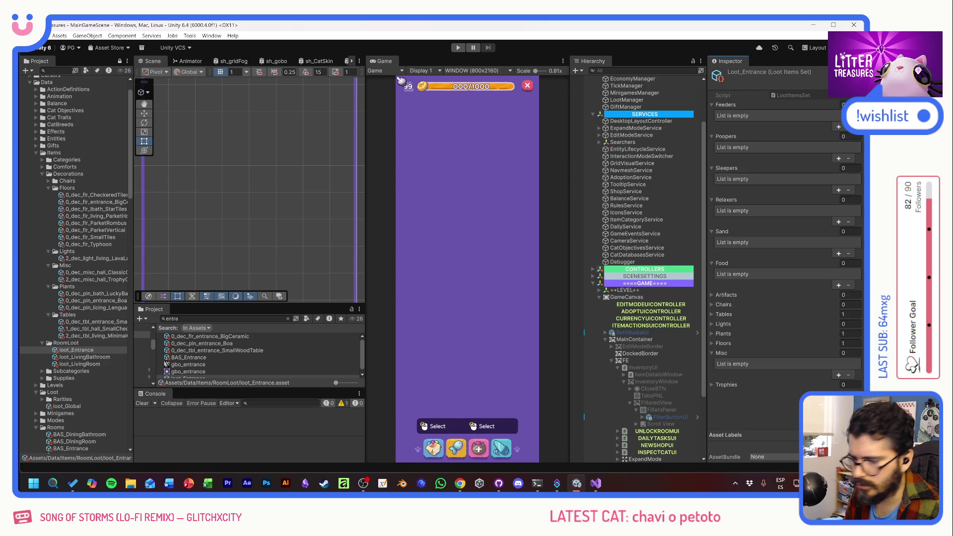
left_click(75, 357)
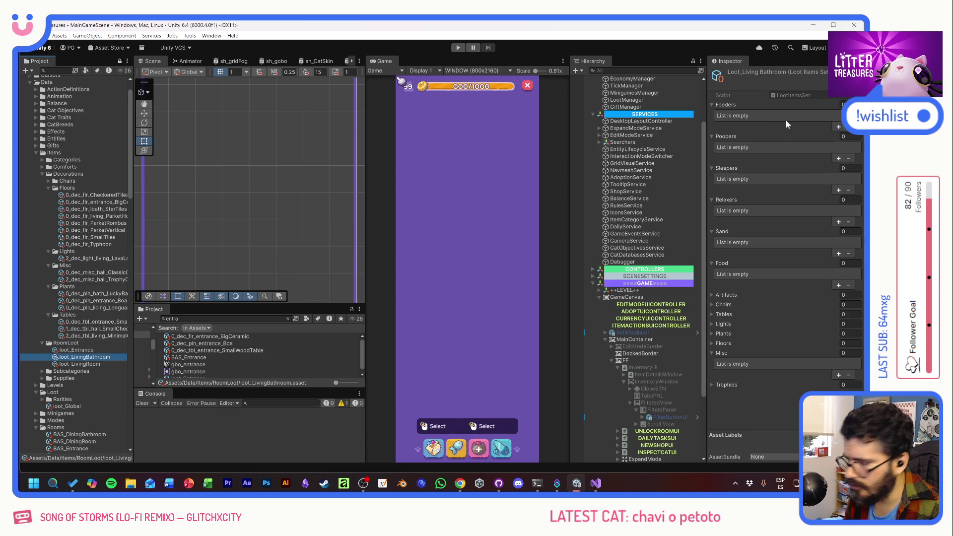
- Search 'living' and add the ButtonStool chair and ParketHorizontal floor to loot_LivingBathroom
left_click(401, 79)
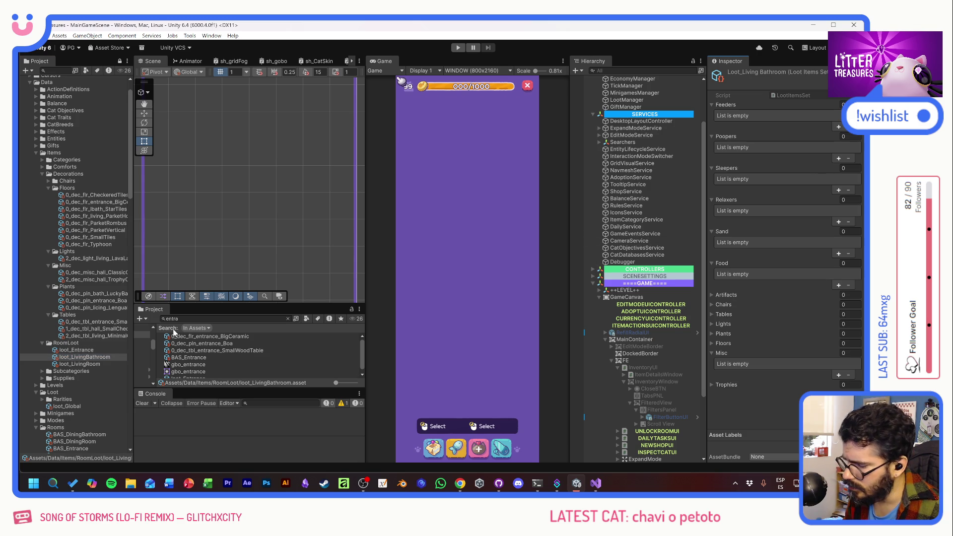
double_click(227, 322)
type("living")
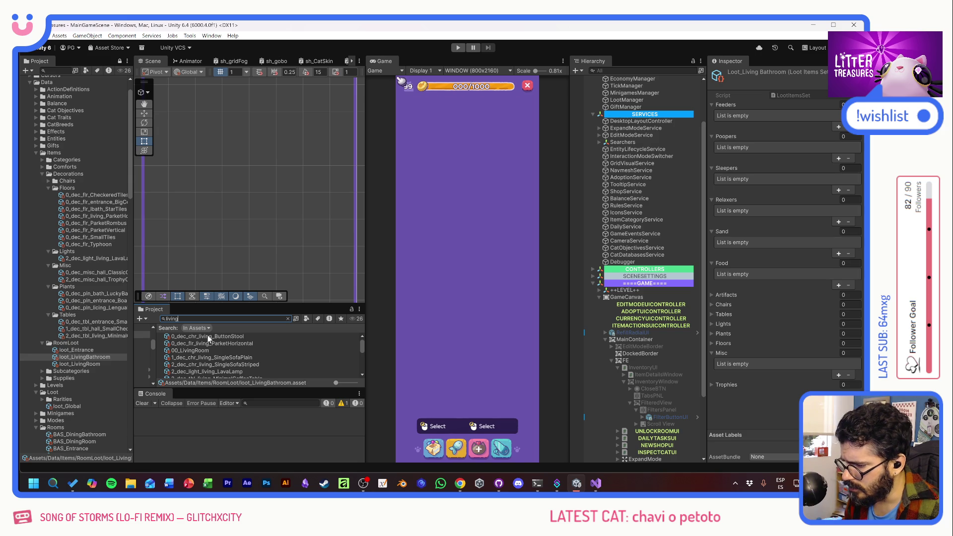
left_click(213, 335)
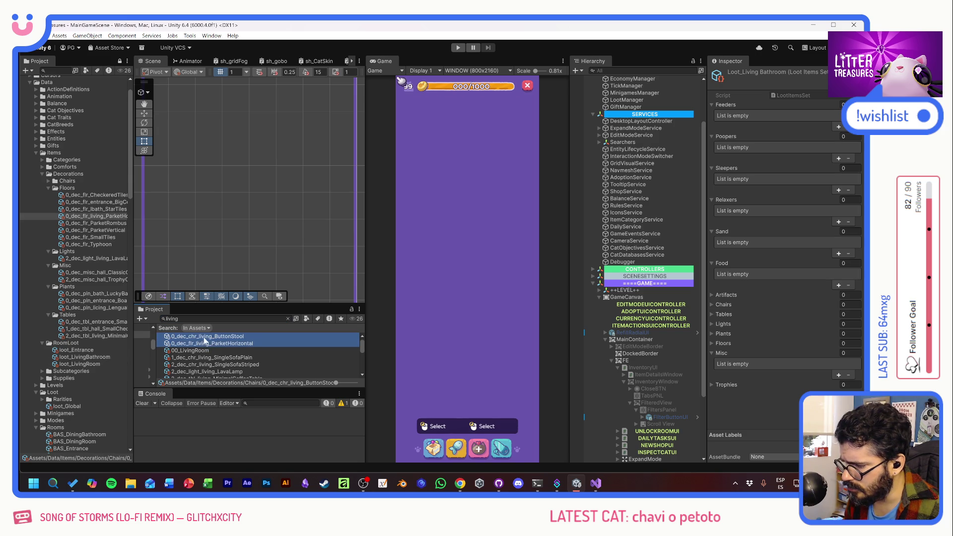
left_click(204, 337)
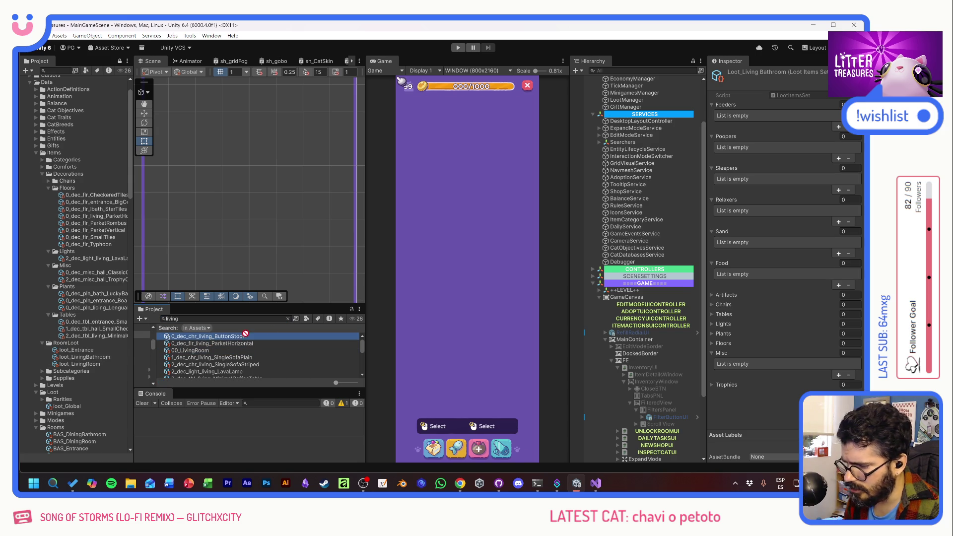
left_click_drag(227, 336, 730, 306)
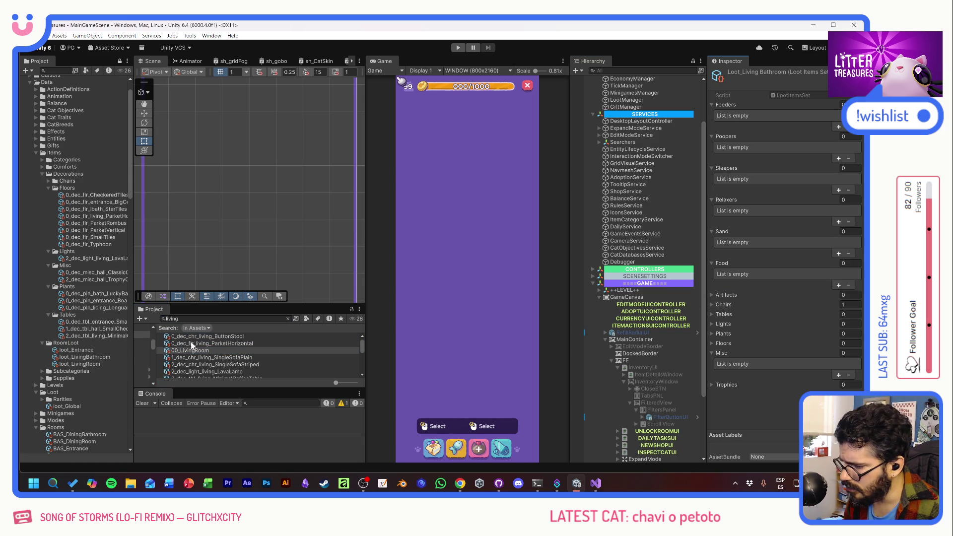
left_click_drag(219, 341, 726, 344)
- Add the plain and striped single sofas and the MinimalCoffeeTable, then verify the Chairs list
left_click_drag(195, 357, 739, 309)
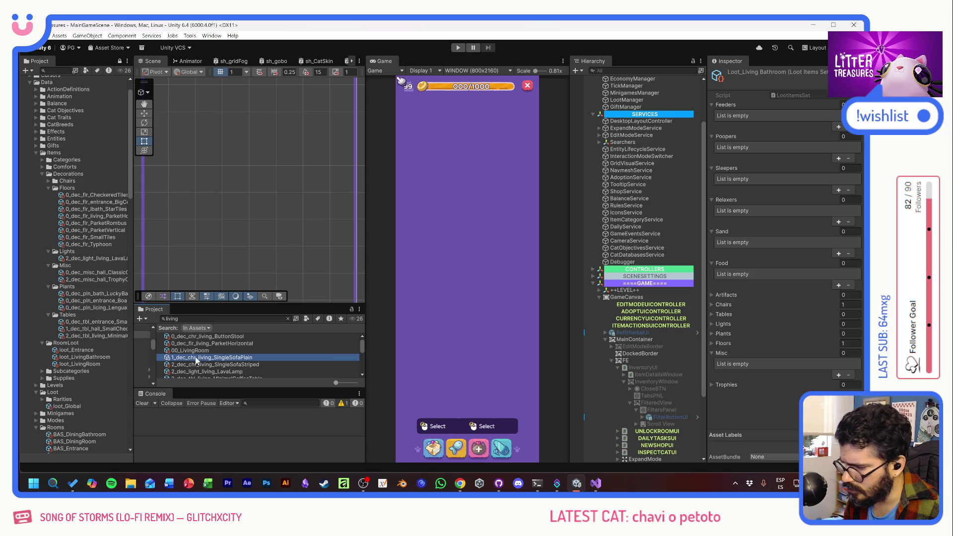
left_click_drag(231, 364, 732, 307)
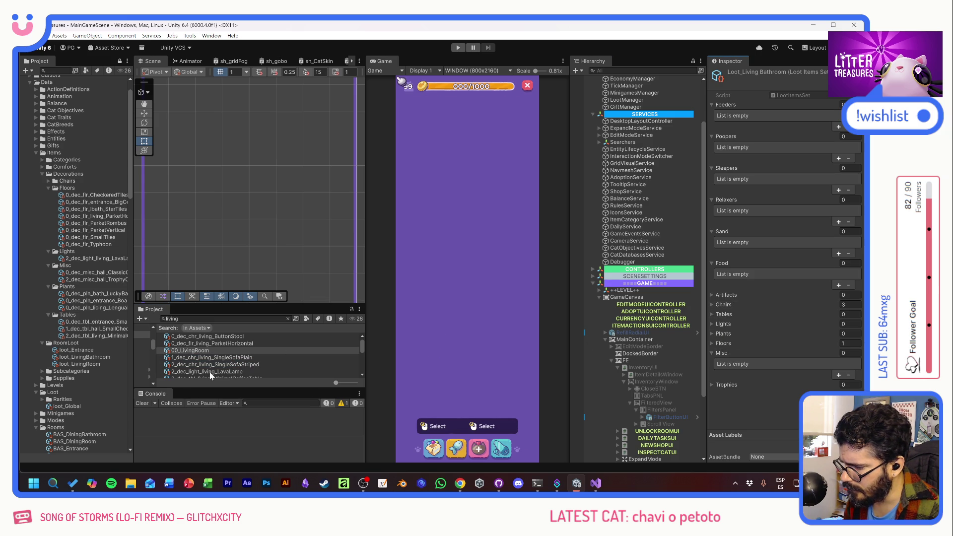
scroll(209, 372, "down", 1)
left_click_drag(209, 368, 734, 324)
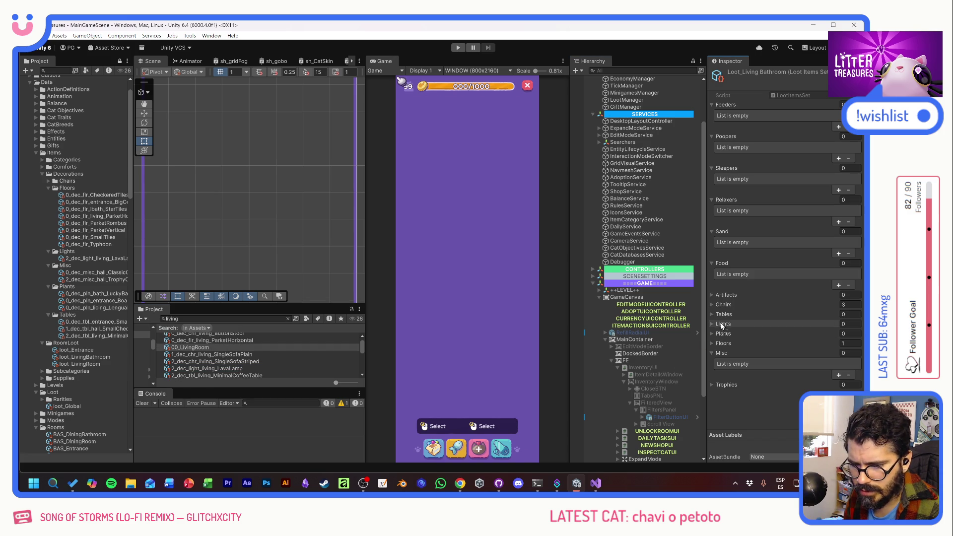
scroll(256, 353, "down", 2)
left_click_drag(236, 349, 728, 316)
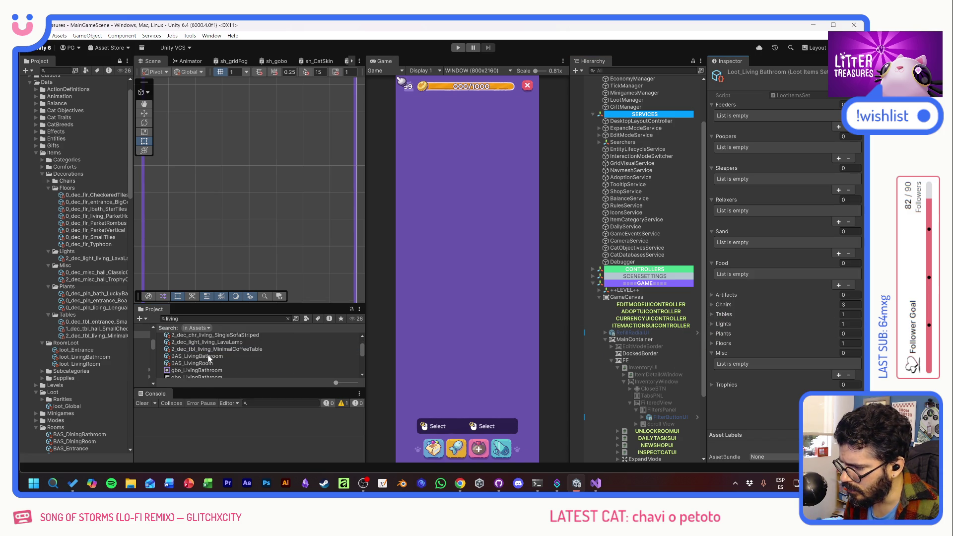
scroll(275, 357, "down", 3)
scroll(275, 356, "down", 3)
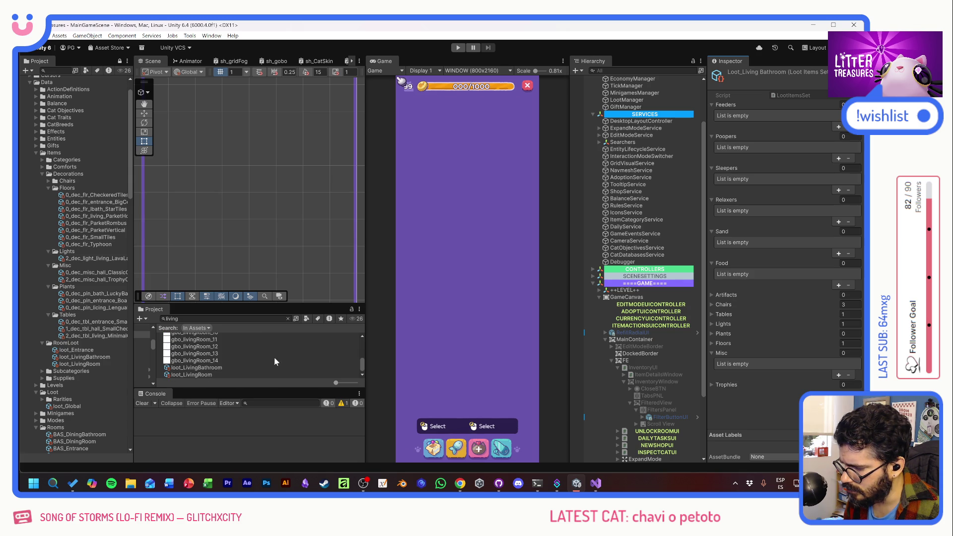
left_click(77, 358)
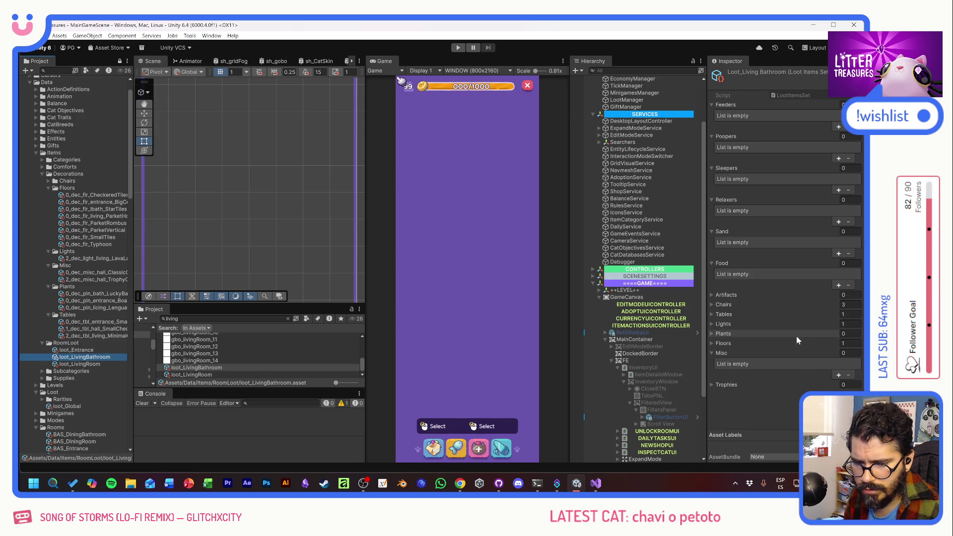
left_click(711, 304)
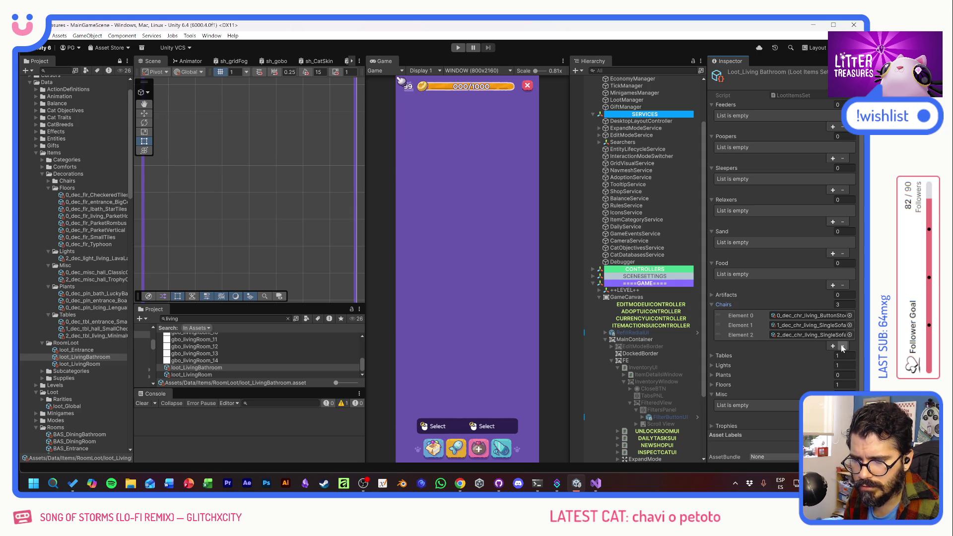
left_click(78, 365)
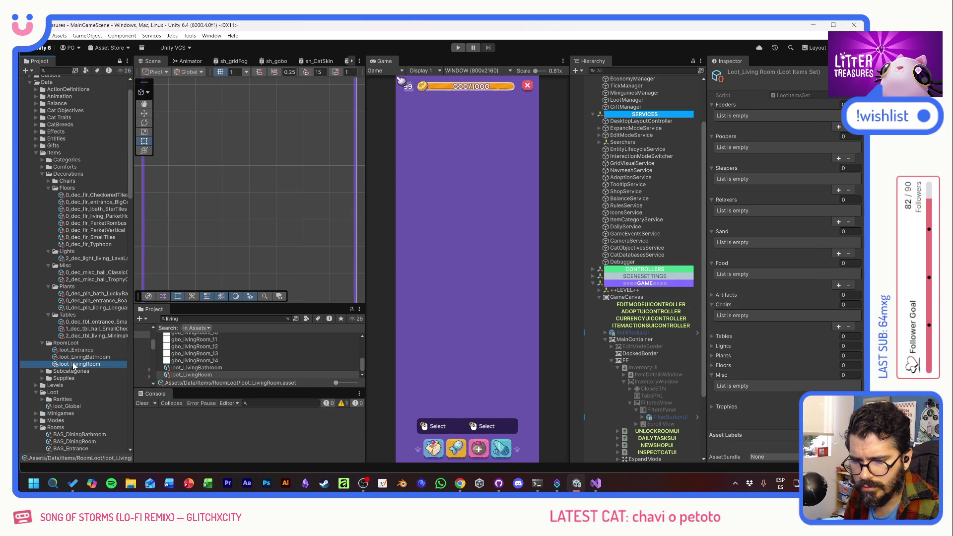
- Rename the ButtonStool chair asset to 0_dec_chr_lbath_ButtonStool
left_click(697, 230)
scroll(206, 365, "up", 5)
scroll(203, 368, "up", 5)
left_click(213, 337)
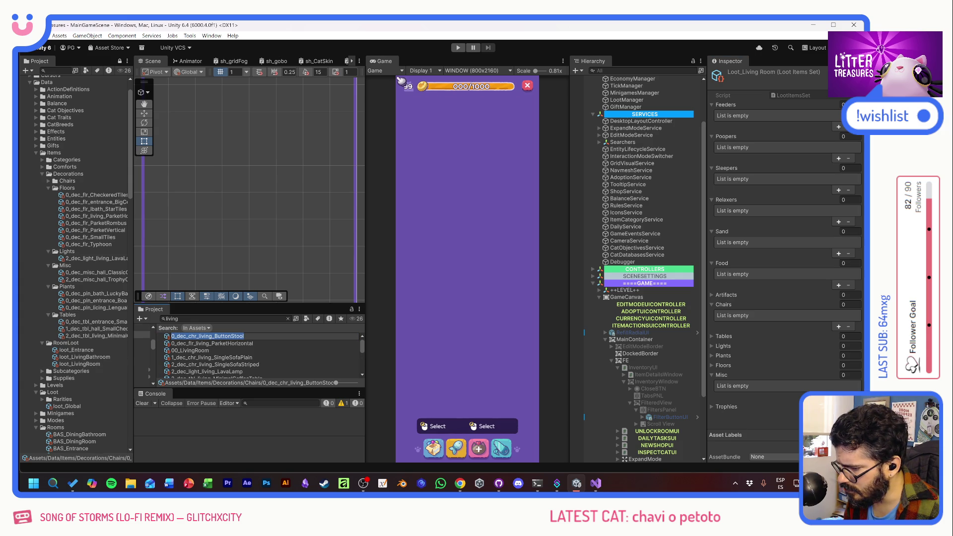
double_click(206, 337)
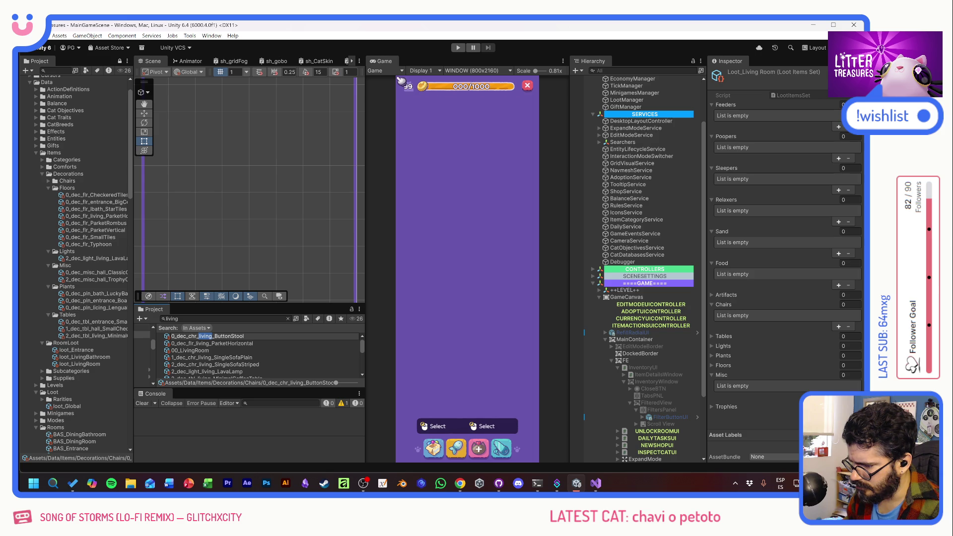
type("b")
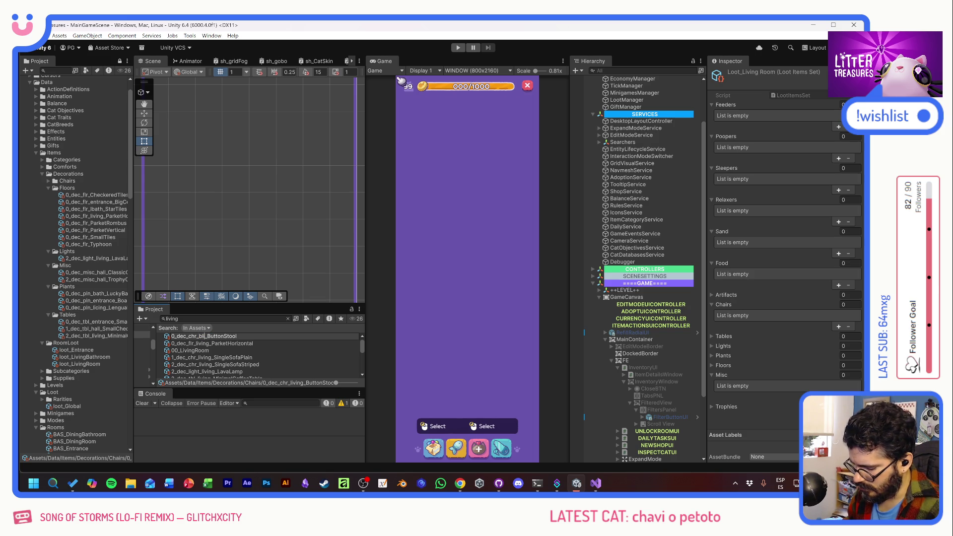
type("ath")
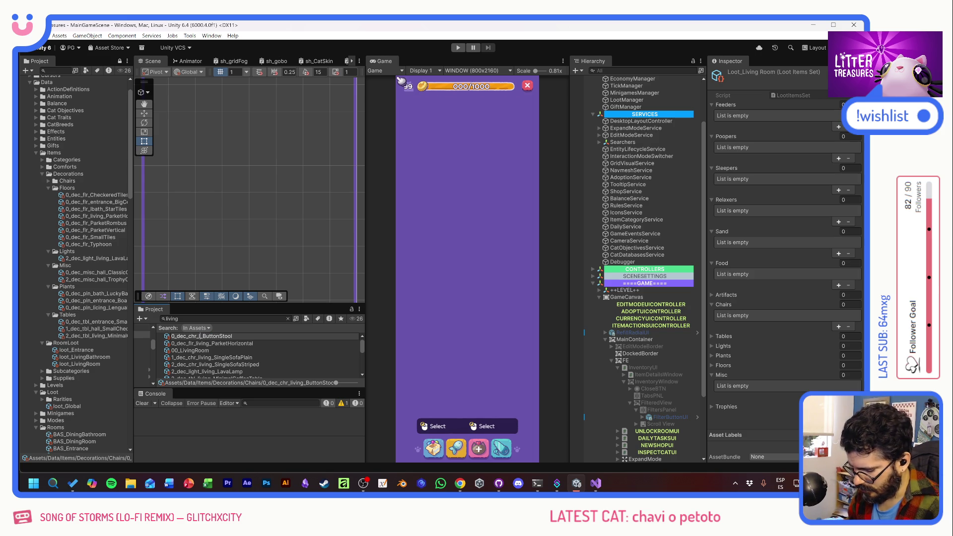
key("Return")
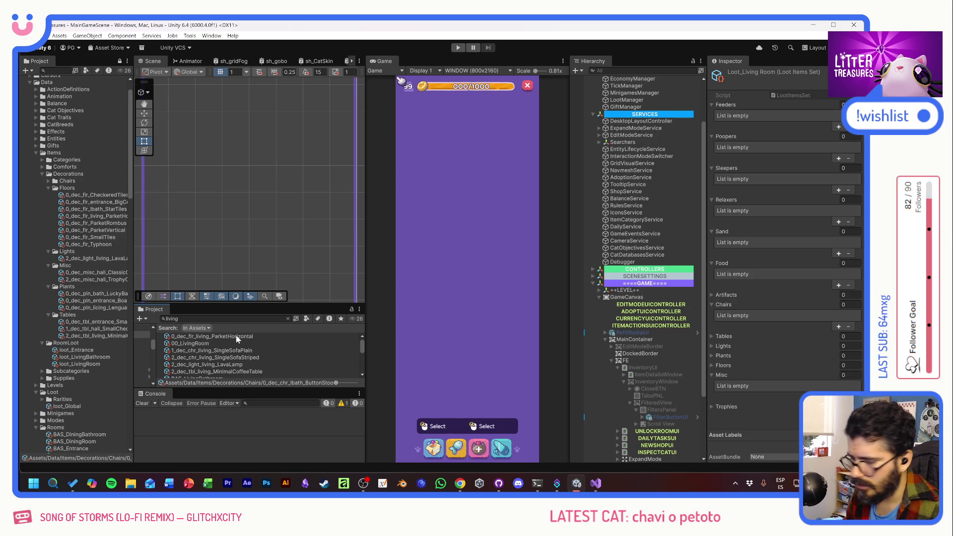
left_click(236, 336)
- Add the ParketHorizontal floor, both single sofas, the LavaLamp and a table to loot_LivingRoom
left_click_drag(236, 335, 718, 365)
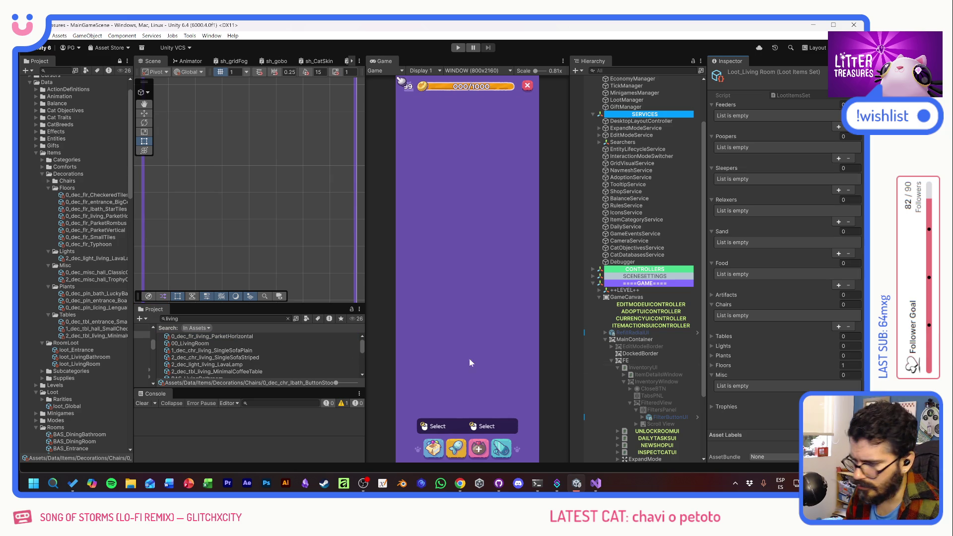
mouse_move(199, 343)
left_mouse_down()
mouse_move(728, 358)
mouse_move(180, 343)
mouse_move(698, 344)
mouse_move(726, 306)
left_mouse_up()
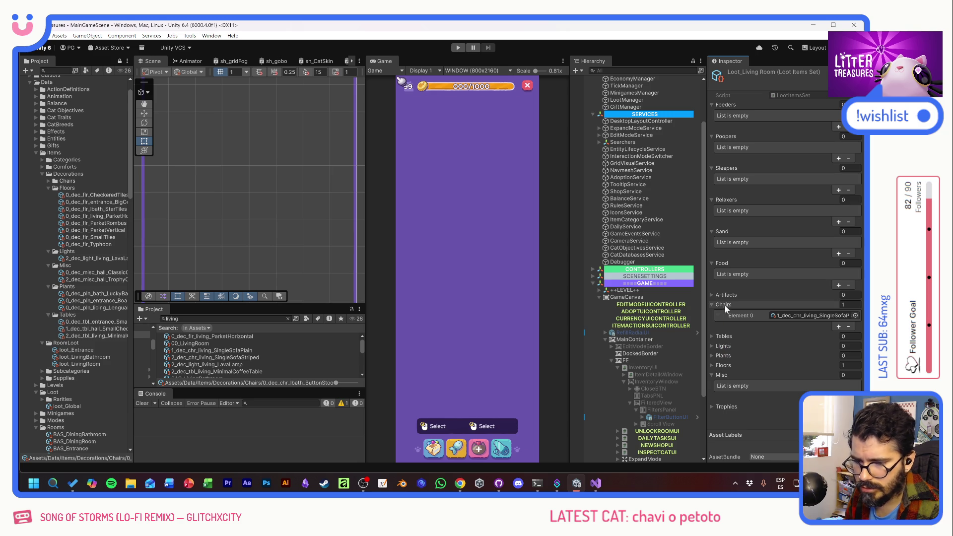
left_click_drag(204, 357, 739, 302)
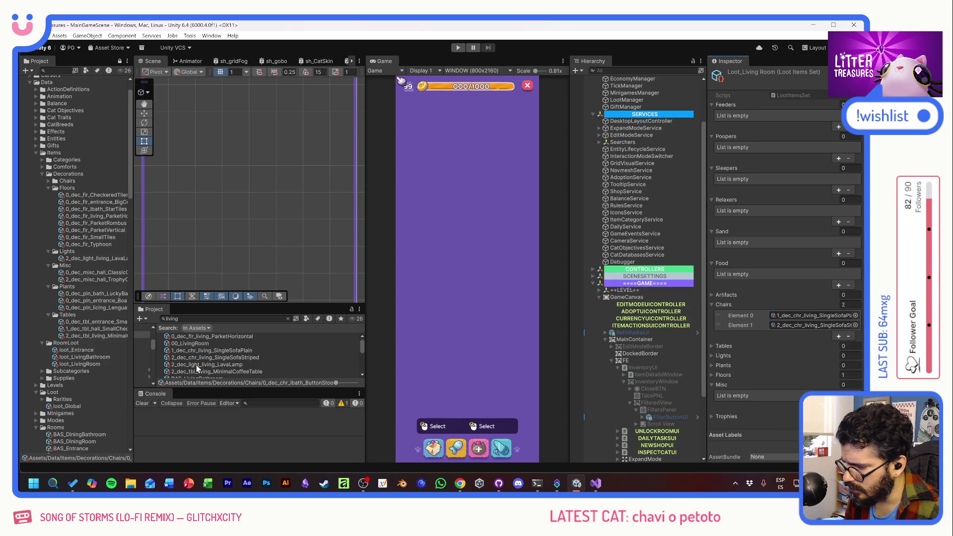
left_click_drag(196, 366, 727, 355)
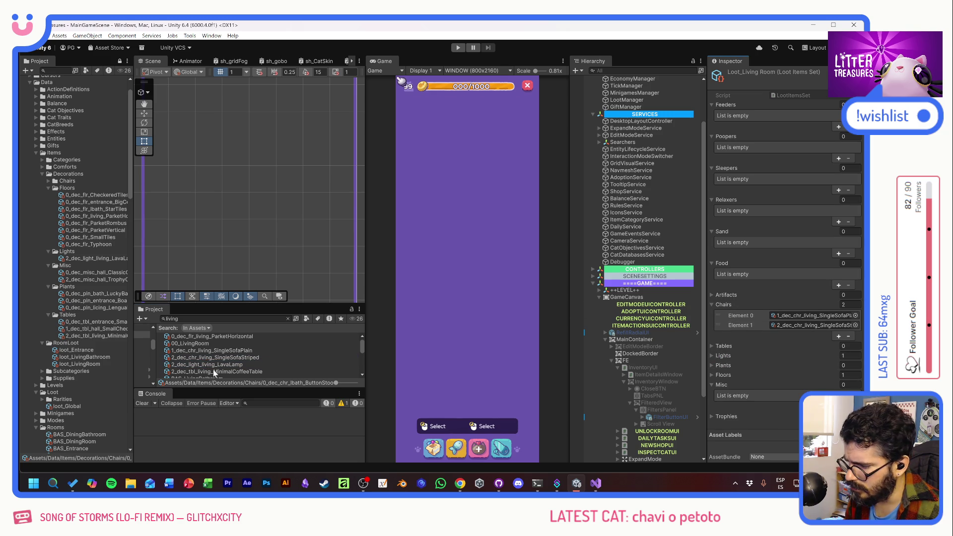
scroll(235, 365, "down", 2)
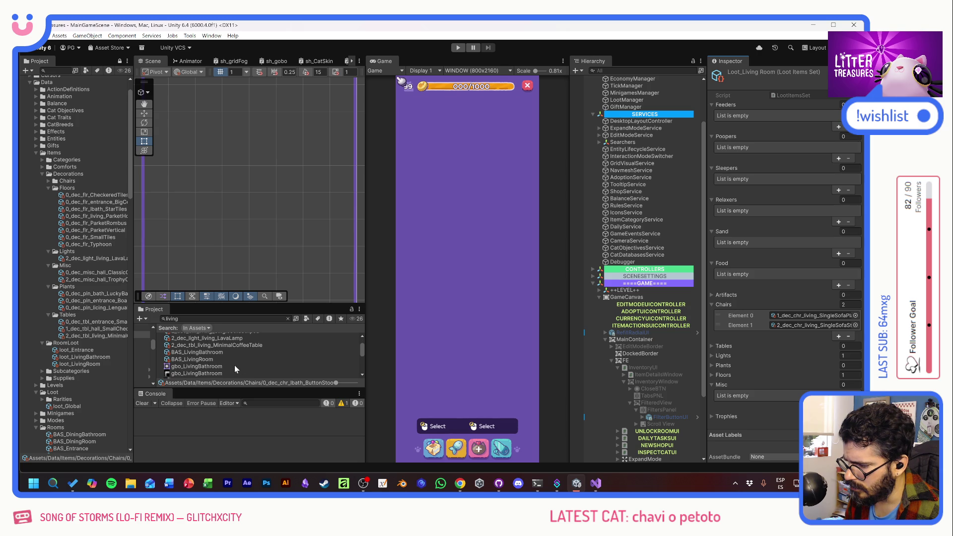
scroll(235, 366, "up", 2)
scroll(234, 364, "down", 2)
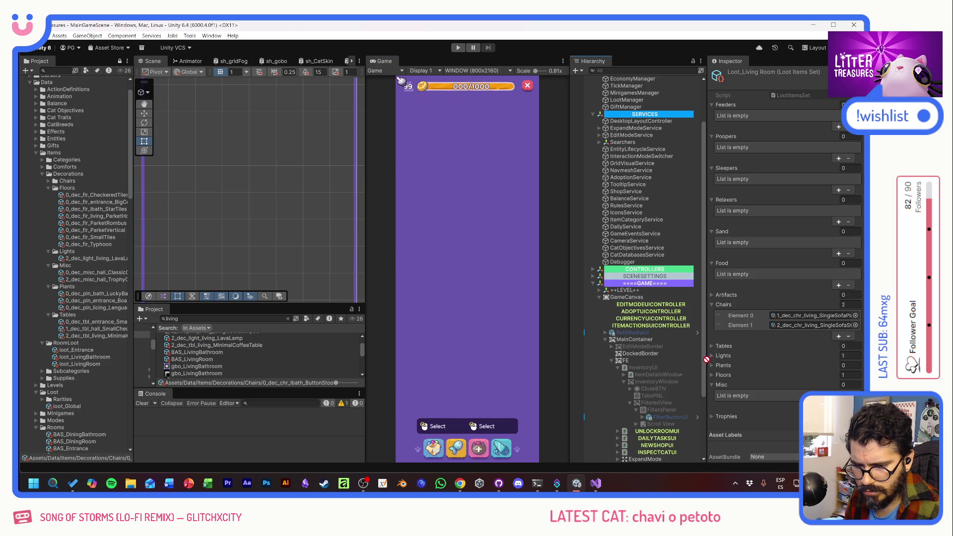
left_click_drag(728, 344, 730, 344)
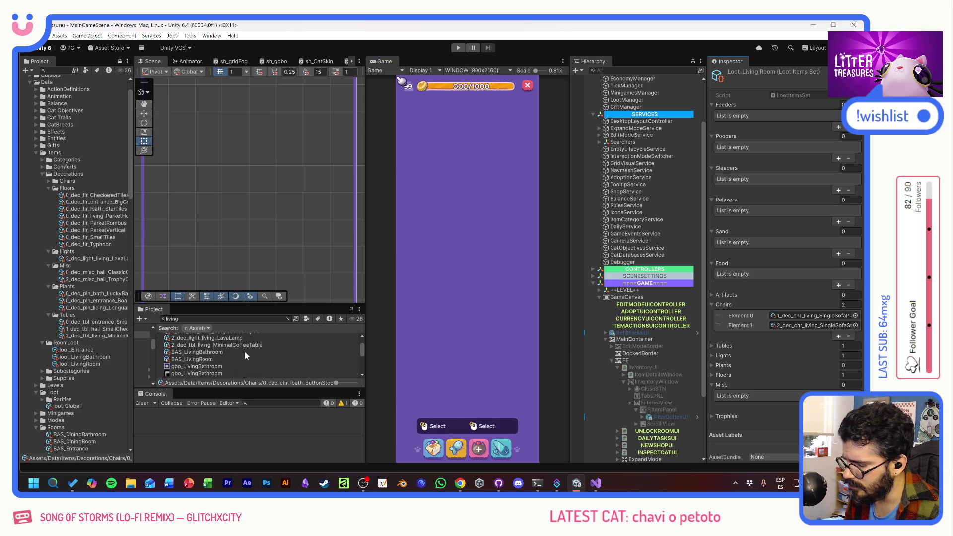
scroll(248, 353, "down", 2)
scroll(248, 354, "down", 2)
scroll(248, 354, "down", 2)
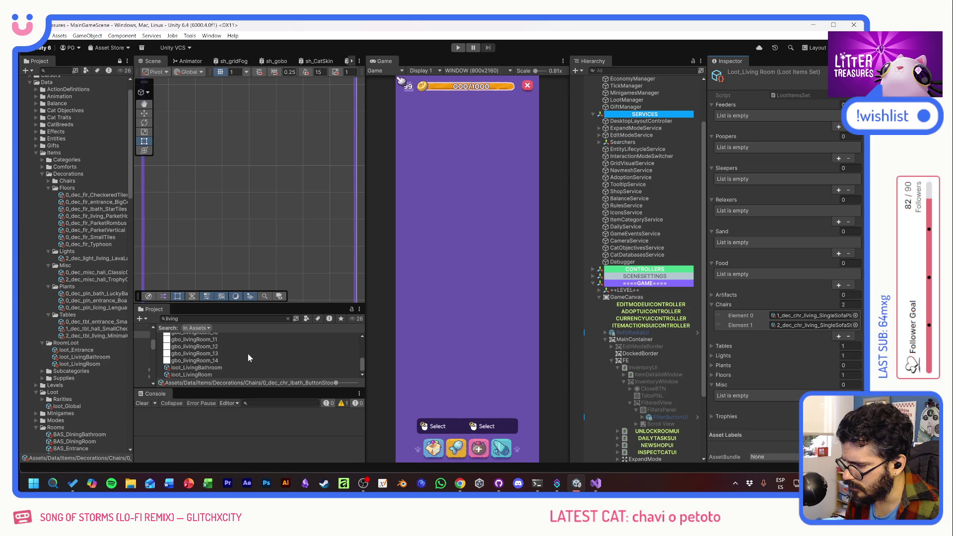
scroll(248, 353, "up", 3)
scroll(248, 353, "up", 3)
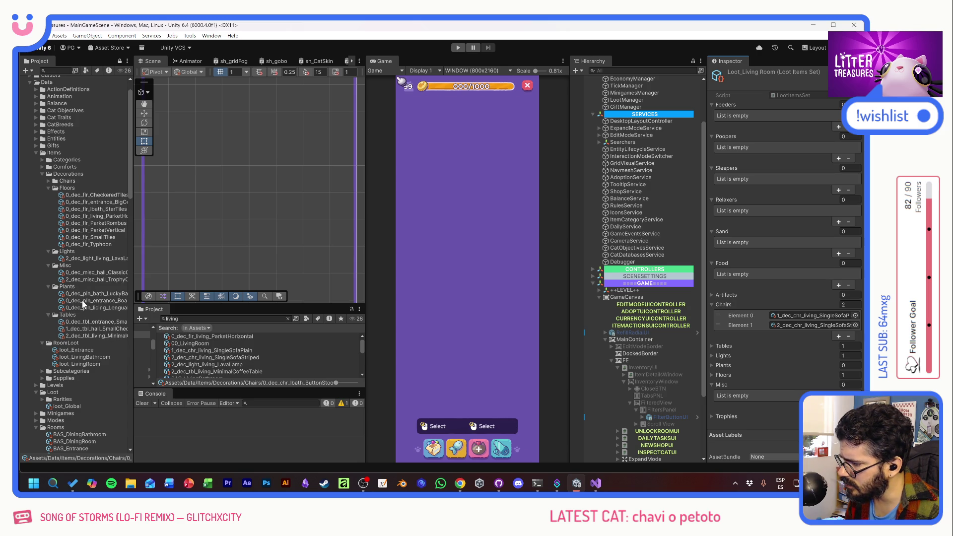
- Rename the snake plant to 0_dec_pln_living_LenguaDeSuegra, fixing the 'licing' typo
left_click(96, 309)
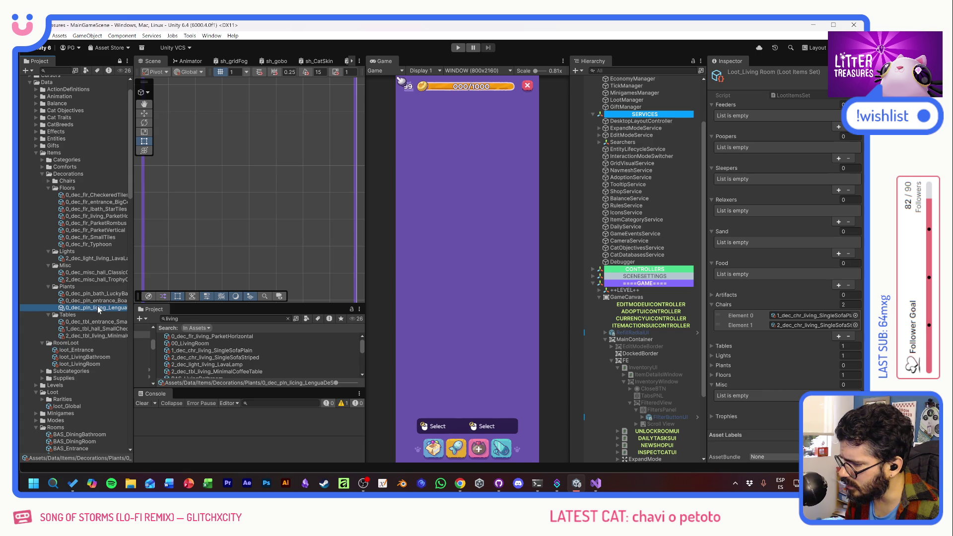
left_click(96, 307)
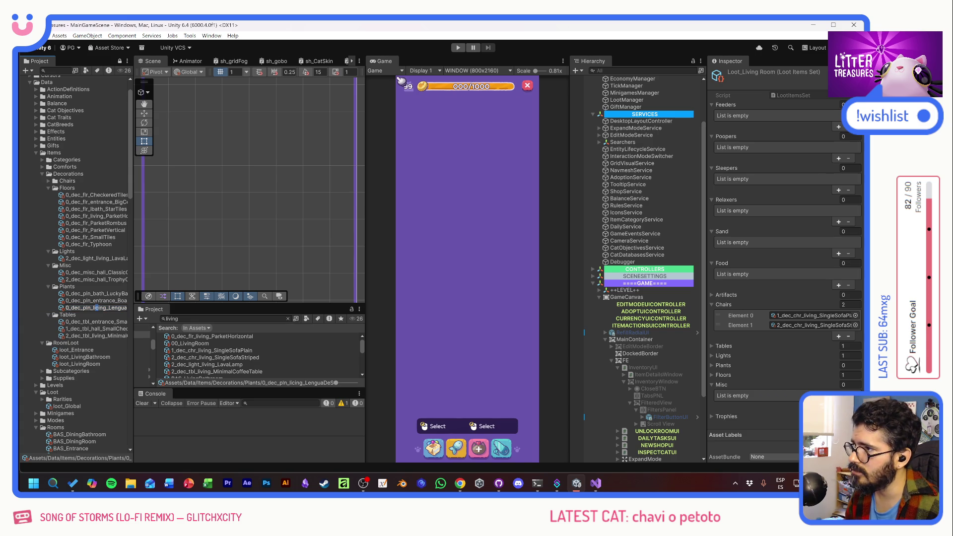
key("BackSpace")
type("v")
key("Return")
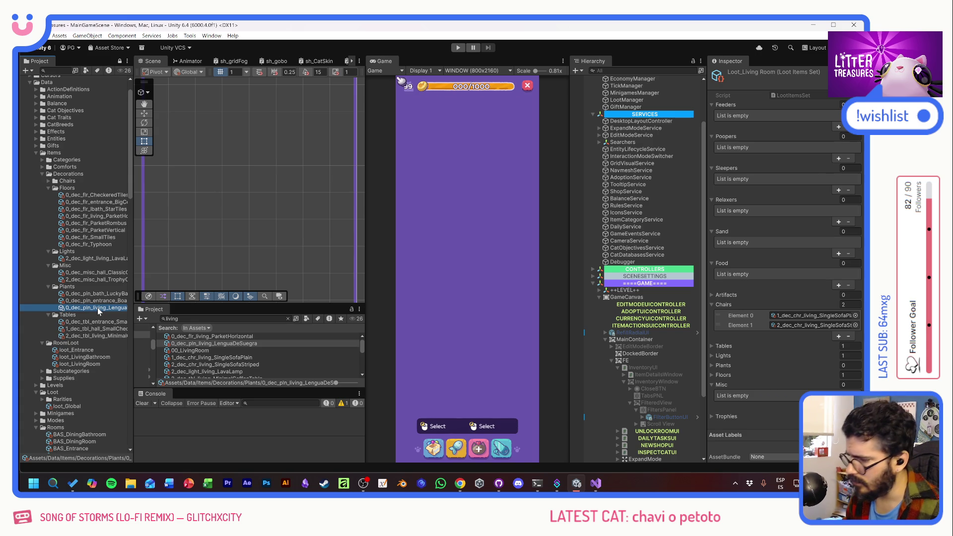
scroll(253, 353, "down", 3)
scroll(253, 353, "up", 2)
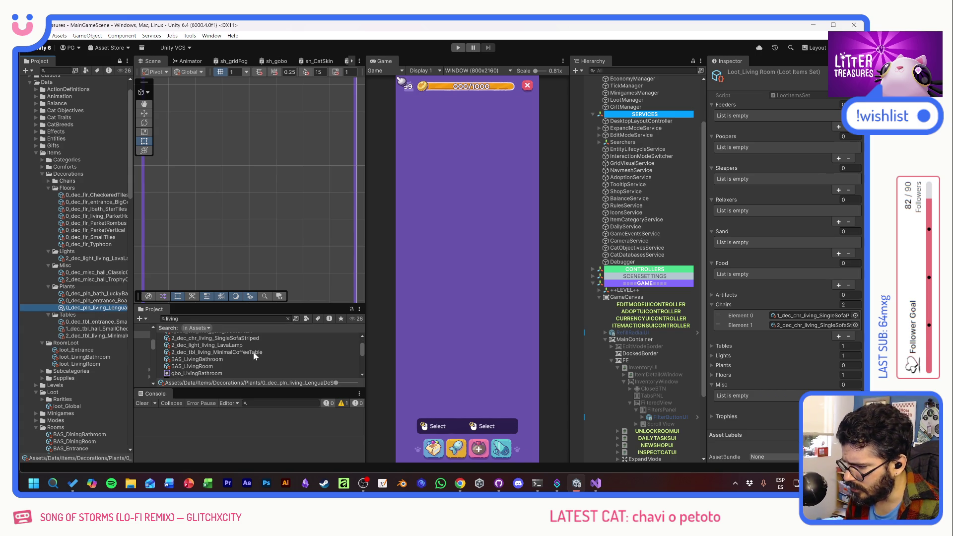
scroll(253, 355, "down", 3)
scroll(253, 355, "down", 2)
left_click_drag(87, 309, 684, 348)
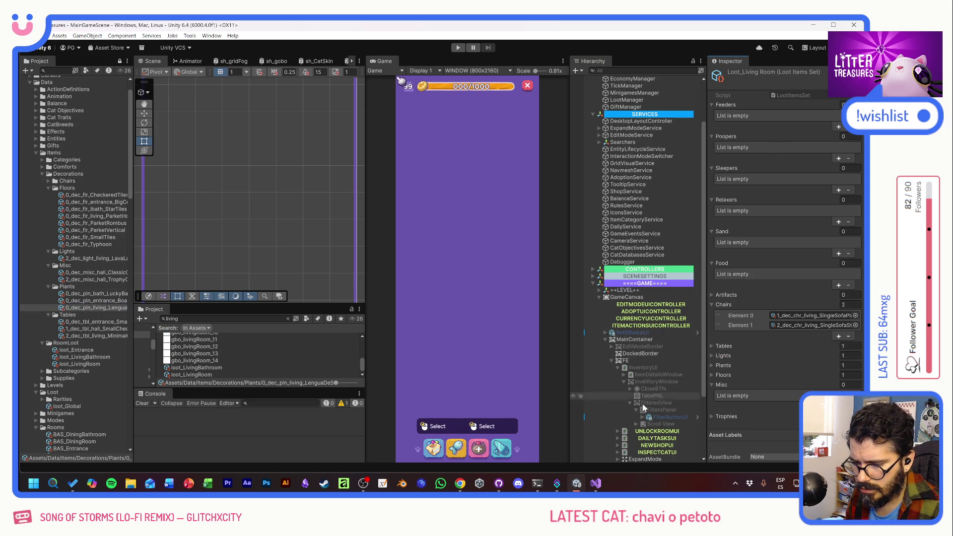
left_click(80, 358)
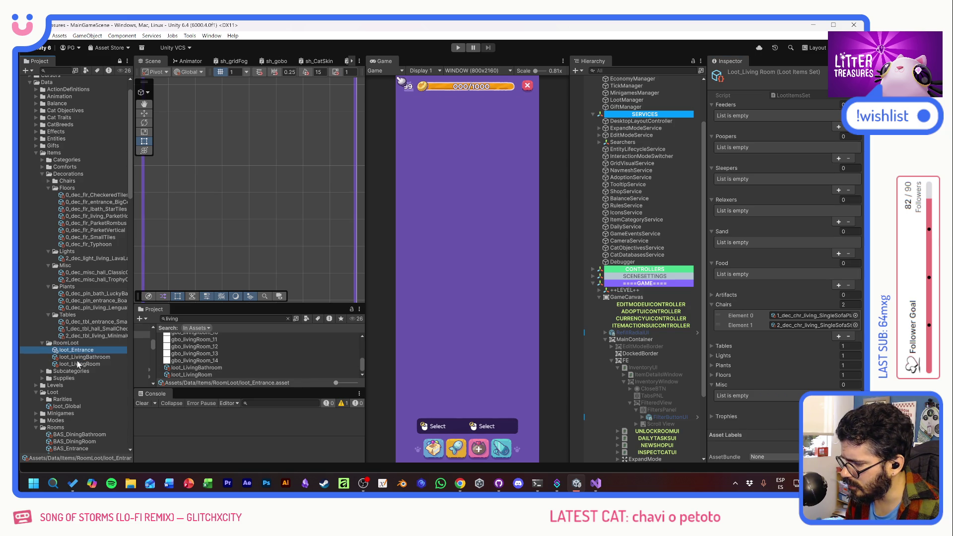
- Remove the two sofas and the coffee table from the loot_LivingBathroom set
left_click(80, 358)
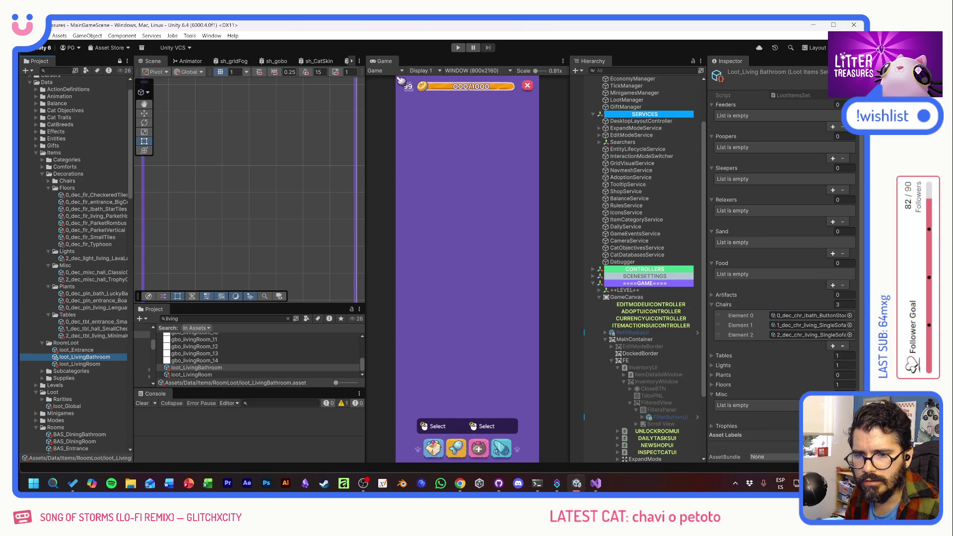
left_click(746, 324)
left_click(842, 347)
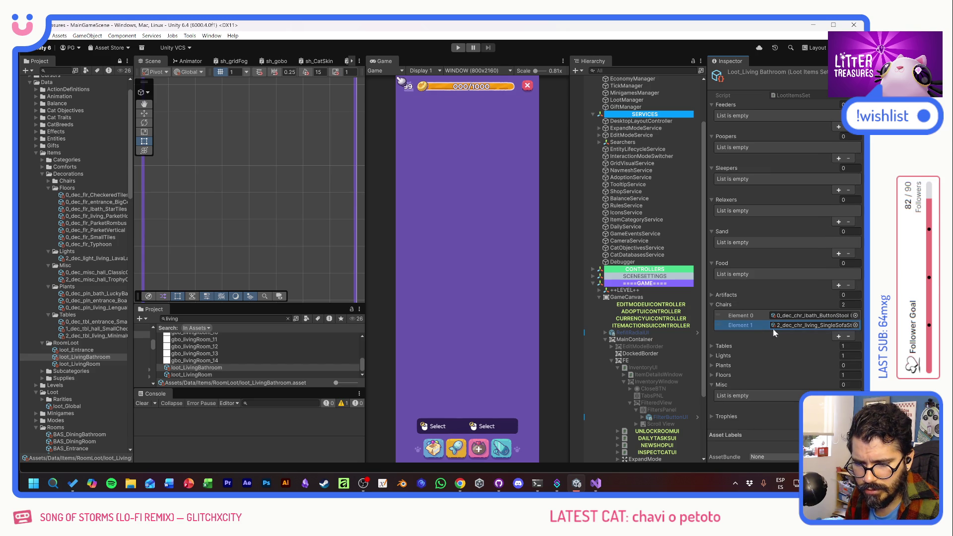
left_click(848, 338)
left_click(711, 336)
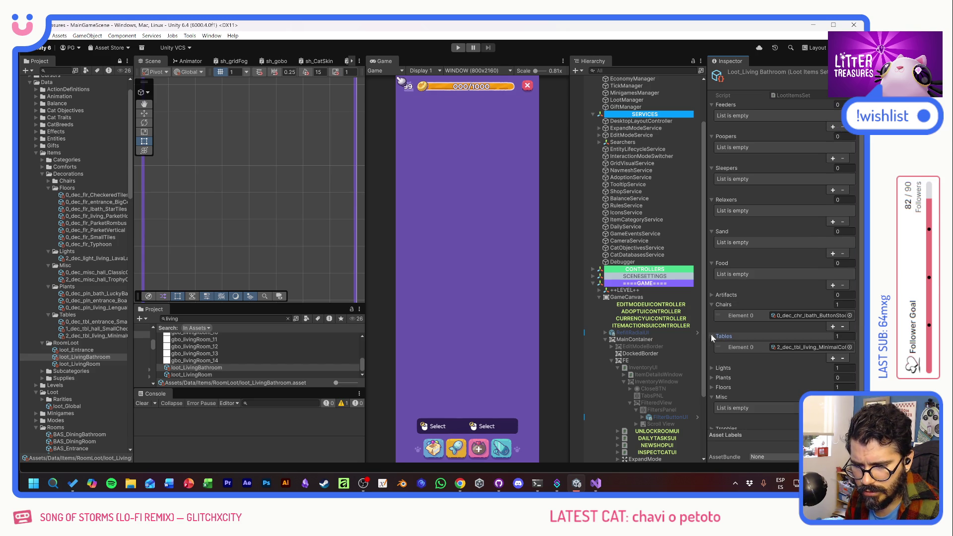
left_click(842, 359)
- Add the BasicToilet chair and StarTiles floor, removing the duplicate floor entry
left_click(223, 319)
type("lbath")
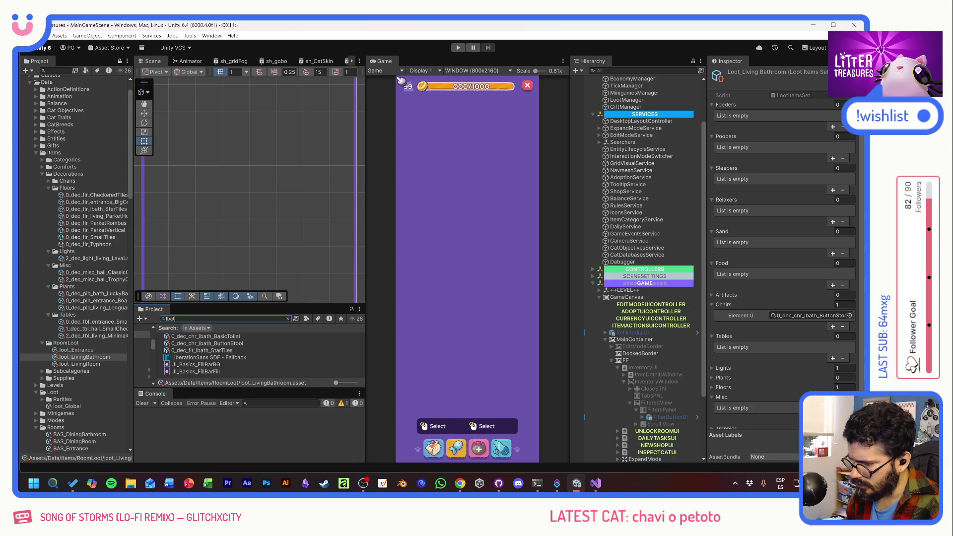
mouse_move(220, 336)
left_mouse_down()
mouse_move(426, 340)
mouse_move(725, 305)
left_mouse_up()
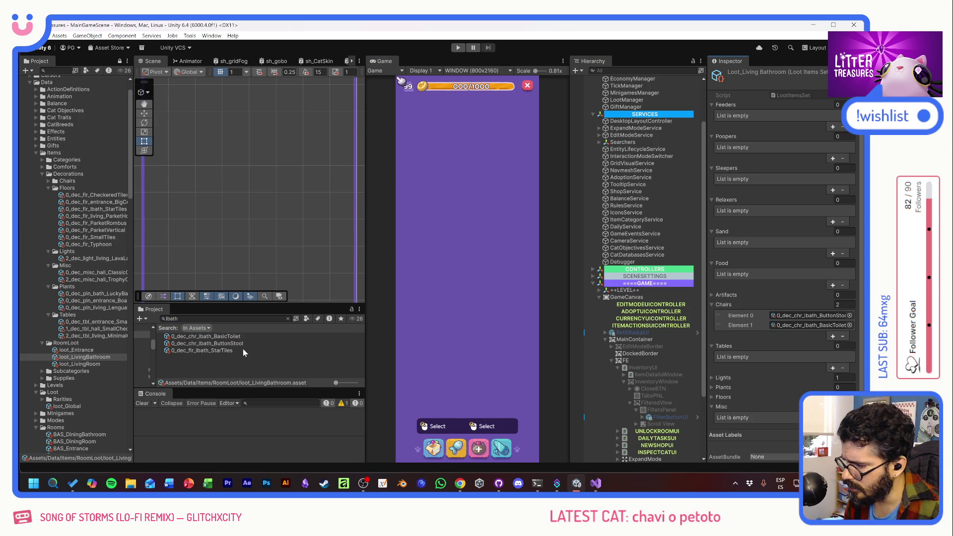
left_click_drag(214, 351, 715, 364)
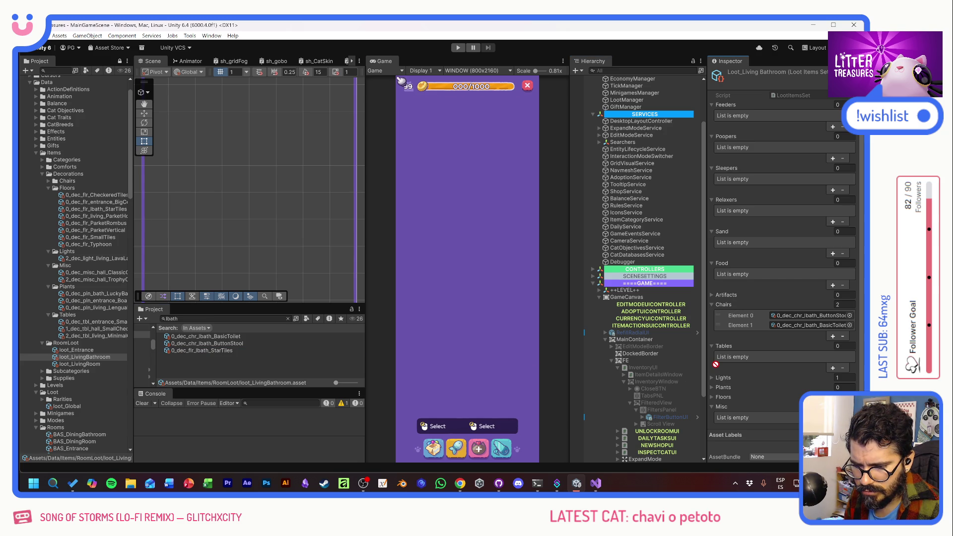
left_click_drag(717, 366, 725, 398)
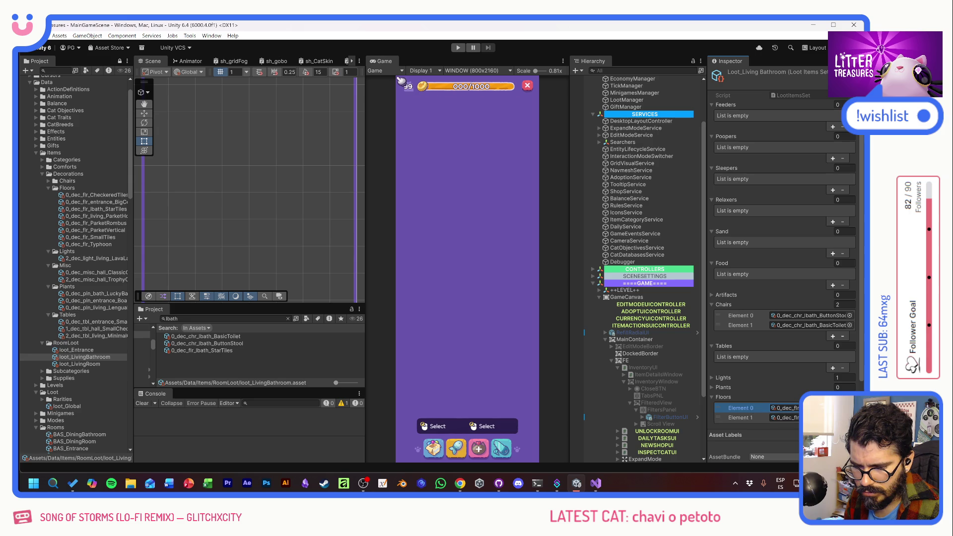
left_click(842, 427)
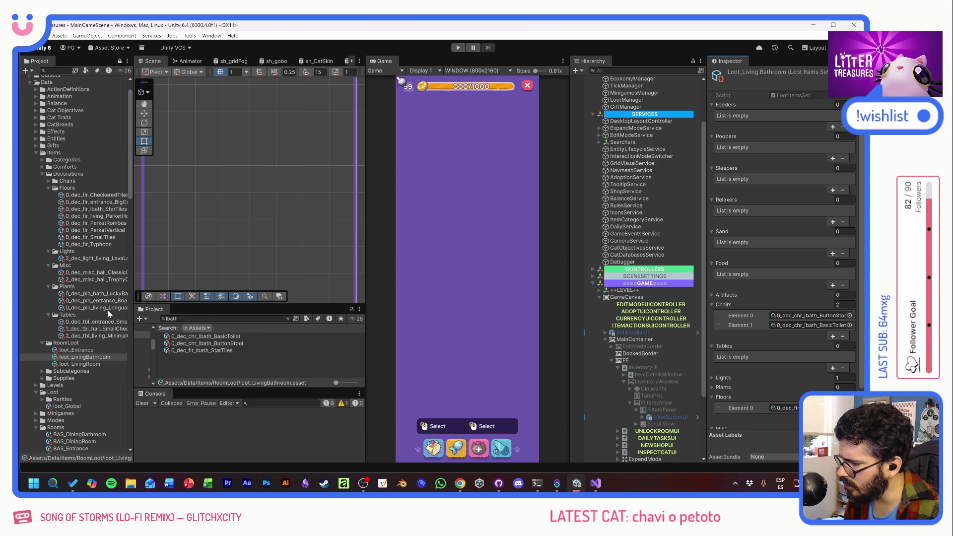
- Add the renamed LuckyBamboo plant and remove the lava lamp from the Lights list
left_click(96, 296)
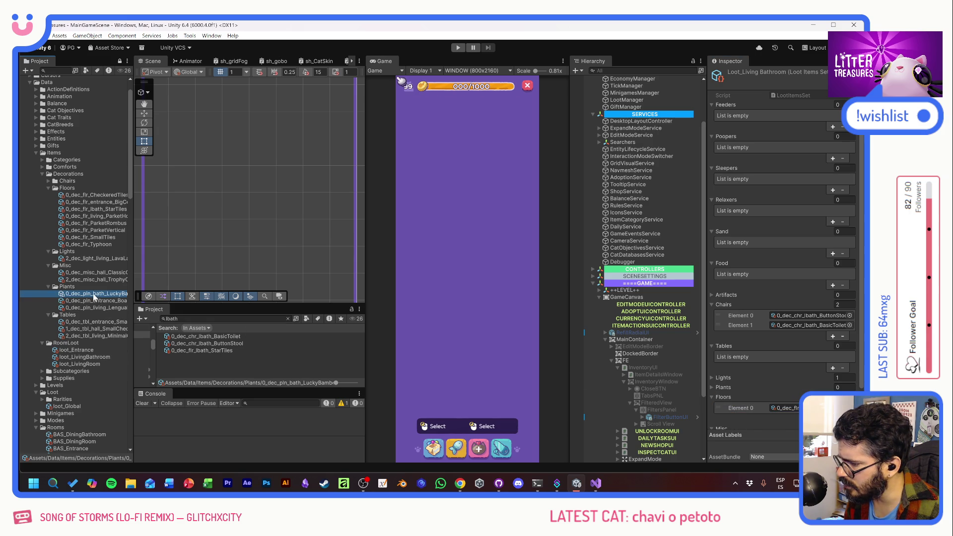
key("Return")
left_click(284, 373)
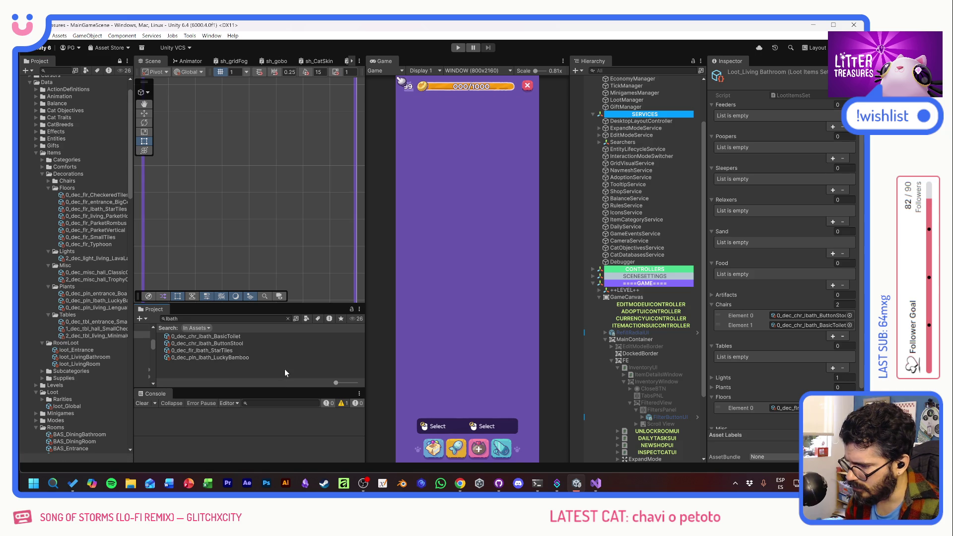
left_click_drag(209, 354, 726, 391)
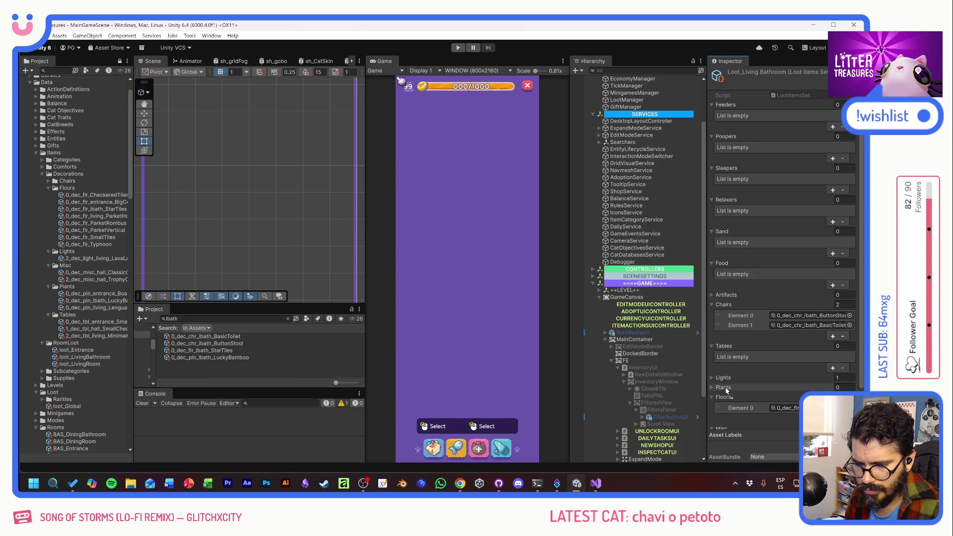
left_click(713, 377)
left_click(741, 389)
left_click(842, 399)
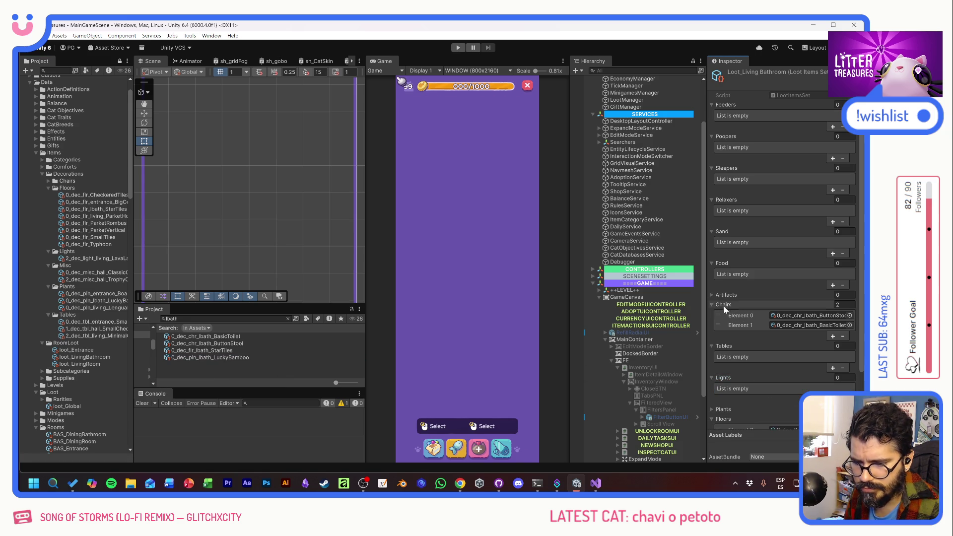
scroll(737, 313, "down", 2)
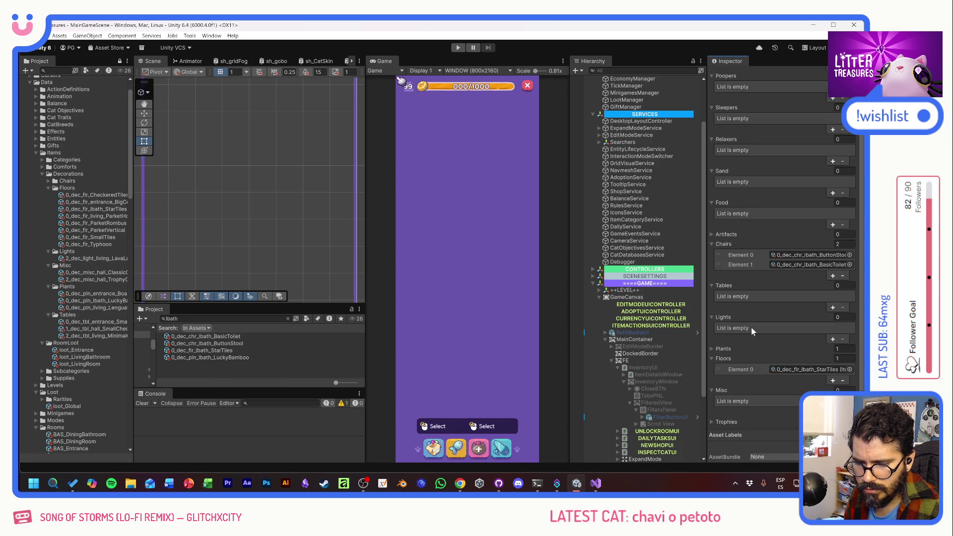
left_click(712, 360)
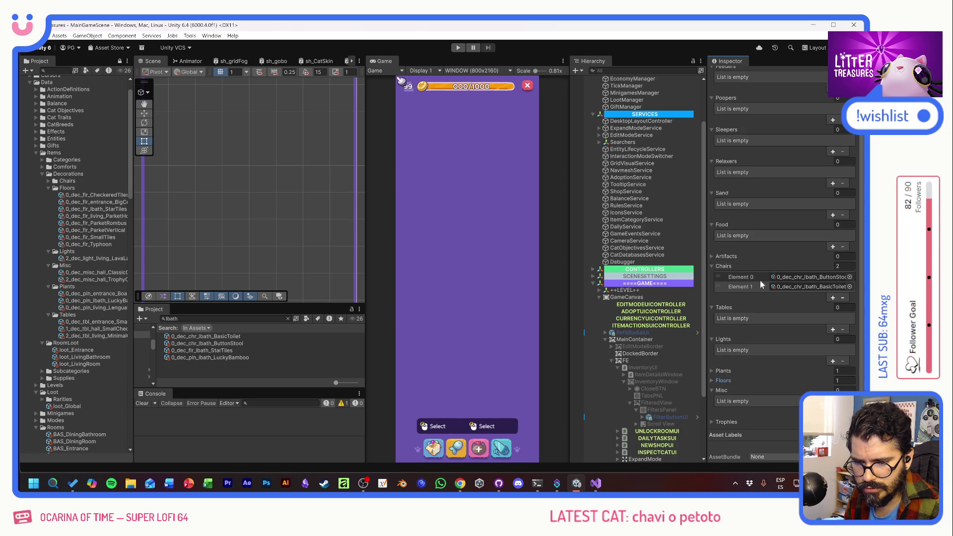
left_click(712, 265)
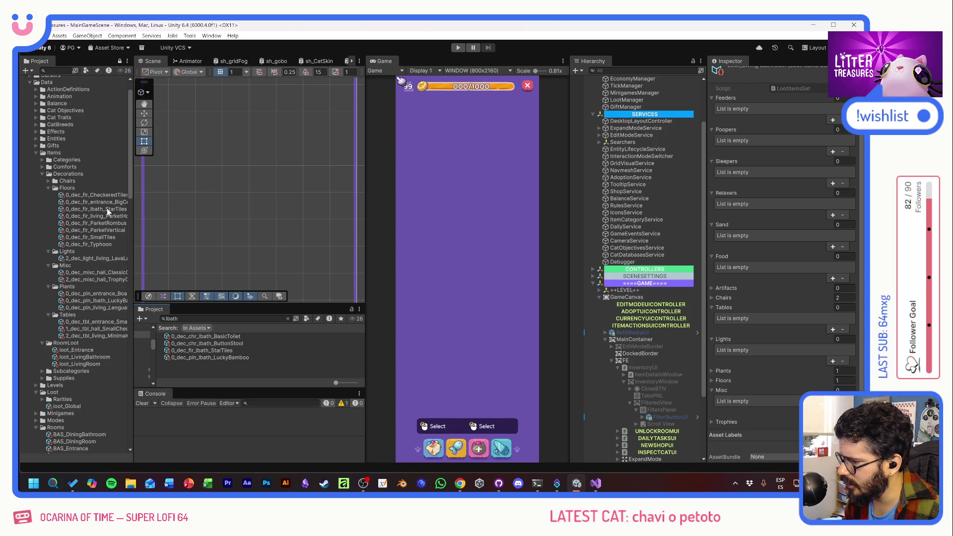
- Rename the floor to 0_dec_flr_hall_Typhoon and duplicate loot_LivingRoom as loot_Hallway
left_click(102, 243)
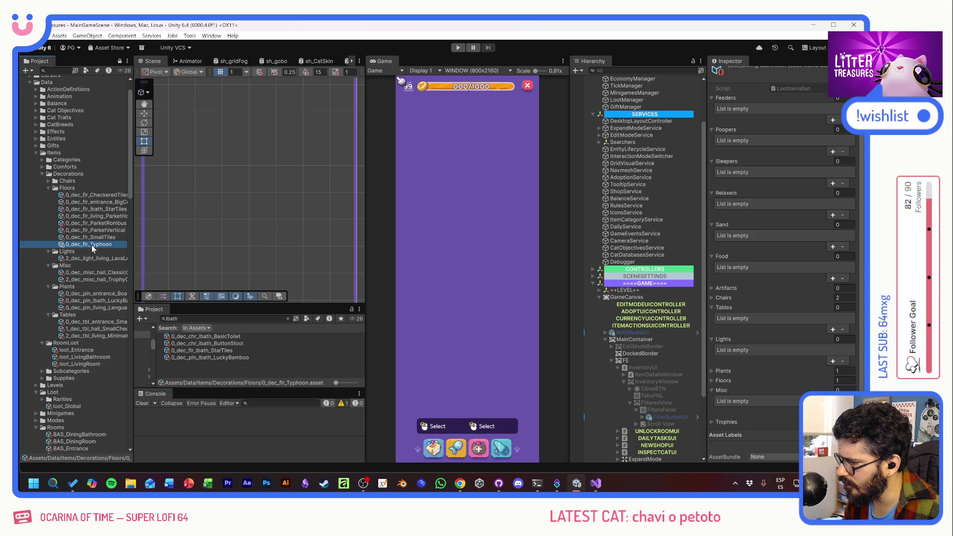
key("F2")
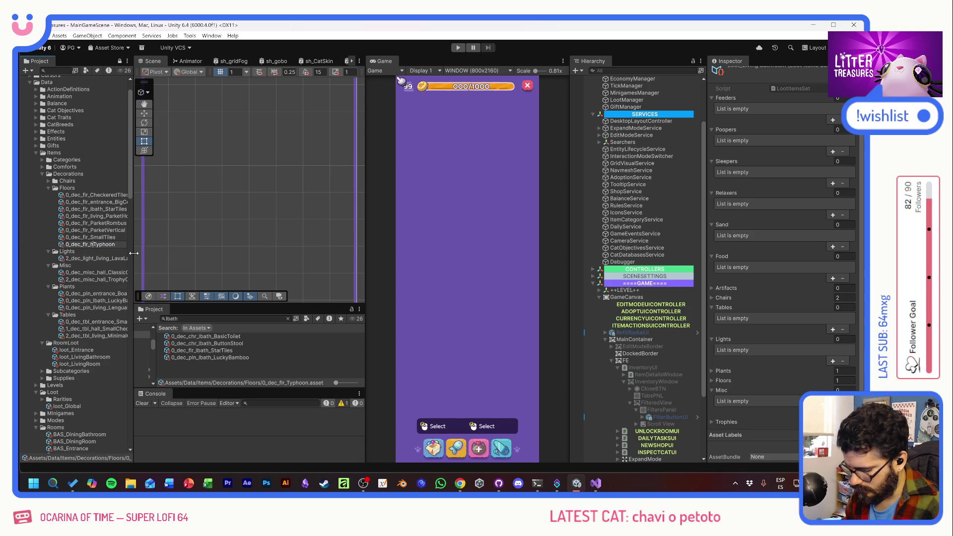
type("all_")
key("Return")
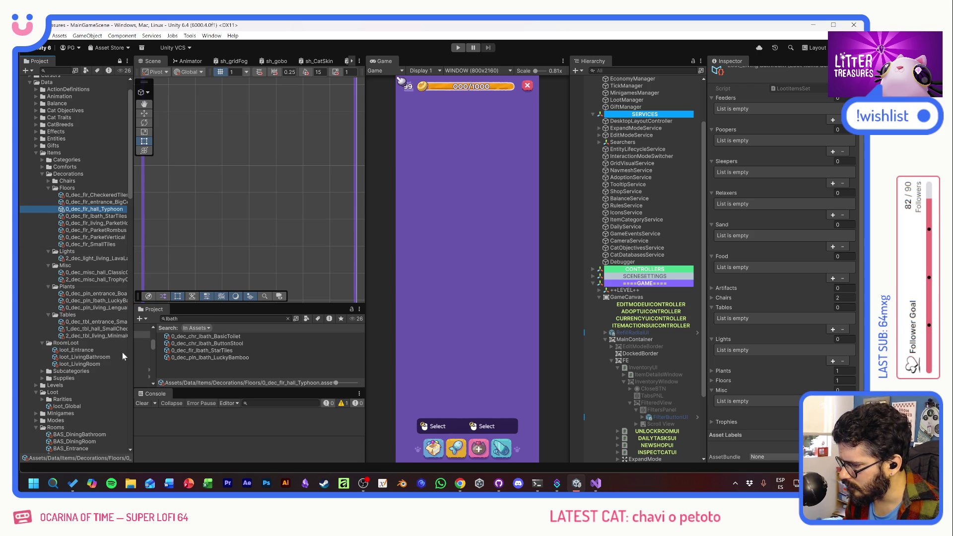
left_click(88, 364)
key("ctrl+d")
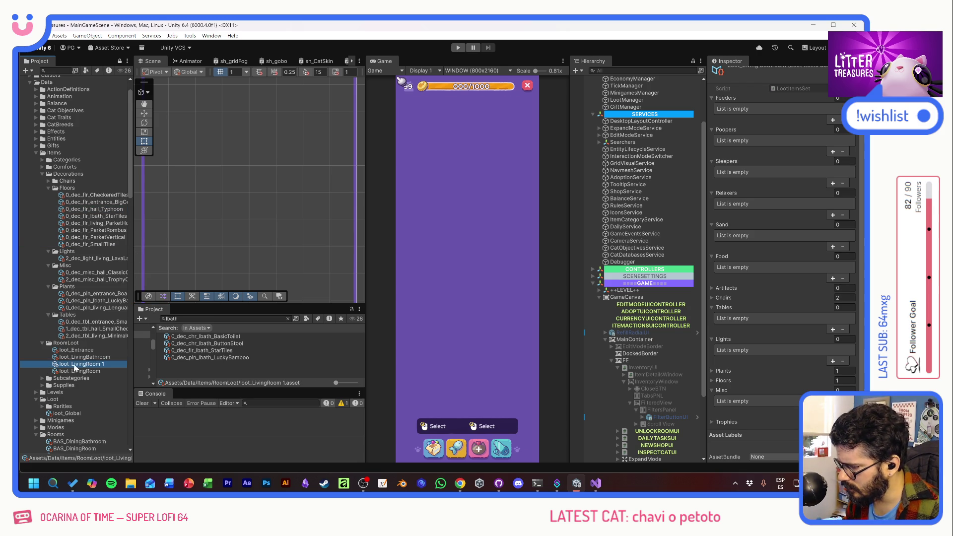
type("loot_Hallway")
key("Return")
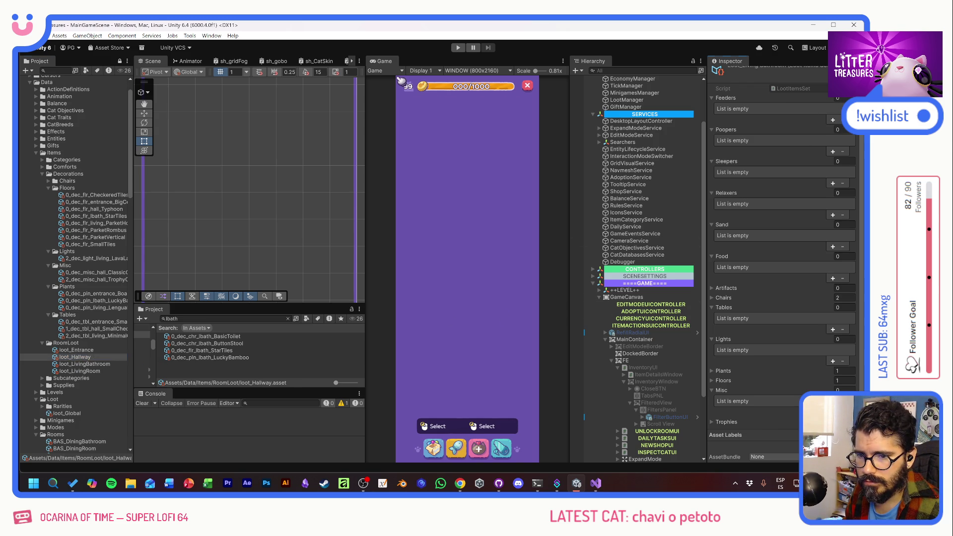
- Clear the table and set the Chairs, Lights and Plants sizes of loot_Hallway to 0
left_click(840, 337)
left_click(814, 310)
type("0")
left_click(840, 346)
type("0")
key("Tab")
key("Tab")
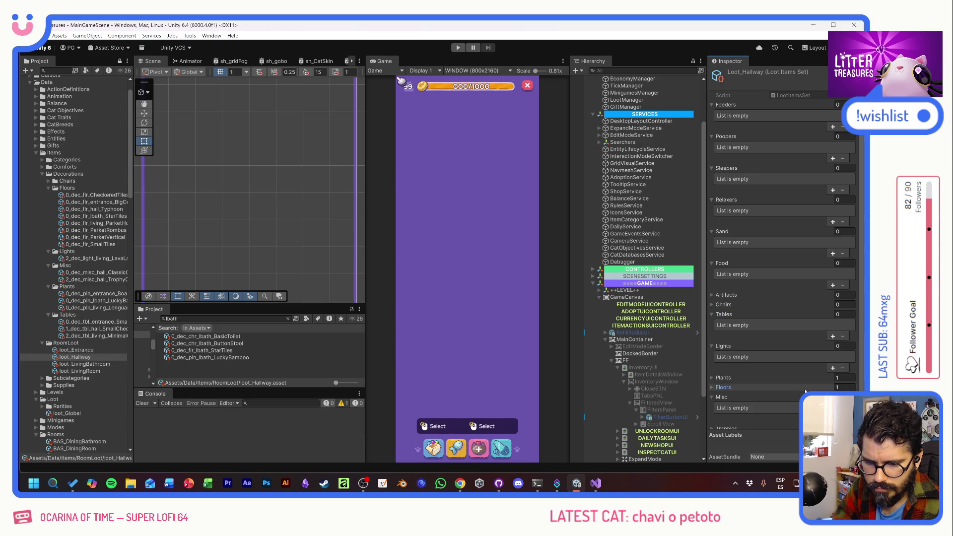
key("space")
key("Tab")
type("0")
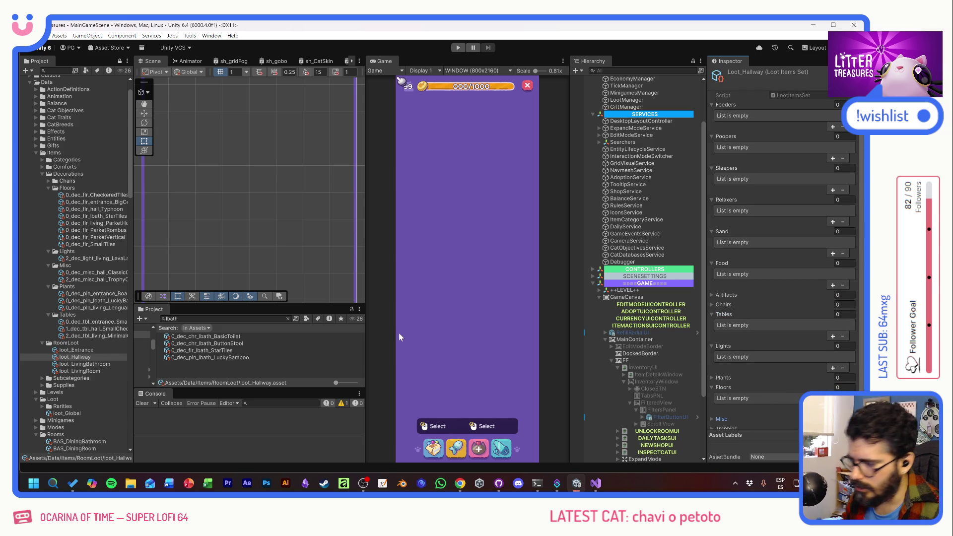
type("hall")
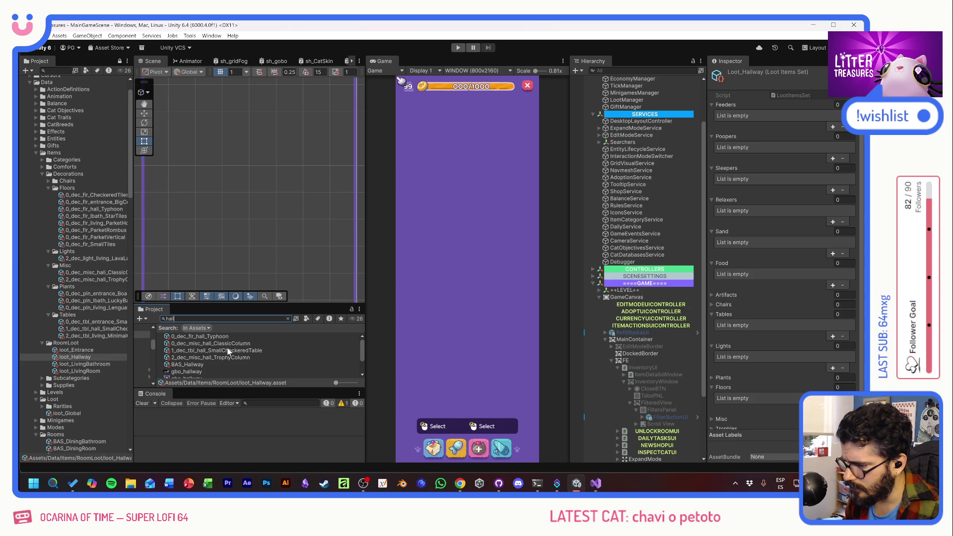
- Add the hall Typhoon floor and small checkered table to loot_Hallway and start Play mode
left_click_drag(217, 338, 745, 387)
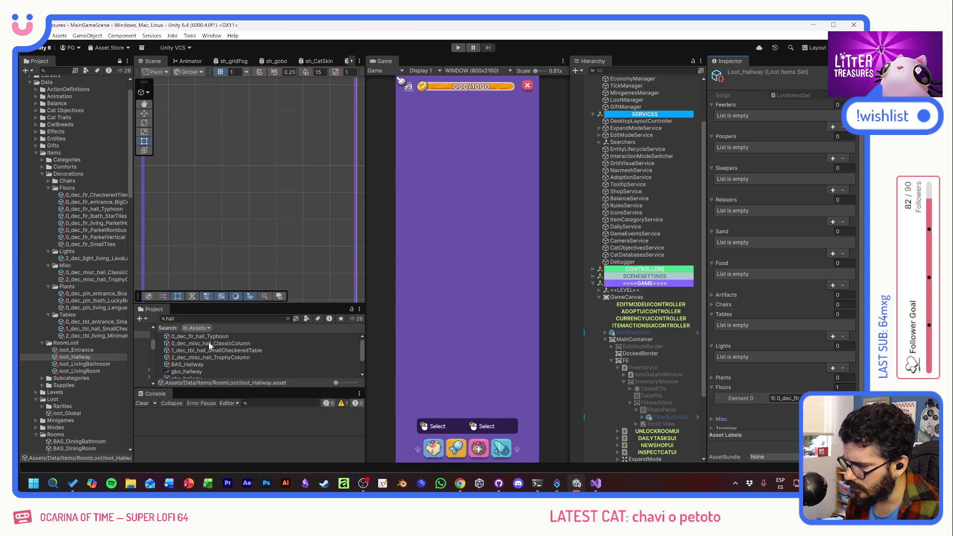
left_click_drag(208, 345, 724, 419)
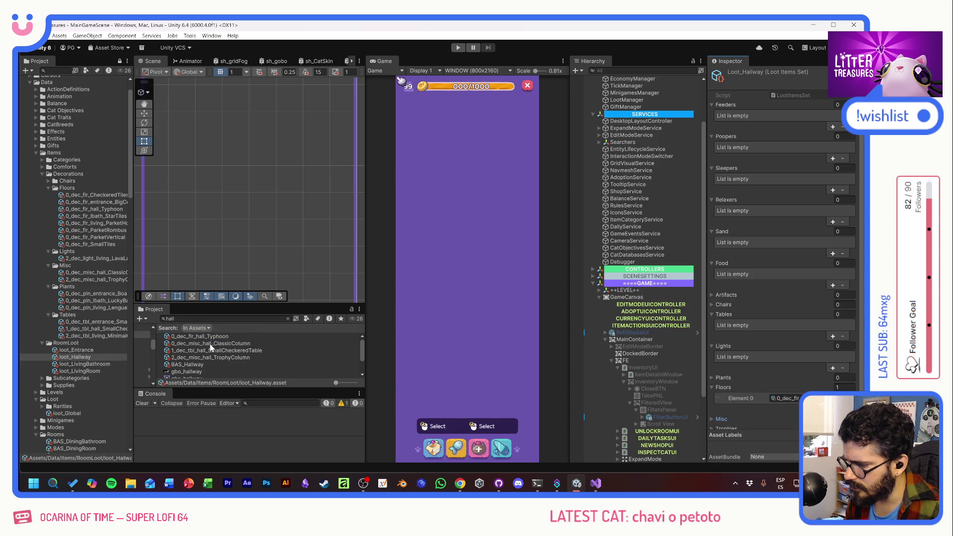
left_click_drag(214, 358, 721, 416)
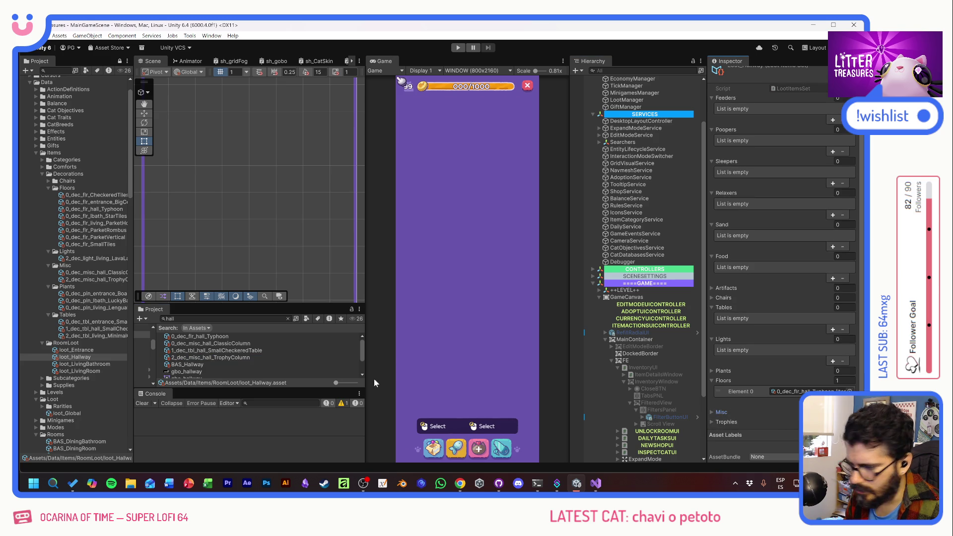
left_click_drag(218, 355, 428, 368)
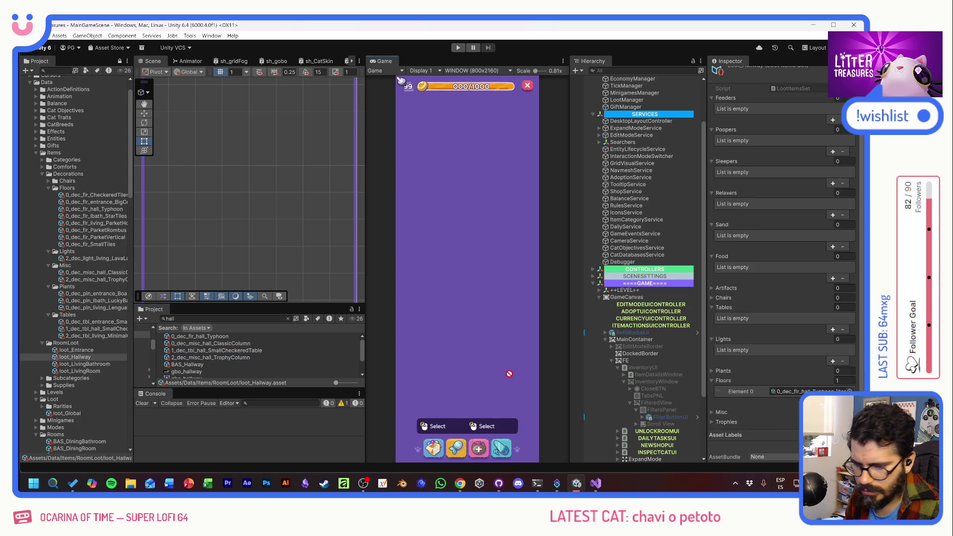
left_click_drag(716, 357, 722, 308)
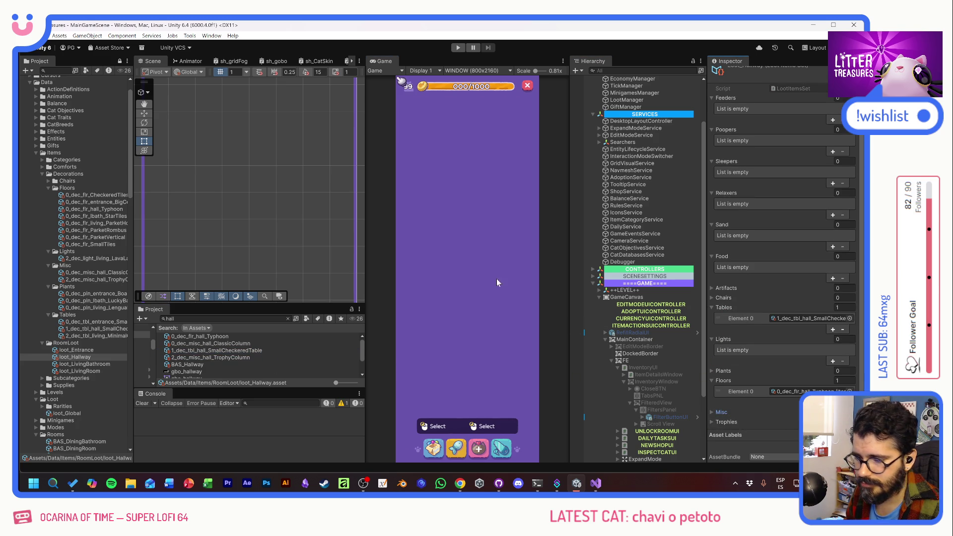
left_click(458, 48)
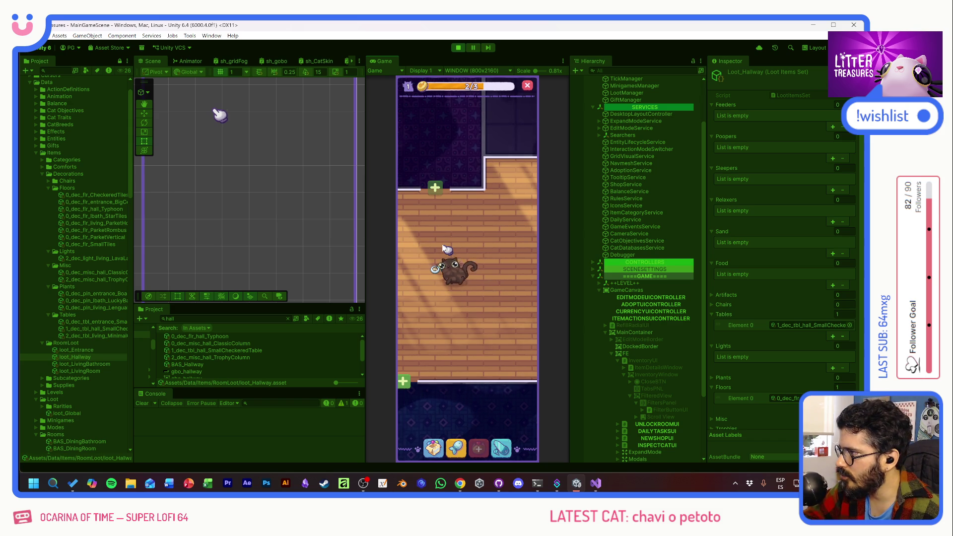
- Place a litter box and a scratch pole from the inventory onto the hallway floor
left_click(434, 447)
left_click_drag(439, 316, 451, 347)
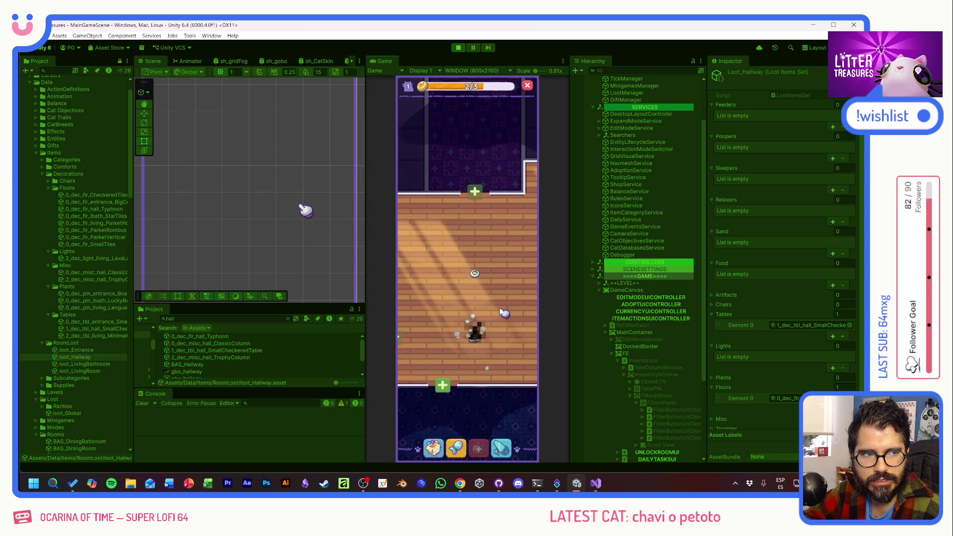
left_click_drag(504, 256, 464, 237)
left_click(433, 447)
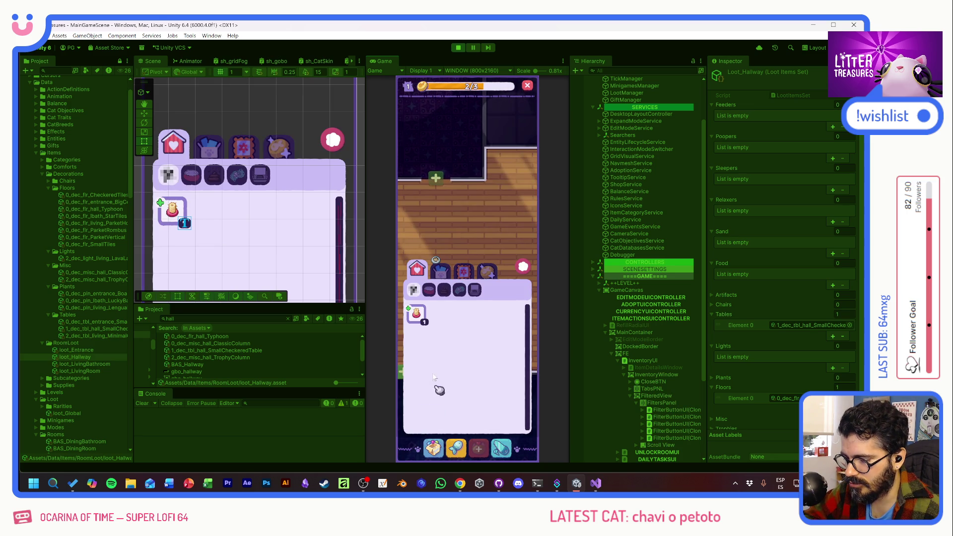
left_click(416, 314)
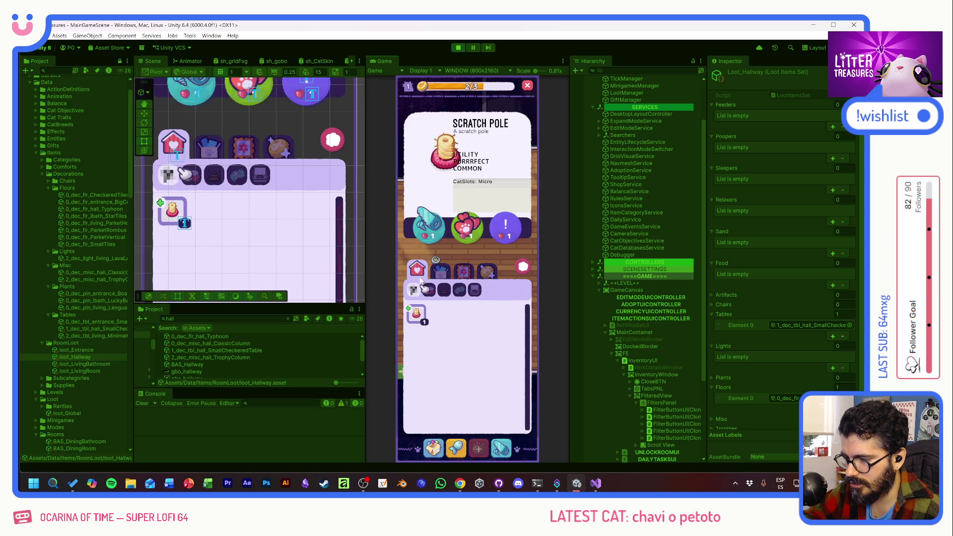
left_click(425, 223)
left_click(494, 323)
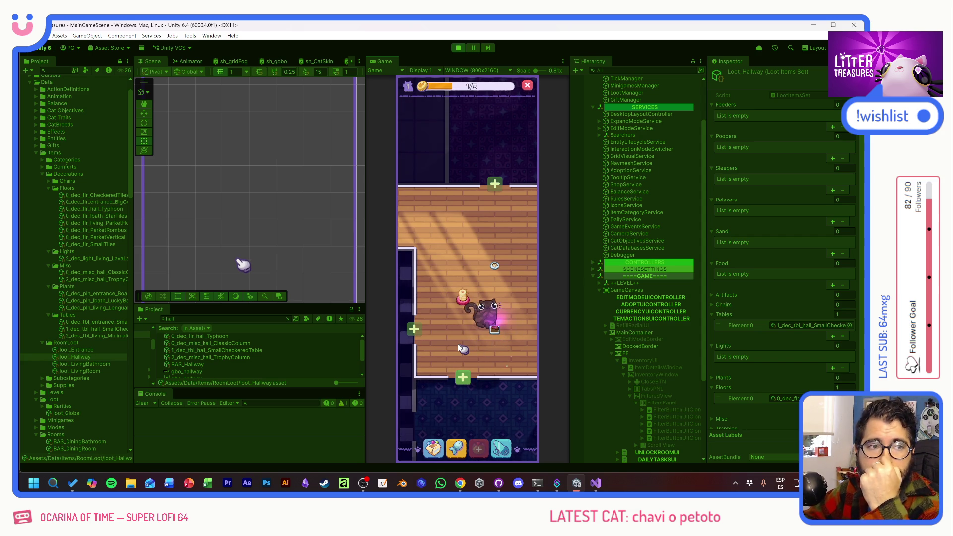
- Scoop the treasure beside the cat to win a Patched Pillow and view it in the inventory
left_click(495, 331)
left_click_drag(489, 280, 507, 313)
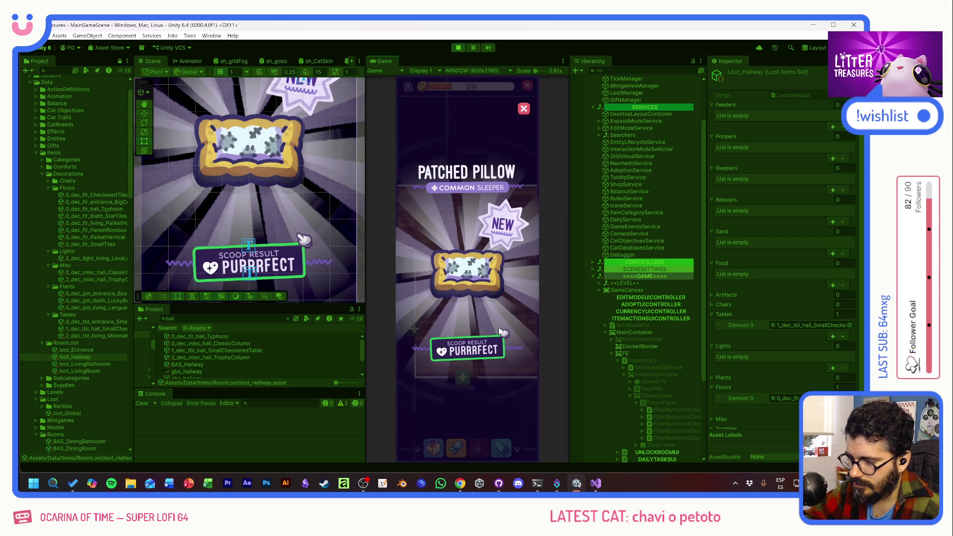
left_click(511, 323)
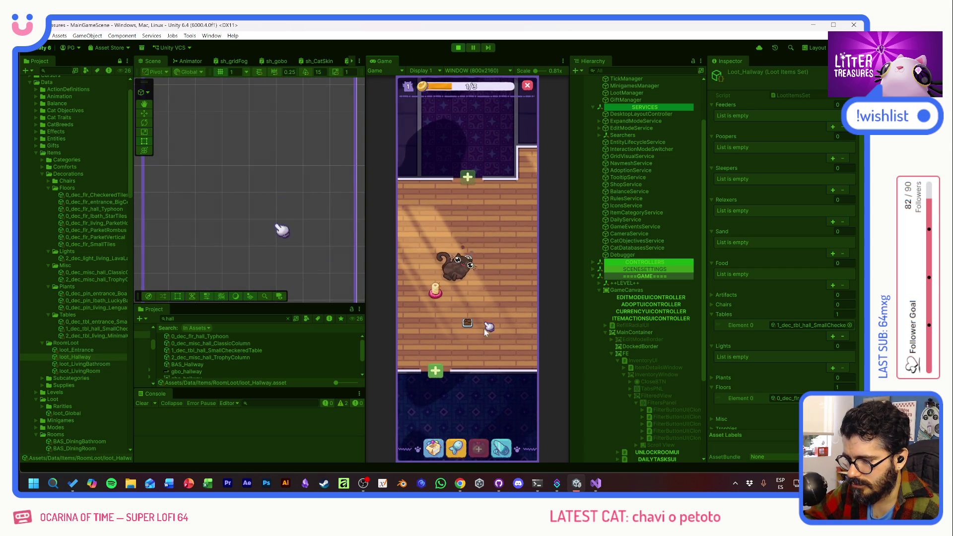
left_click(434, 447)
left_click(417, 316)
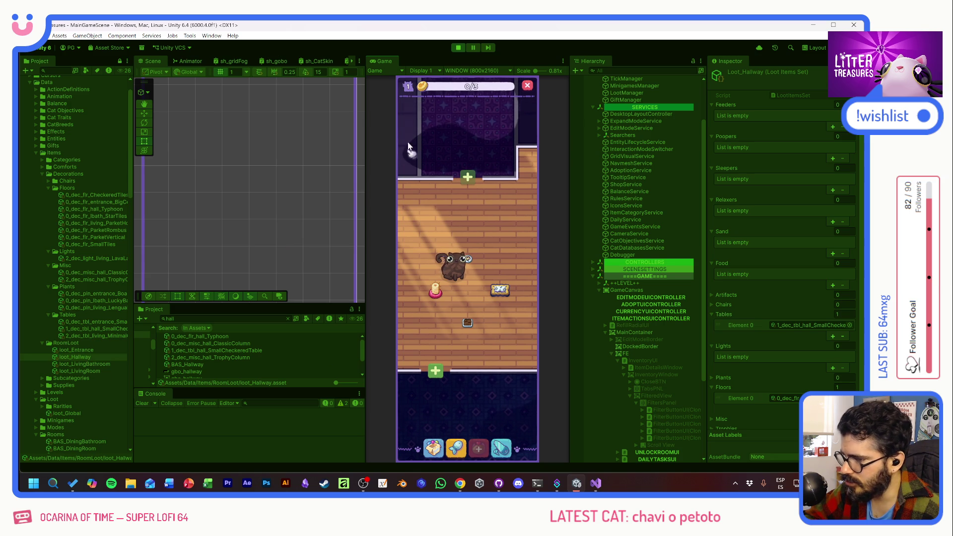
- Stop playtesting and bring up the BAS_Entrance room data
key("ctrl+p")
scroll(77, 387, "down", 3)
scroll(76, 387, "down", 3)
scroll(78, 385, "down", 3)
scroll(87, 288, "down", 2)
left_click(85, 271)
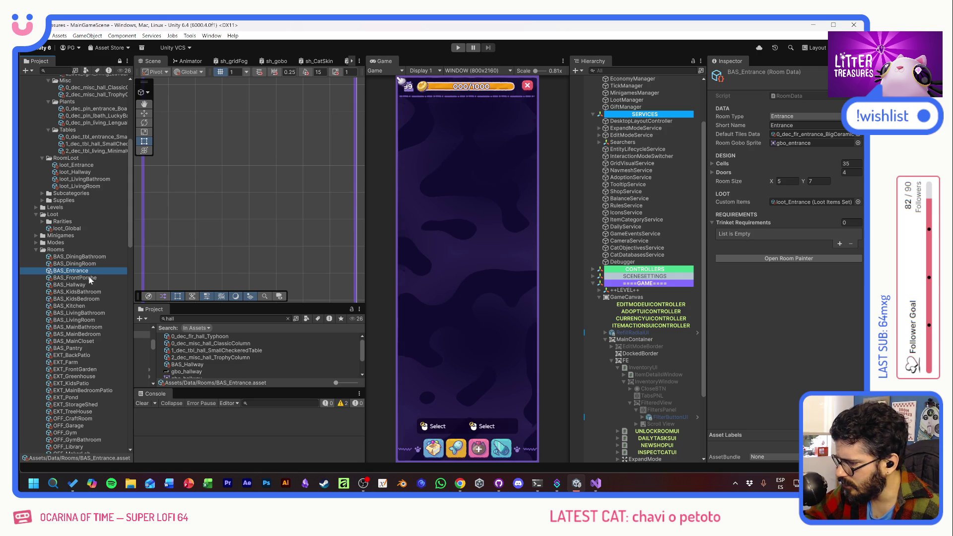
- Assign loot_LivingBathroom and loot_Hallway as custom items of their rooms, then start playtesting
left_click(95, 314)
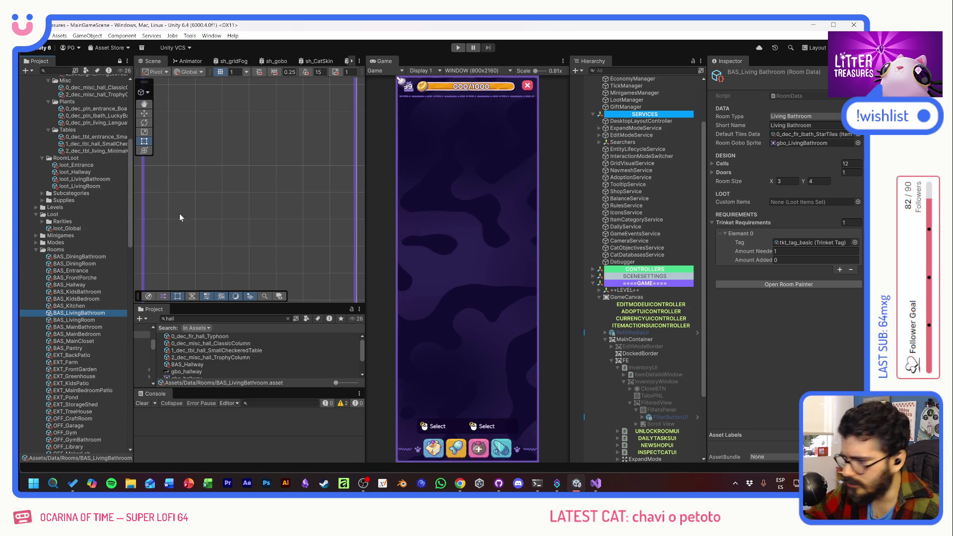
left_click_drag(82, 180, 780, 202)
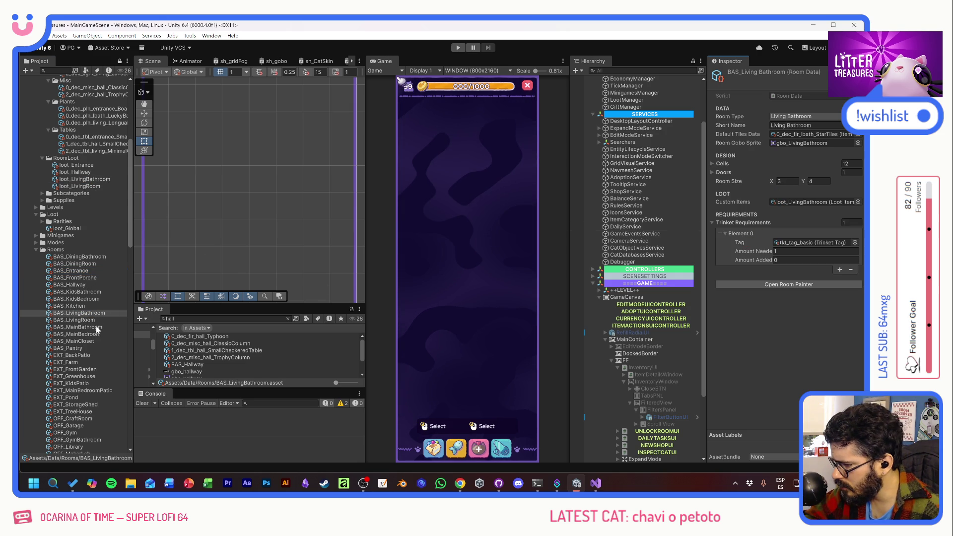
left_click(74, 285)
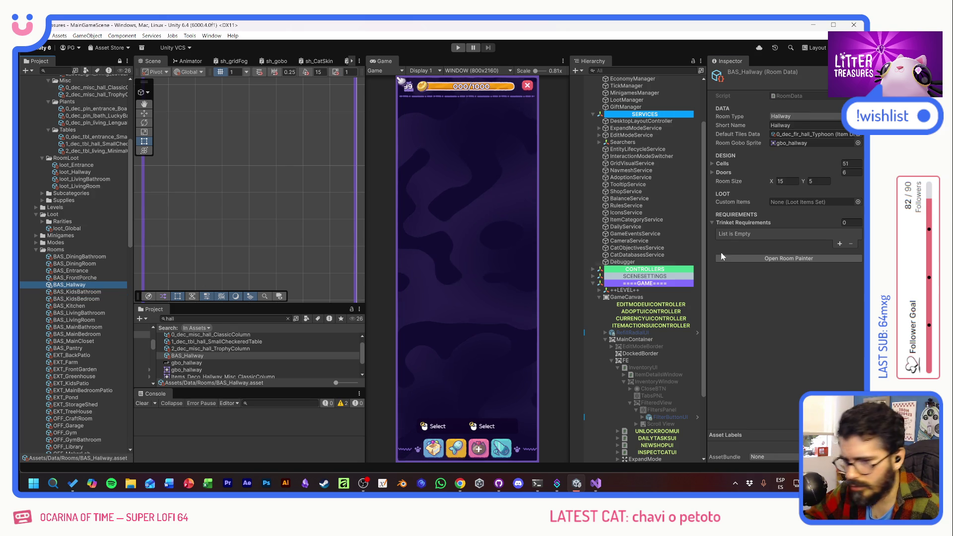
left_click_drag(75, 172, 774, 201)
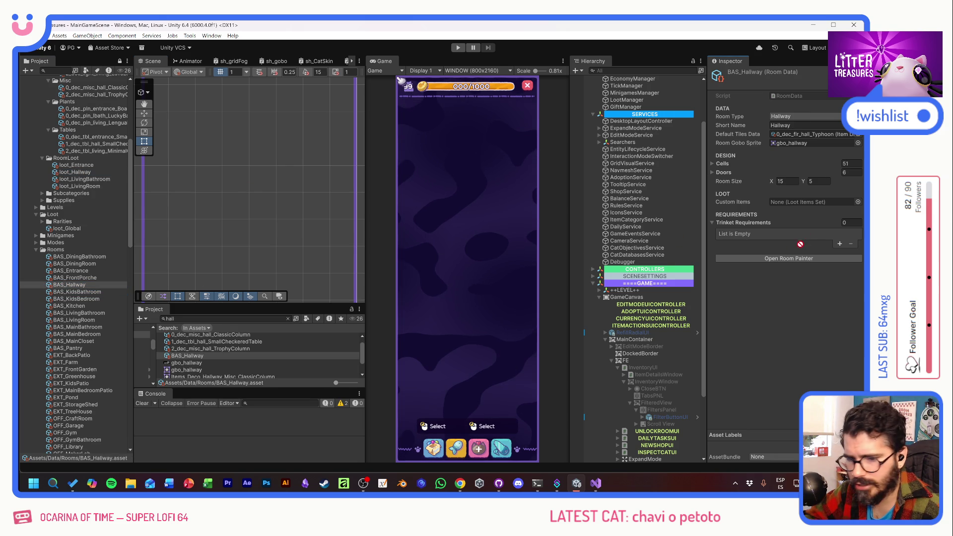
key("ctrl+p")
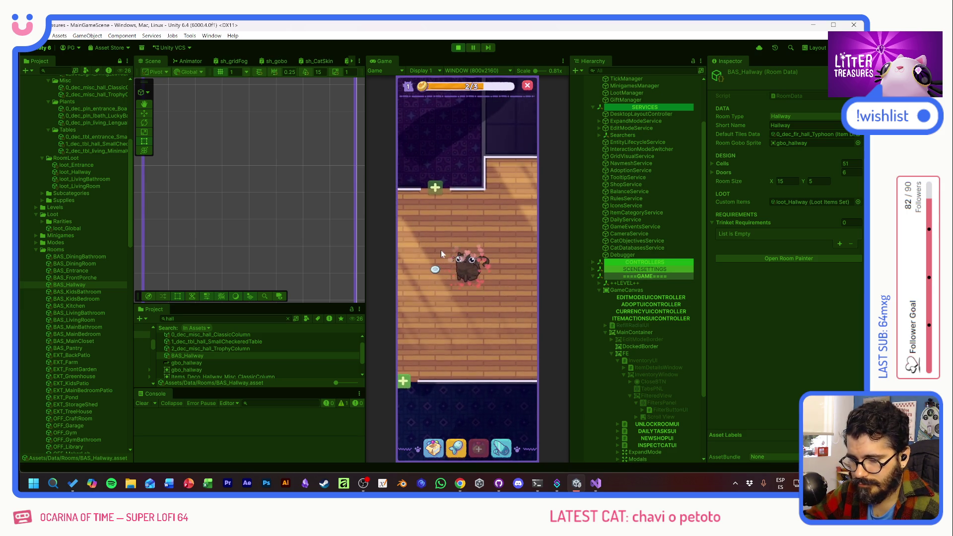
- Place the scratch pole from the inventory onto the hallway floor
left_click(450, 435)
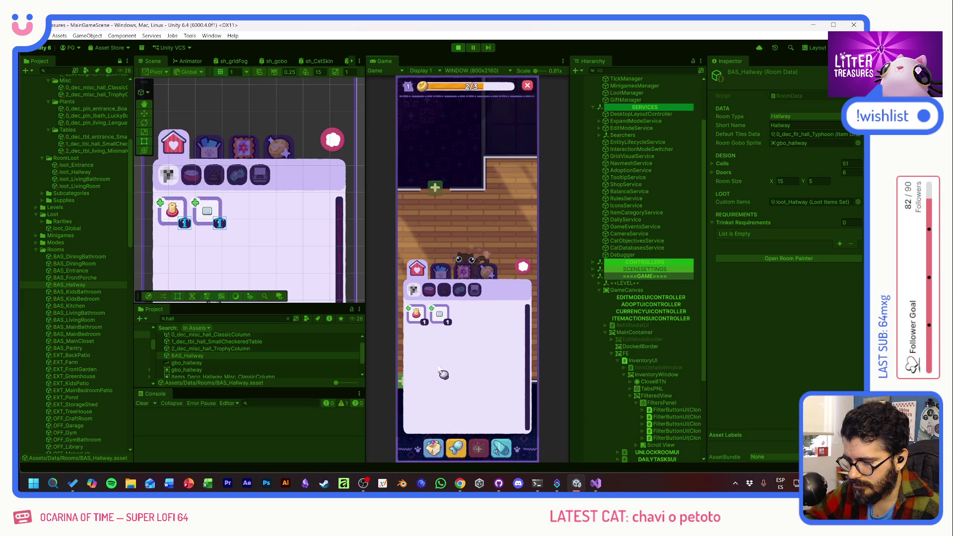
left_click(442, 313)
left_click(447, 334)
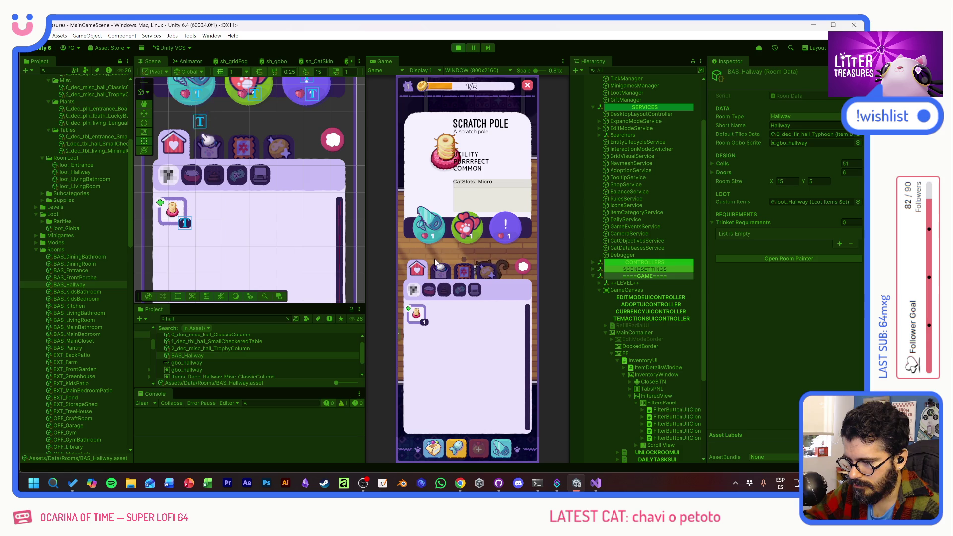
left_click(415, 314)
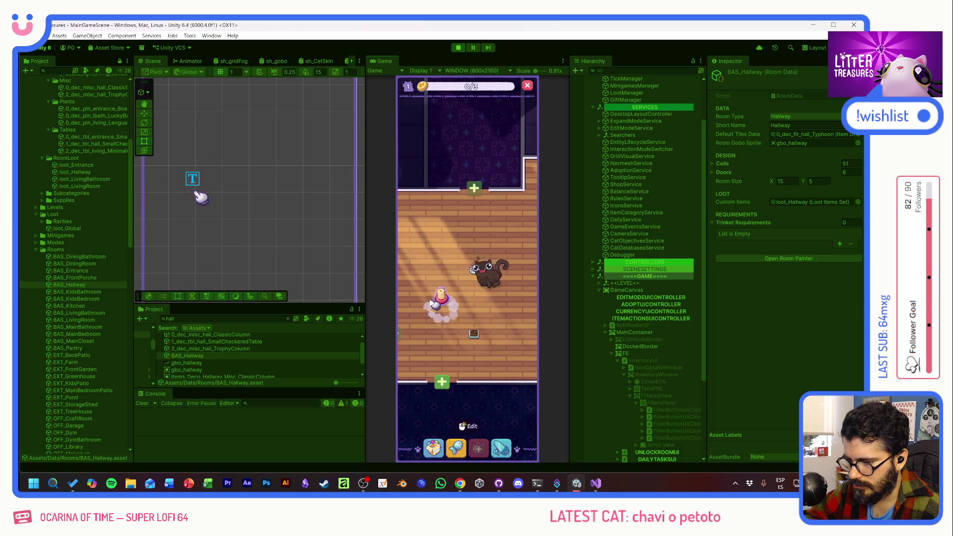
left_click(441, 314)
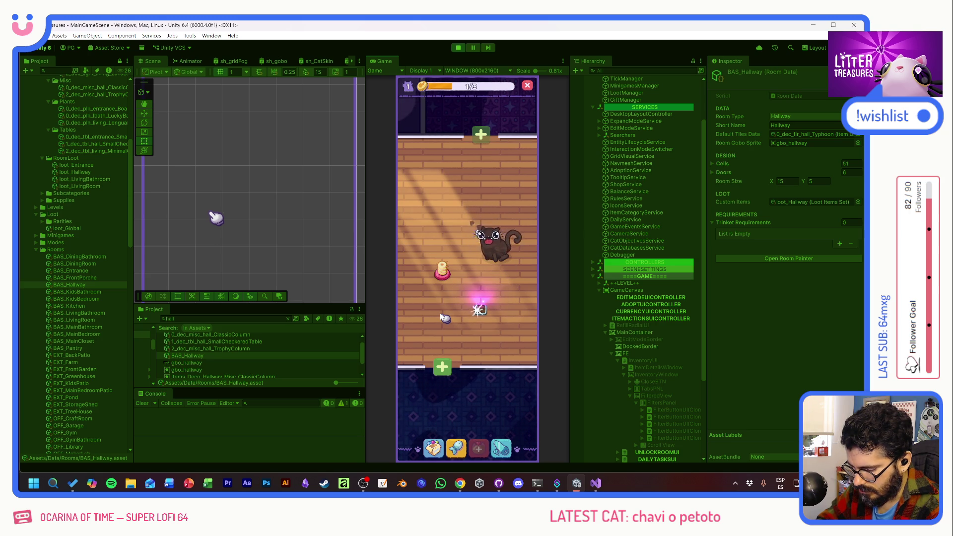
- Scoop a treasure for a Patched Pillow, then check the bowl's and scratch pole's ratings
left_click(480, 308)
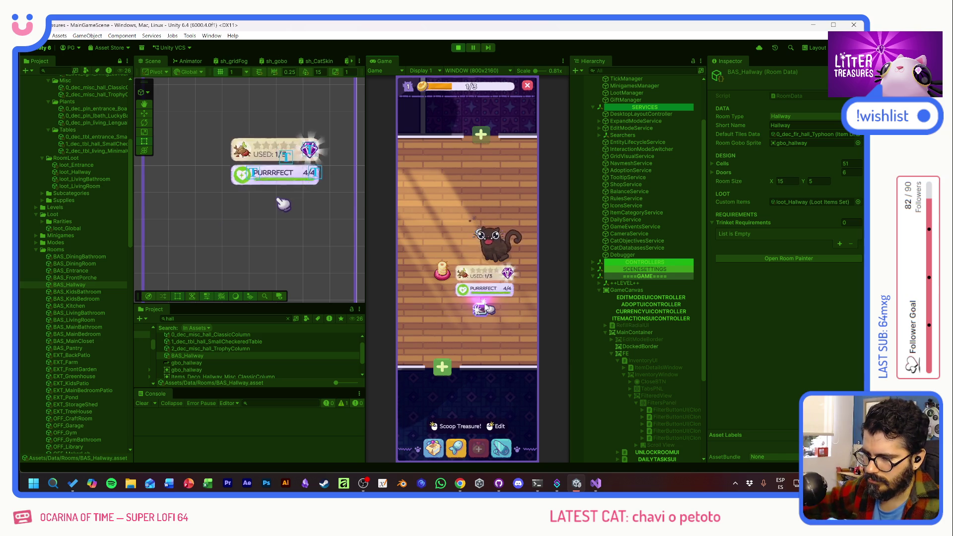
left_click_drag(414, 312, 457, 287)
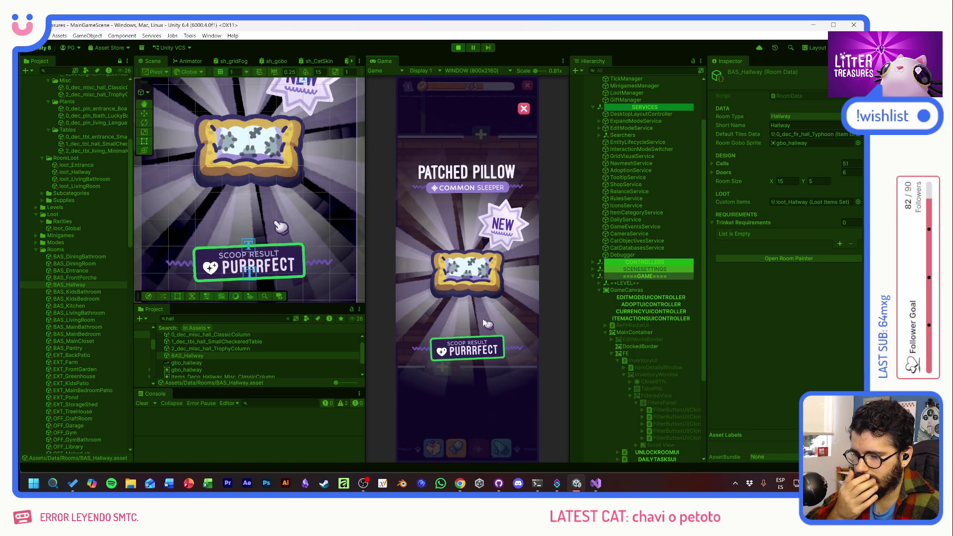
left_click(482, 319)
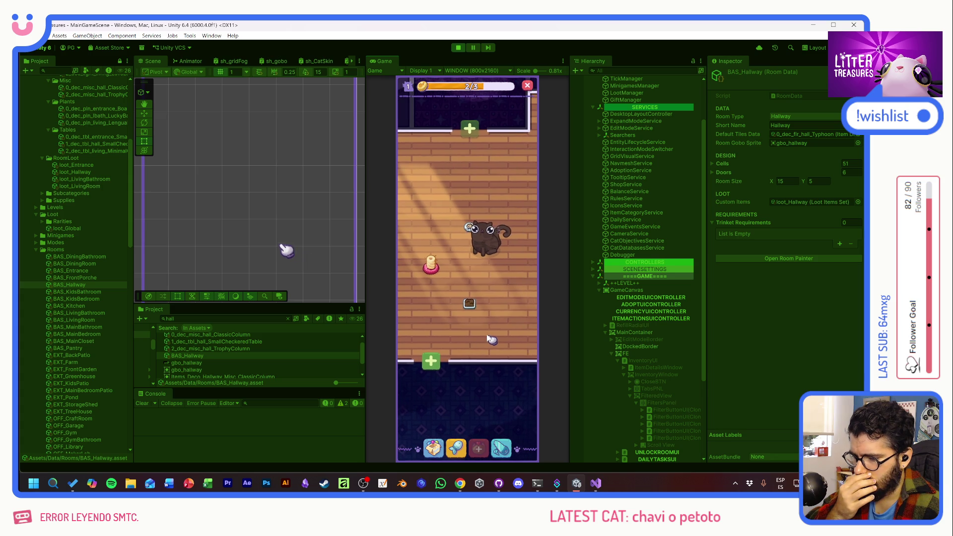
left_click(473, 303)
left_click(431, 270)
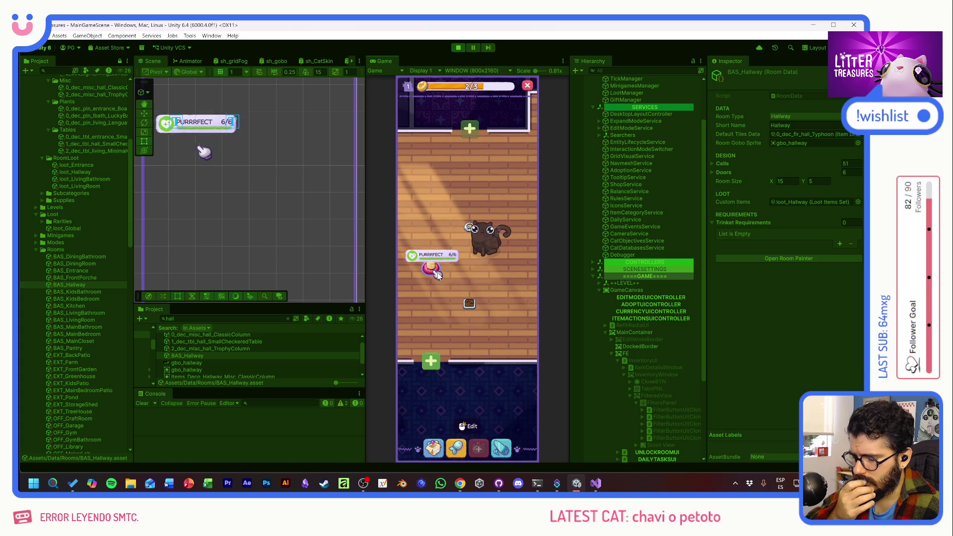
left_click(468, 303)
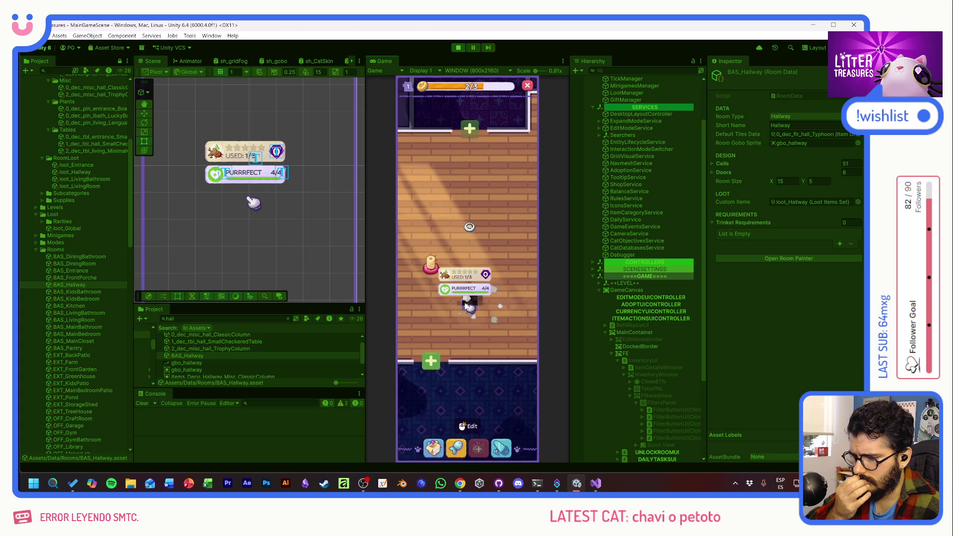
left_click(492, 320)
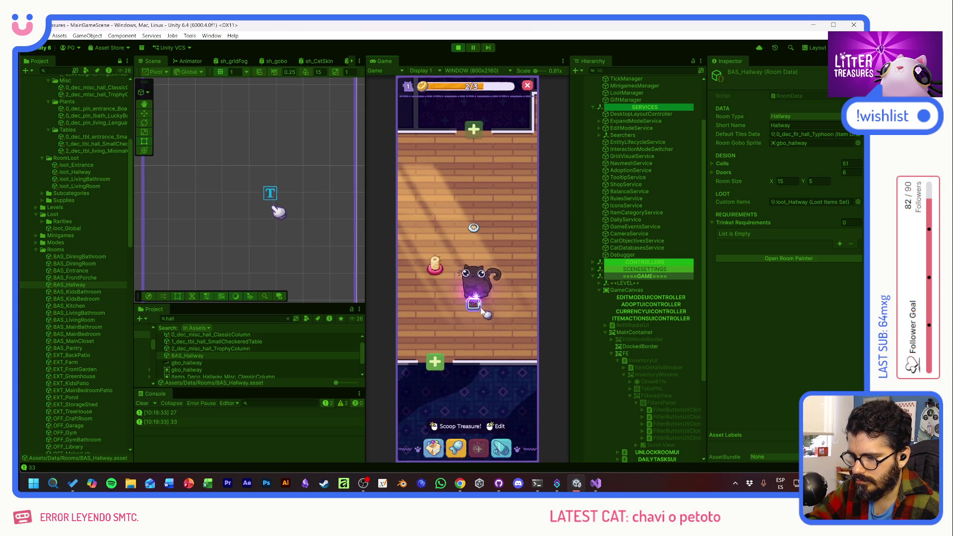
- Scoop the next treasure for Old Bread, then place the Patched Pillow in the hallway
left_click(483, 312)
mouse_move(438, 302)
left_mouse_down()
mouse_move(467, 234)
mouse_move(506, 299)
left_mouse_up()
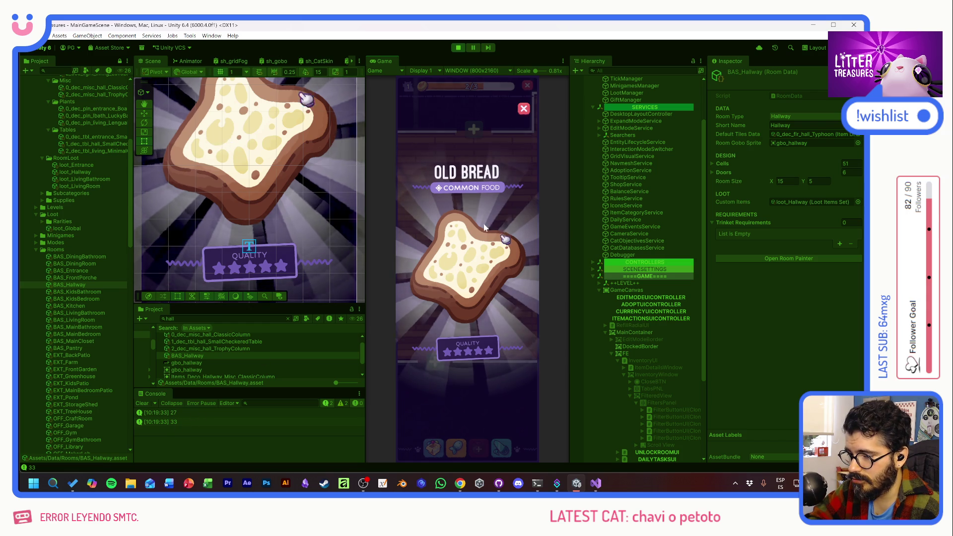
left_click(433, 448)
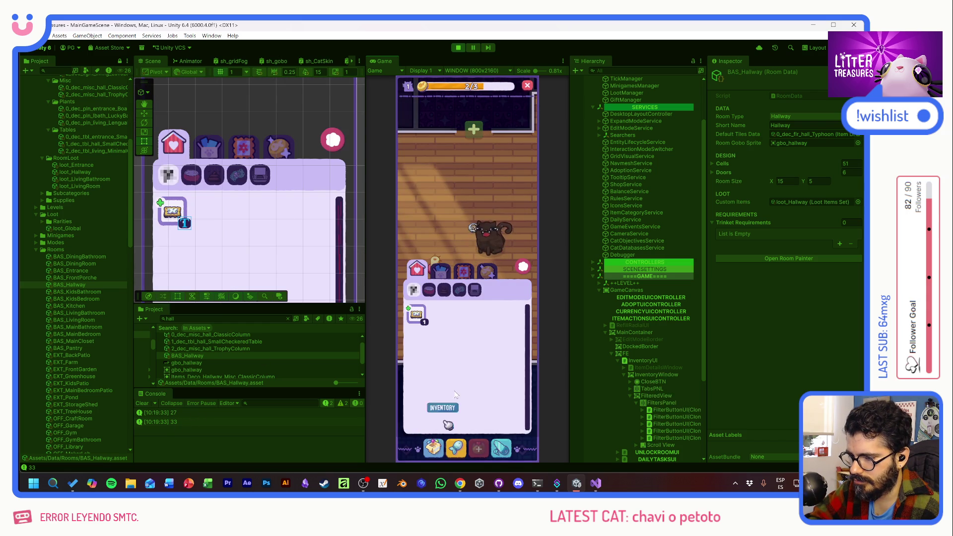
left_click(434, 318)
left_click_drag(425, 231, 501, 318)
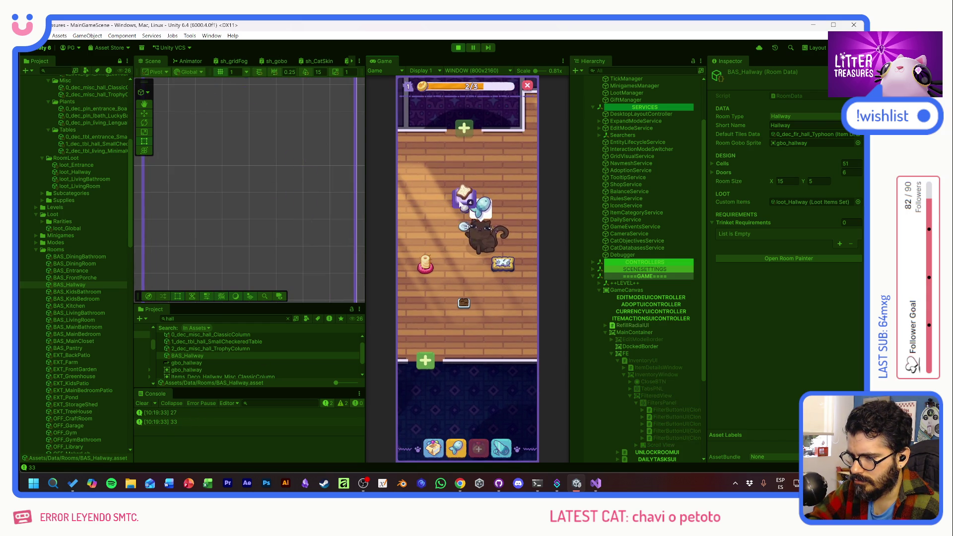
scroll(467, 295, "down", 2)
- Unlock the tiled room below the hallway and move the sand box into it
left_click(433, 321)
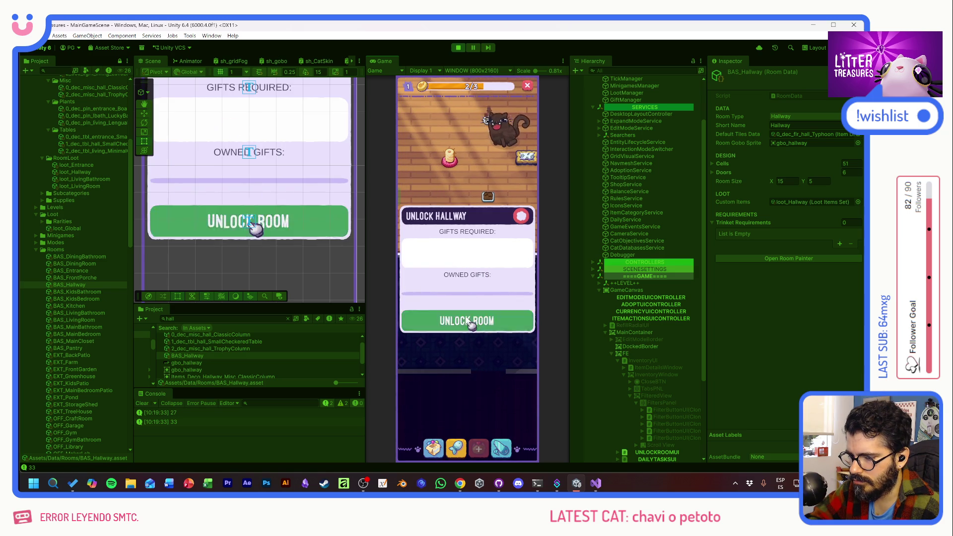
left_click(469, 322)
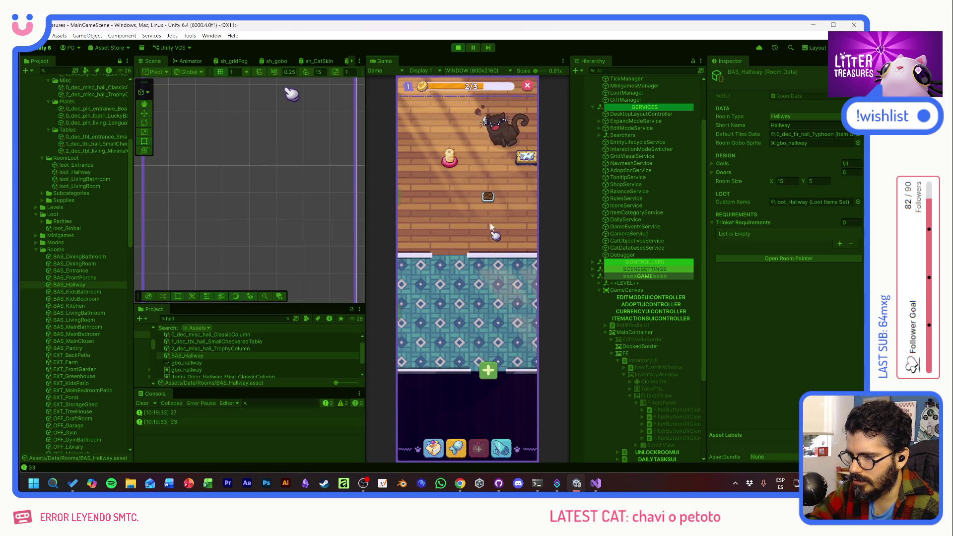
left_click_drag(486, 180, 487, 327)
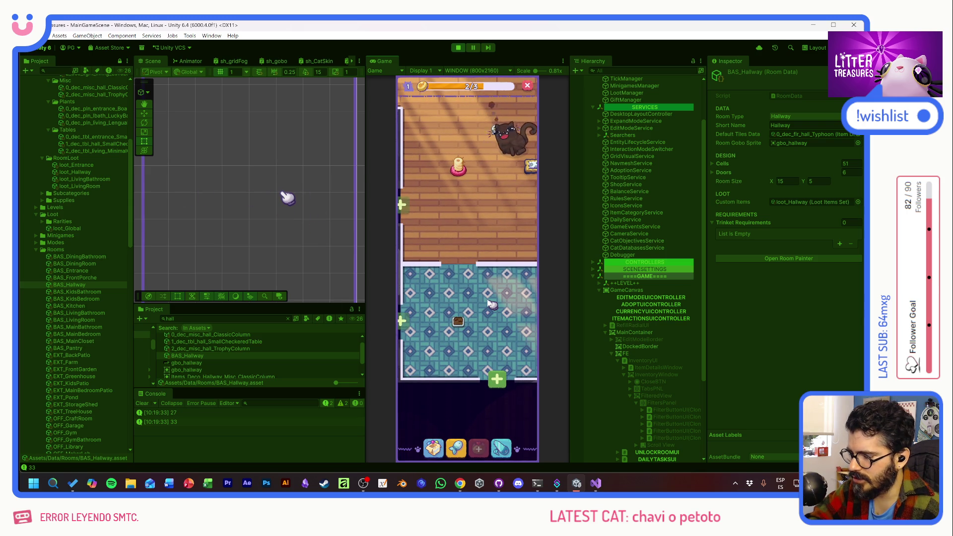
left_click_drag(519, 226, 464, 299)
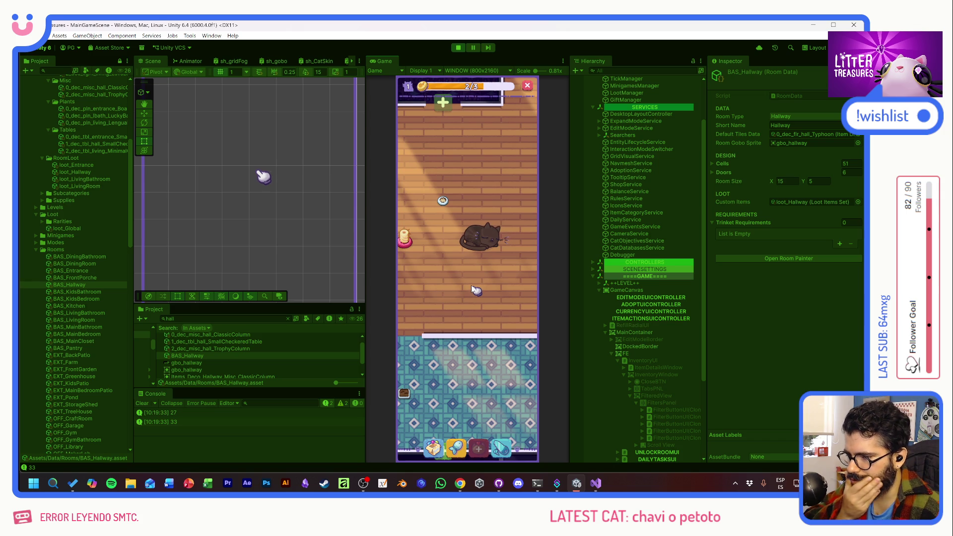
scroll(474, 290, "down", 3)
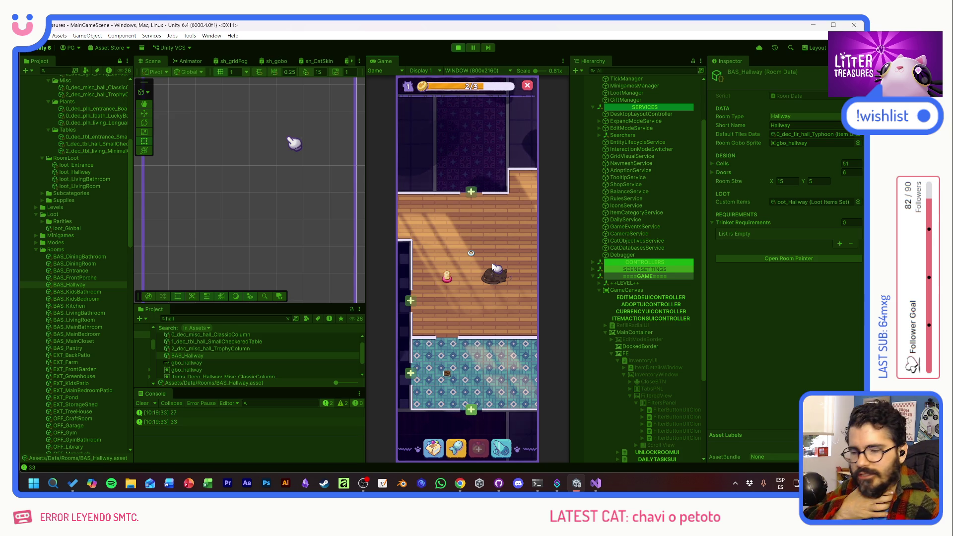
- Pet the cat to fill the progress bar and pan the rooms into view
left_click(494, 269)
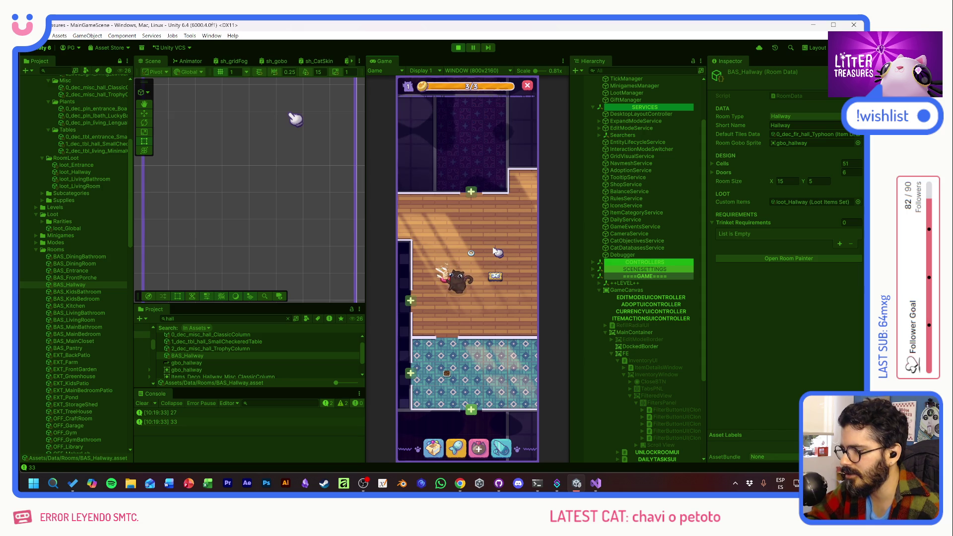
left_click_drag(502, 317, 509, 279)
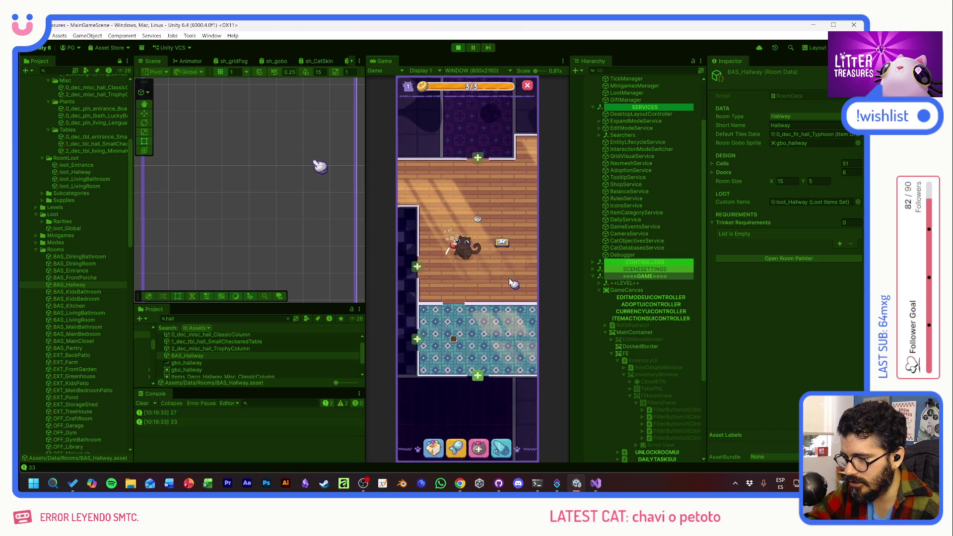
scroll(514, 282, "up", 2)
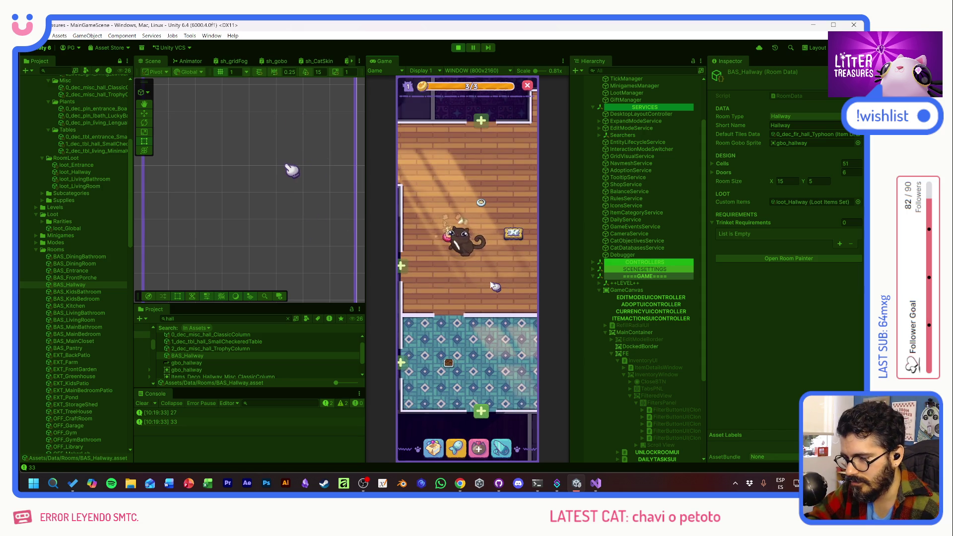
scroll(504, 297, "up", 1)
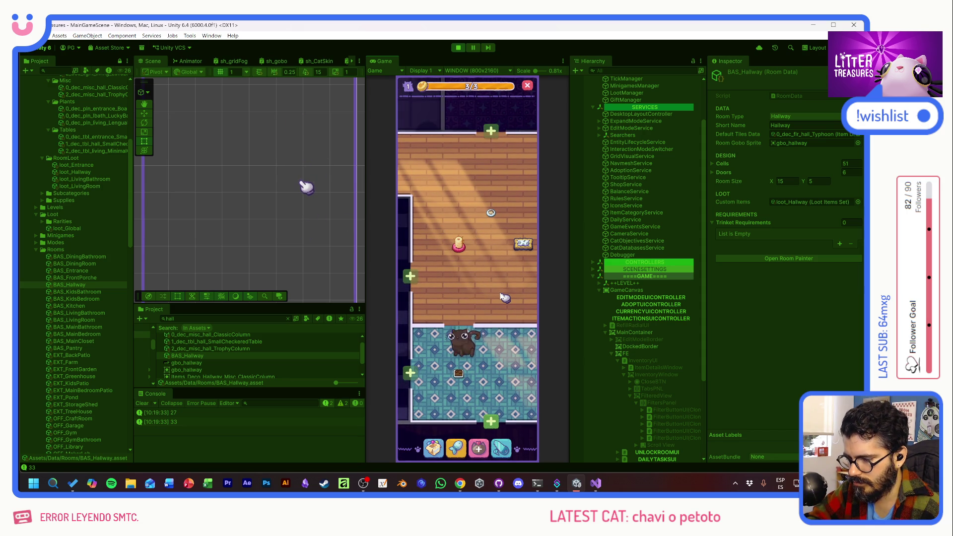
left_click_drag(503, 298, 496, 268)
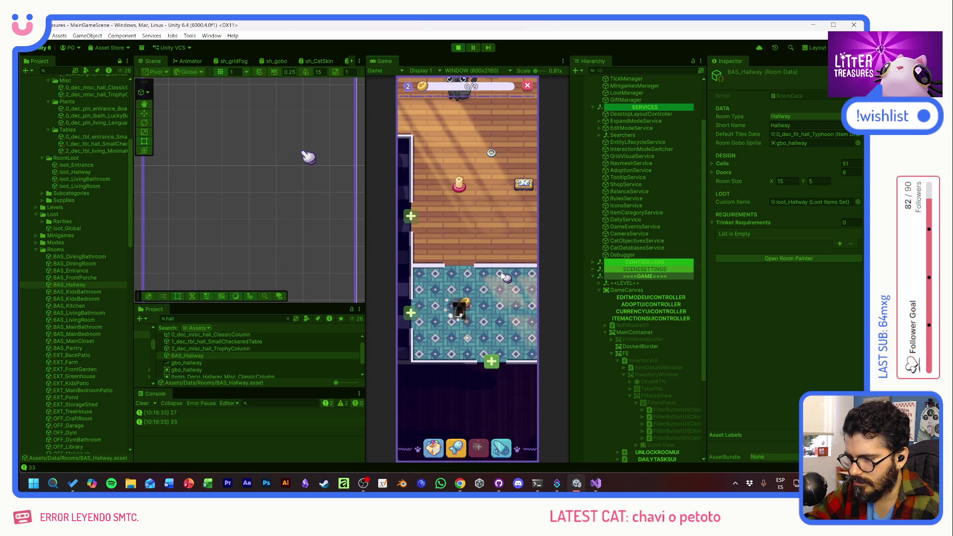
- Scoop a treasure for a Patched Pillow and place the pillow in the tiled room
mouse_move(420, 302)
left_mouse_down()
mouse_move(425, 319)
mouse_move(479, 251)
mouse_move(502, 301)
left_mouse_up()
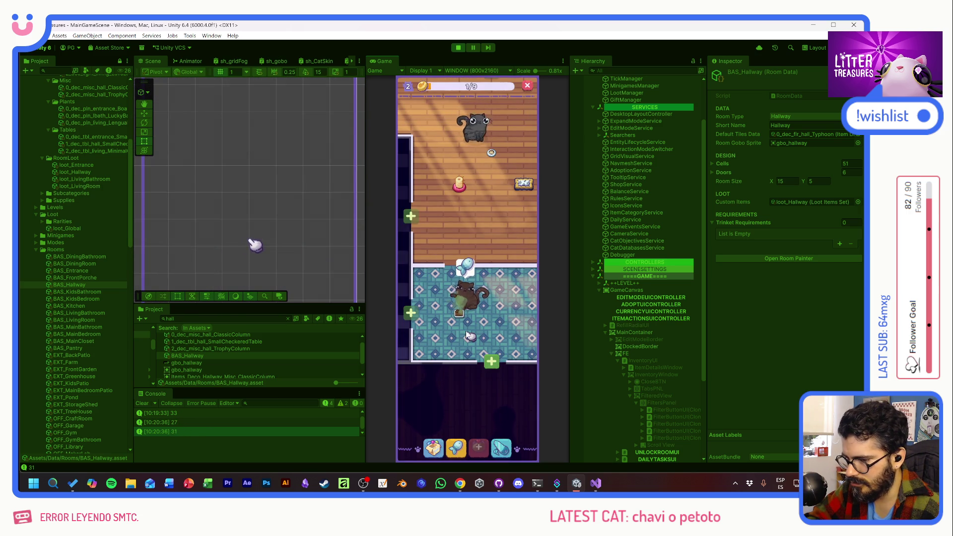
left_click(508, 254)
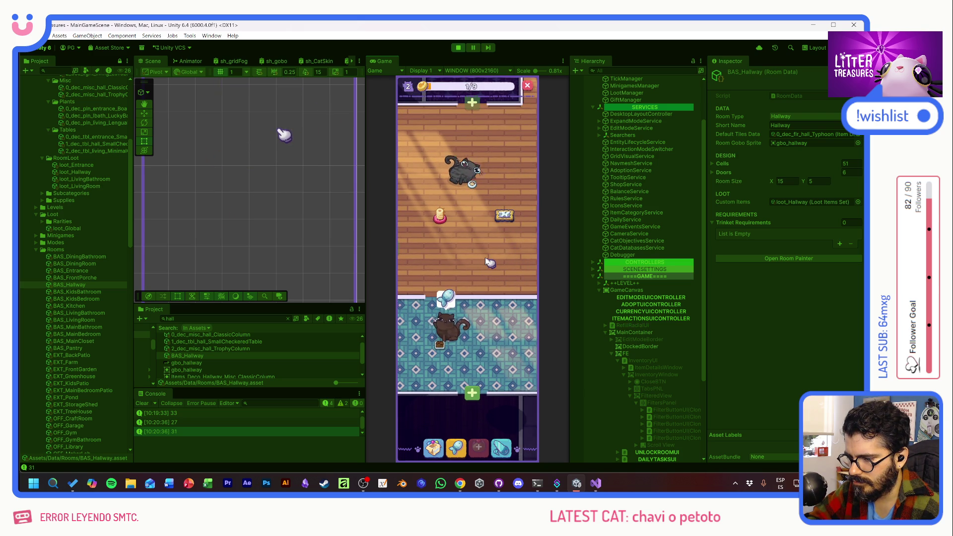
left_click(433, 448)
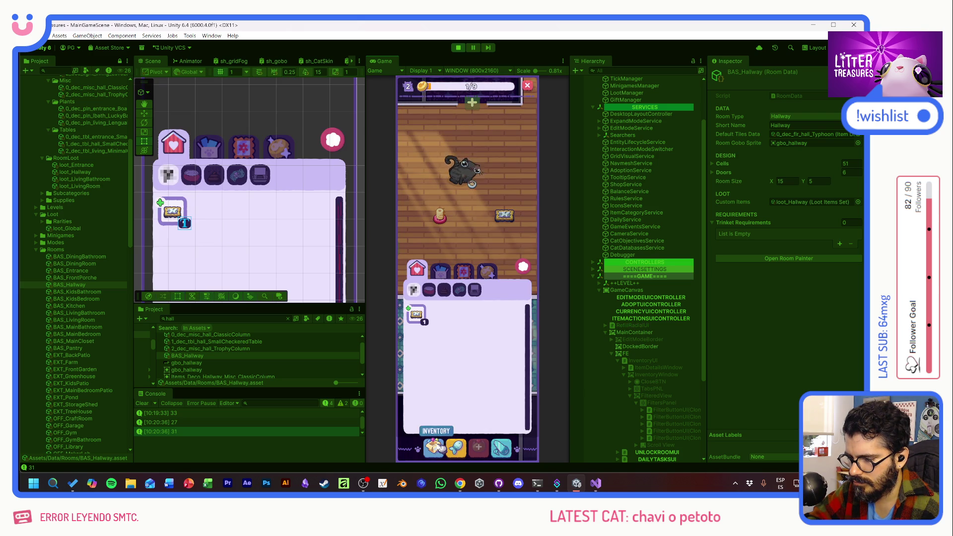
left_click(421, 318)
left_click(452, 423)
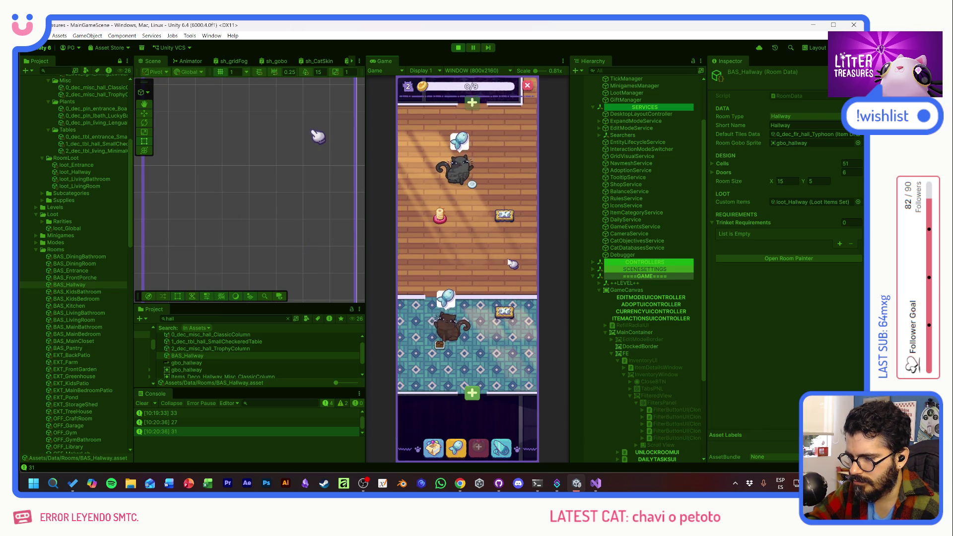
- Pet the upper cat and bring up Petoto's missions profile
left_click(477, 157)
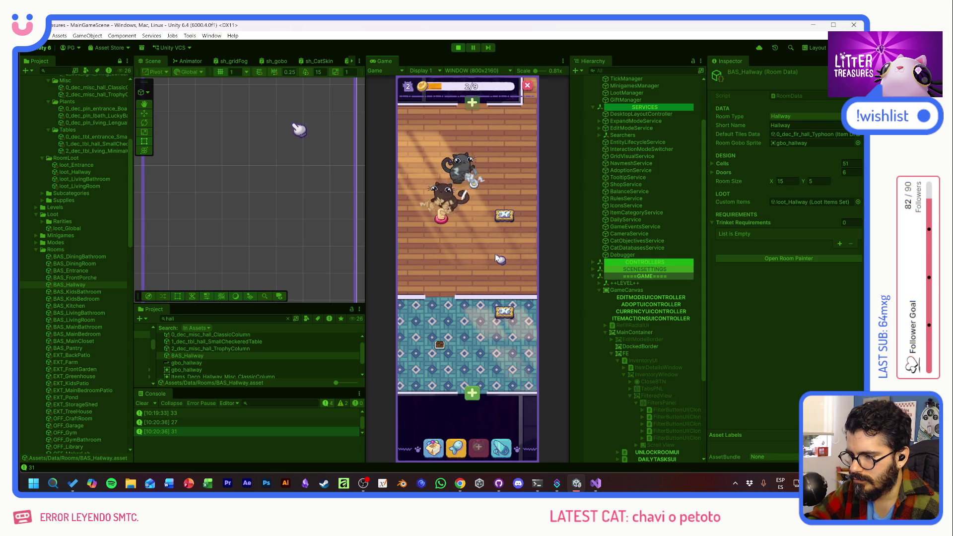
scroll(493, 264, "down", 2)
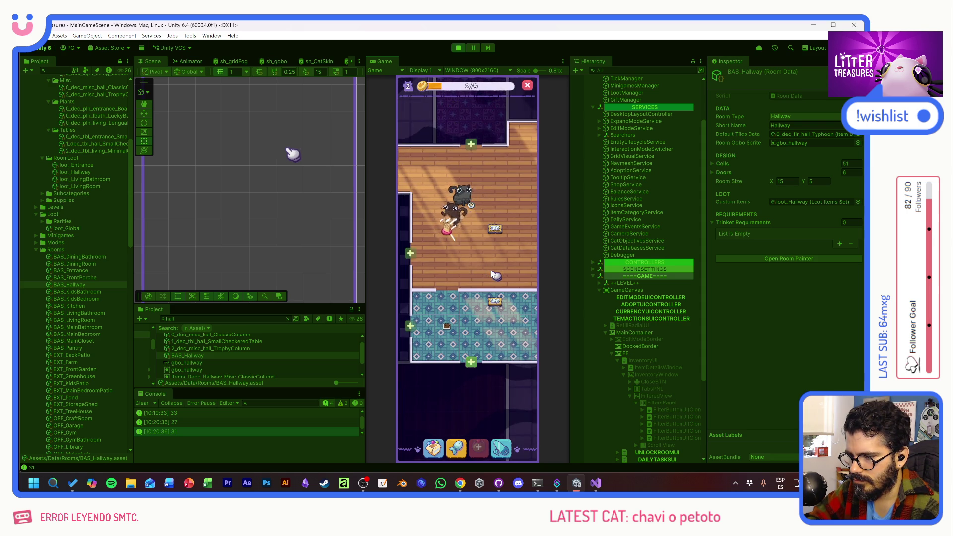
left_click(451, 201)
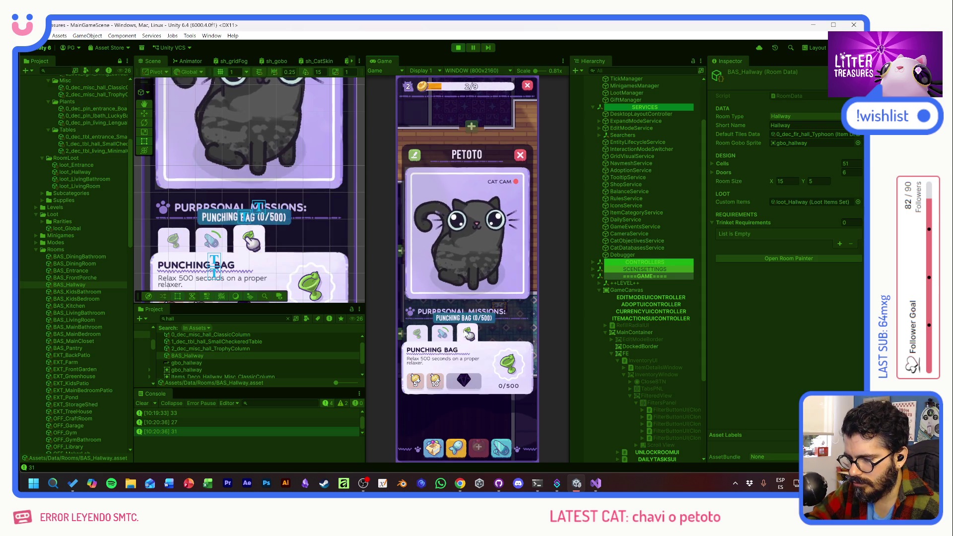
left_click(451, 209)
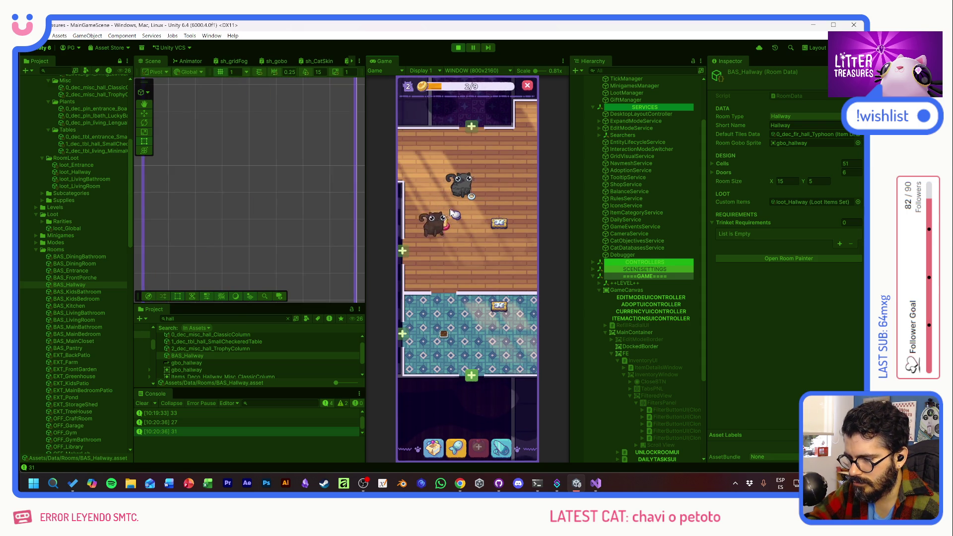
left_click(439, 240)
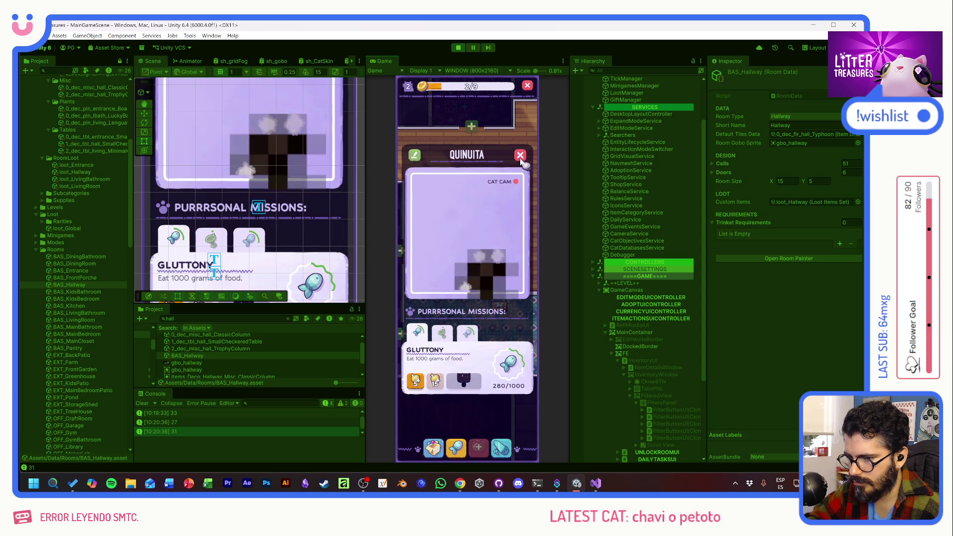
left_click(520, 157)
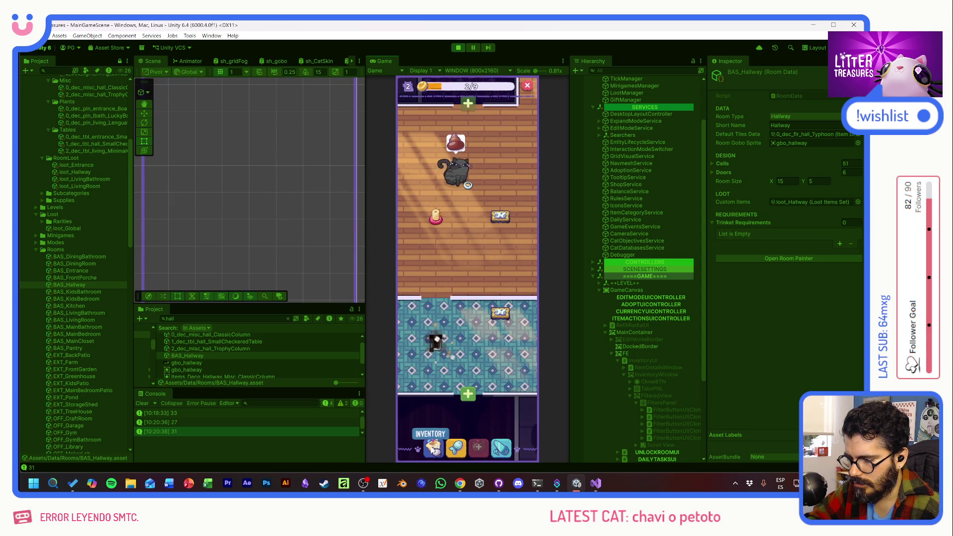
left_click(433, 449)
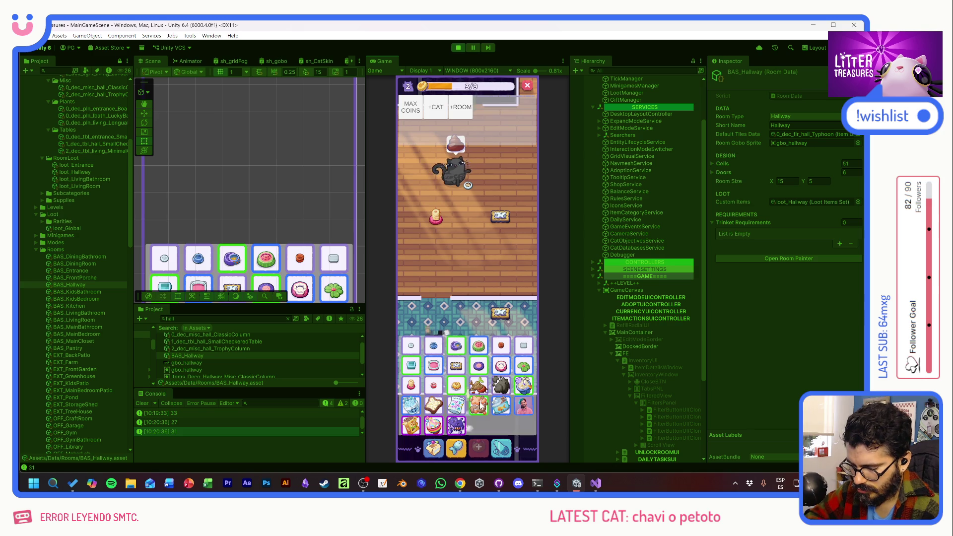
- Place a litter box from the inventory into the tiled room
left_click(515, 352)
left_click(433, 449)
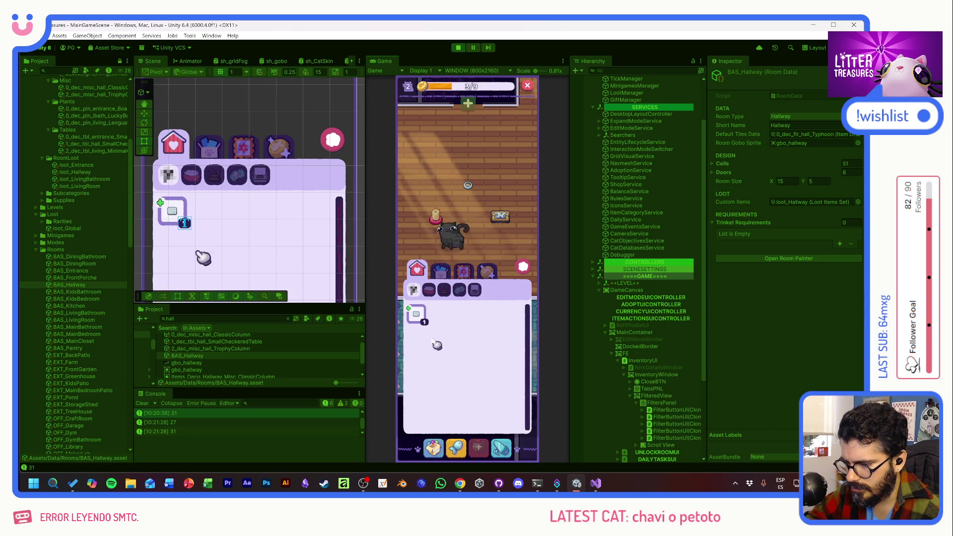
left_click(416, 321)
left_click(437, 226)
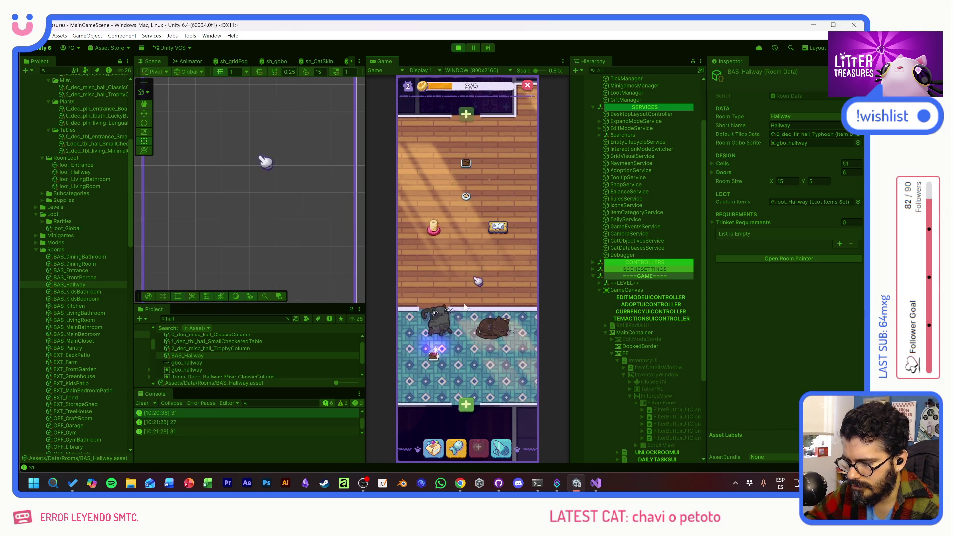
- Scoop the litter box to win Kitty Kibbles, then move the plate lower in the room
left_click_drag(435, 226, 506, 322)
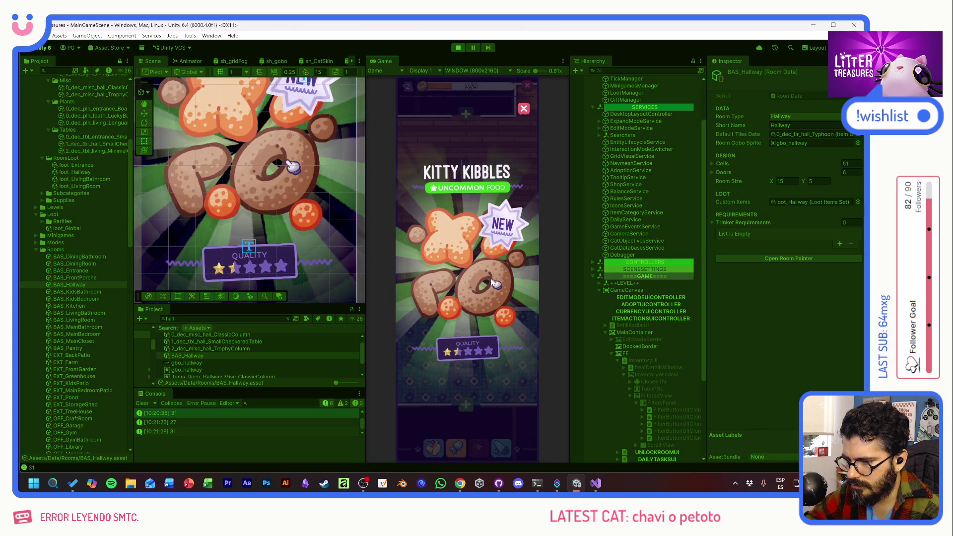
left_click(491, 294)
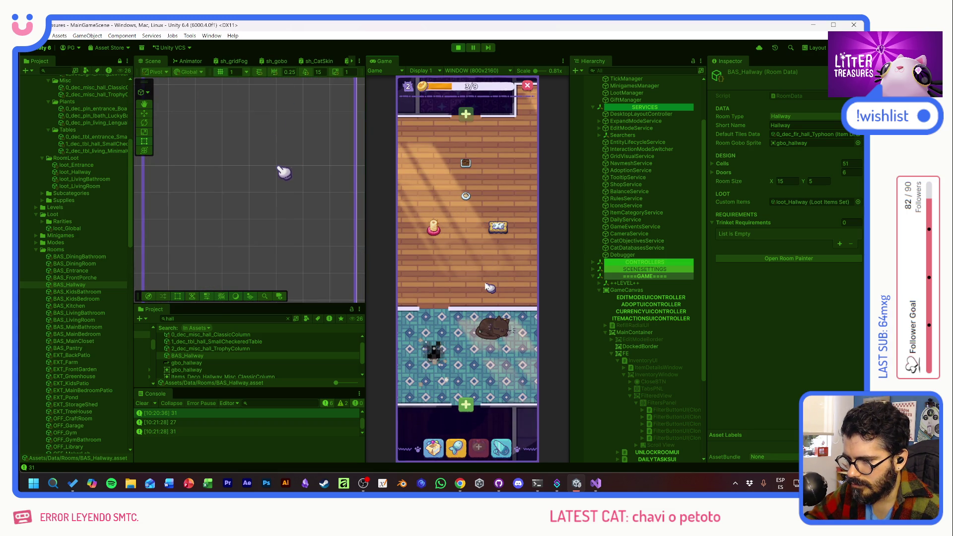
left_click_drag(466, 195, 488, 271)
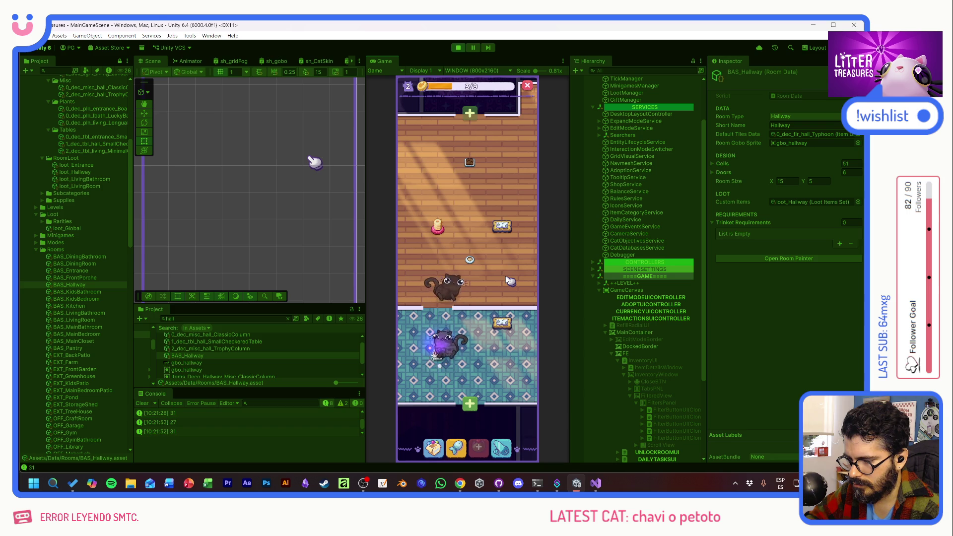
- Scoop the litter box once and check the hallway item's condition
left_click(443, 349)
left_click_drag(424, 305, 502, 302)
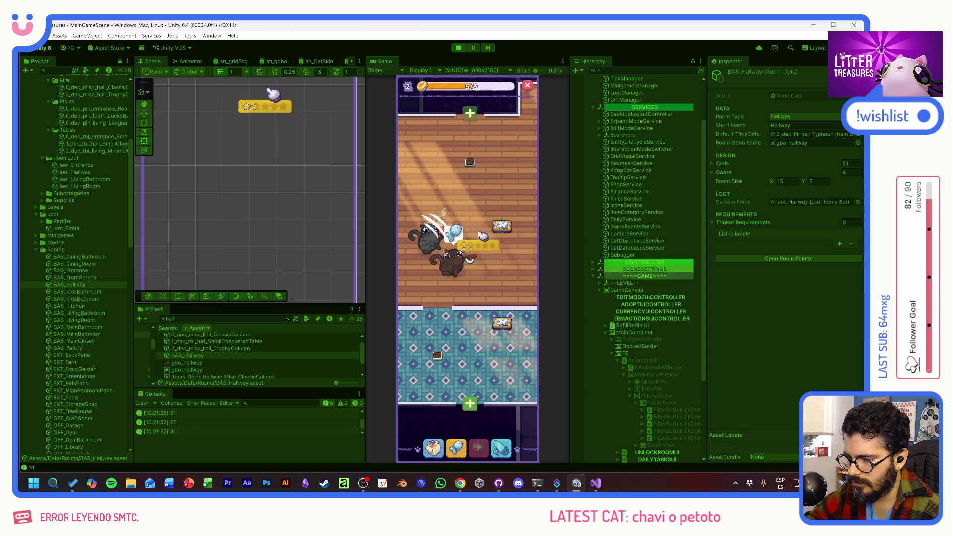
left_click(474, 264)
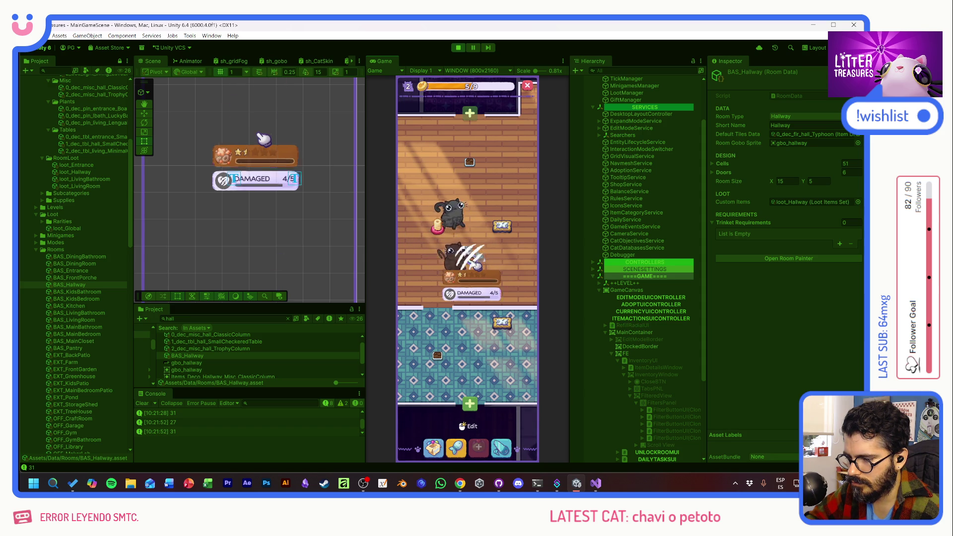
left_click(520, 276)
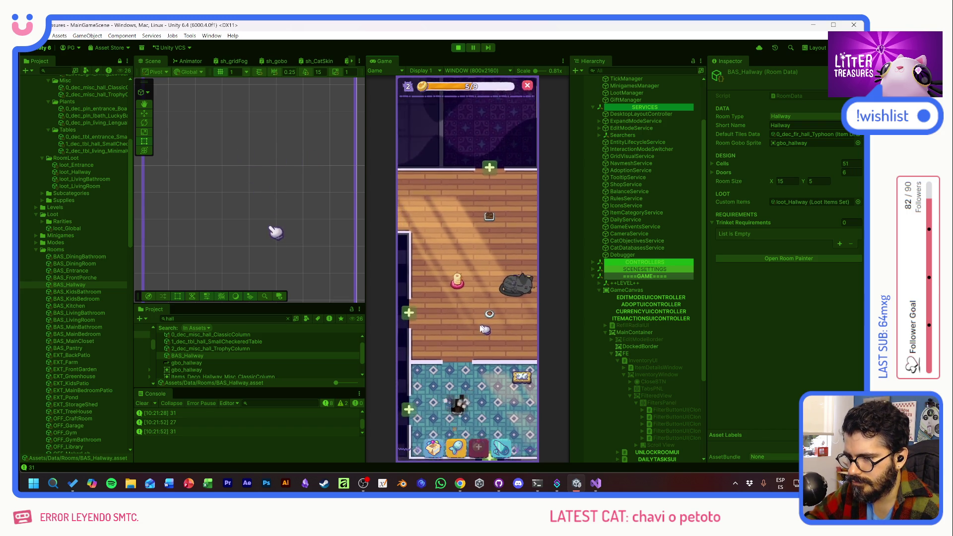
scroll(458, 275, "down", 1)
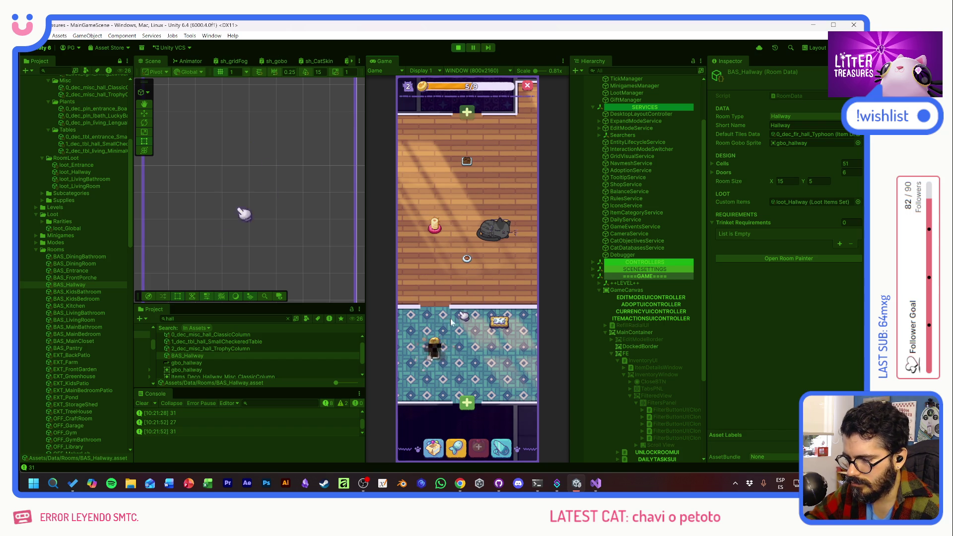
left_click_drag(431, 281, 423, 284)
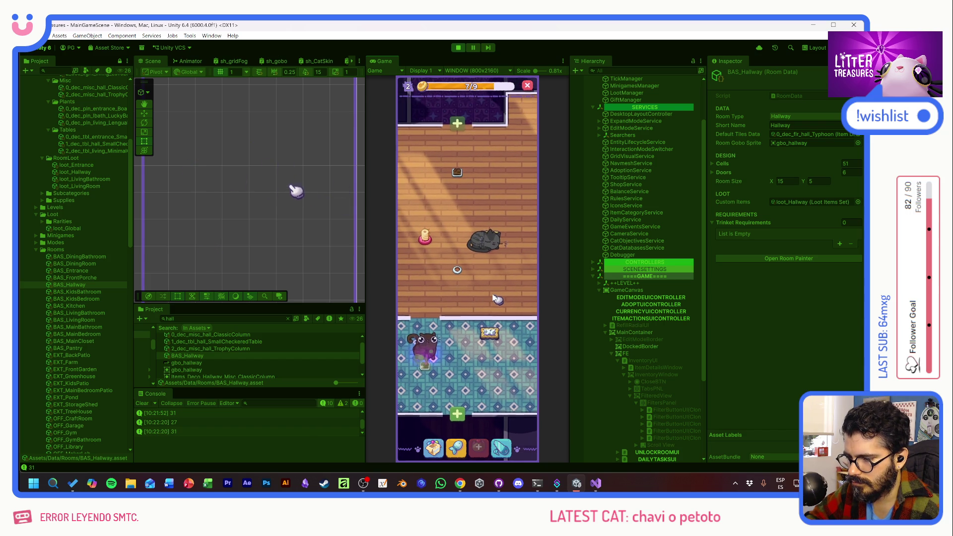
- Scoop again to win a Tupperware, place it in the hallway, then call up the debug cheats (F1)
left_click(433, 368)
mouse_move(430, 370)
left_mouse_down()
mouse_move(436, 213)
mouse_move(440, 288)
mouse_move(466, 314)
left_mouse_up()
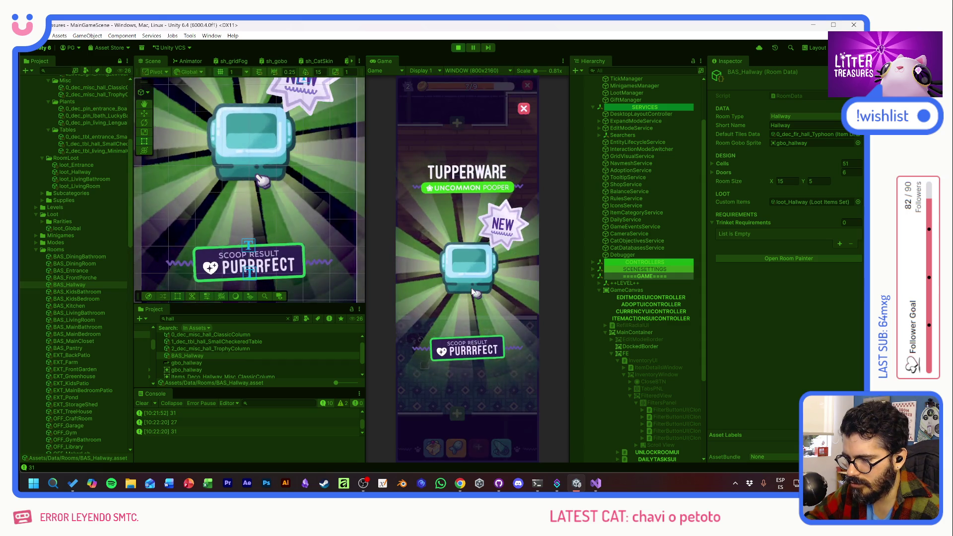
left_click(477, 295)
left_click(434, 447)
left_click(430, 316)
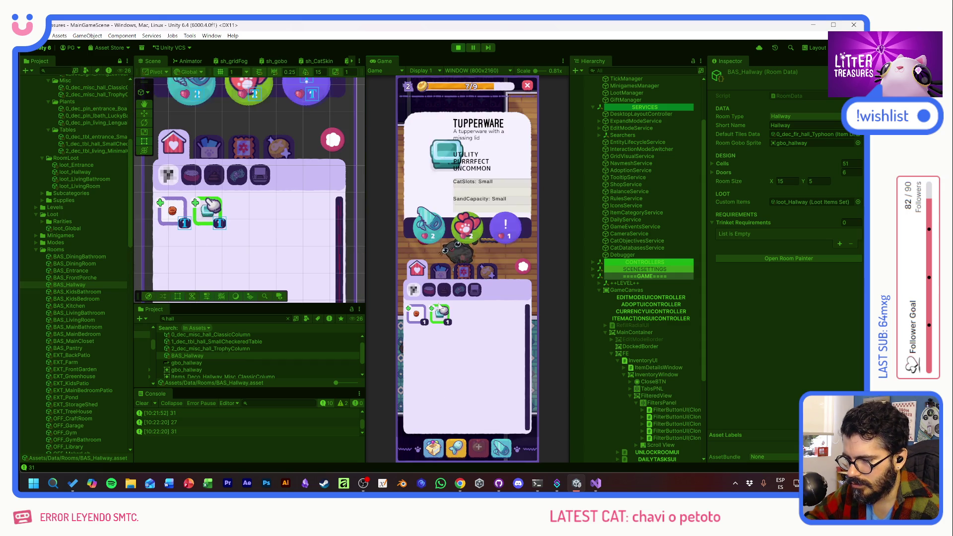
left_click(496, 225)
left_click(457, 205)
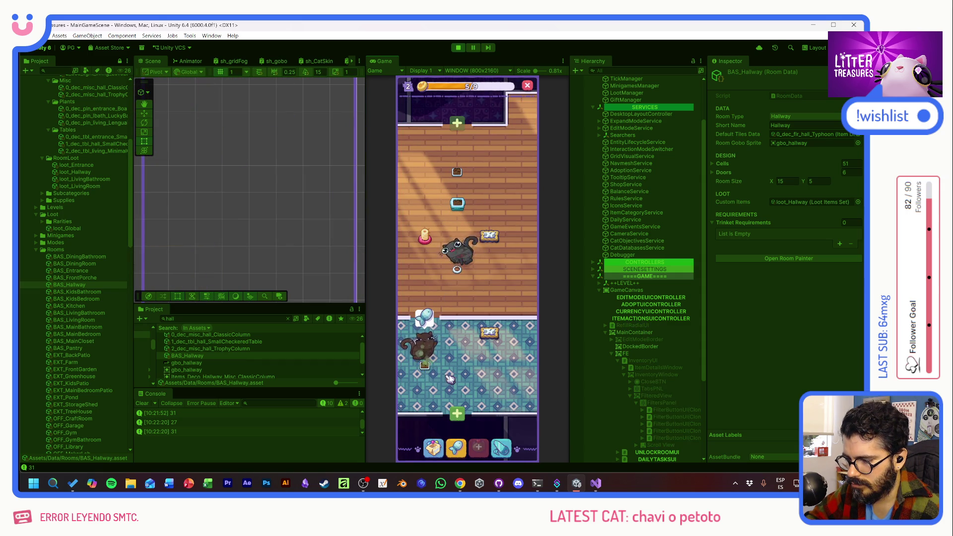
key("F1")
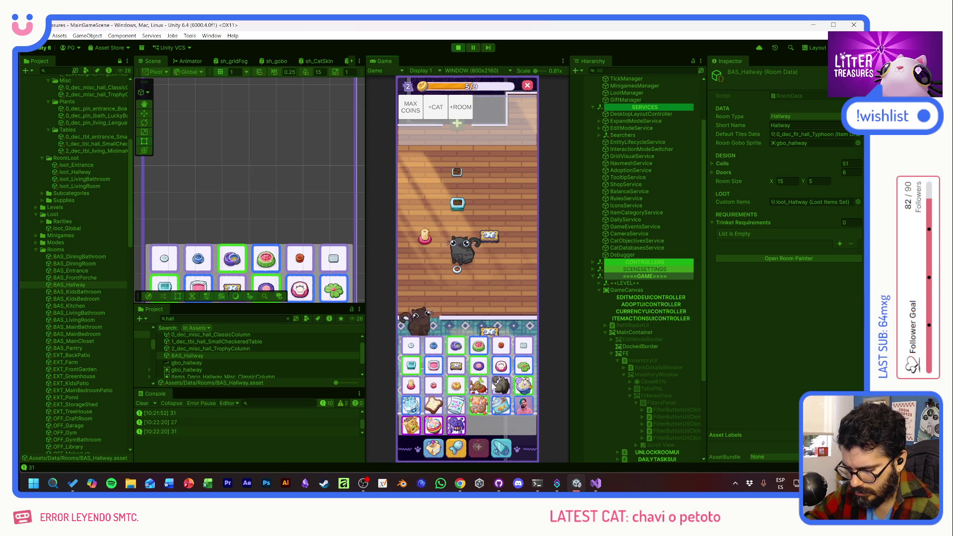
- Add another cat via the debug panel, close it, and start the treasure-scooping minigame
key("F1")
key("F1")
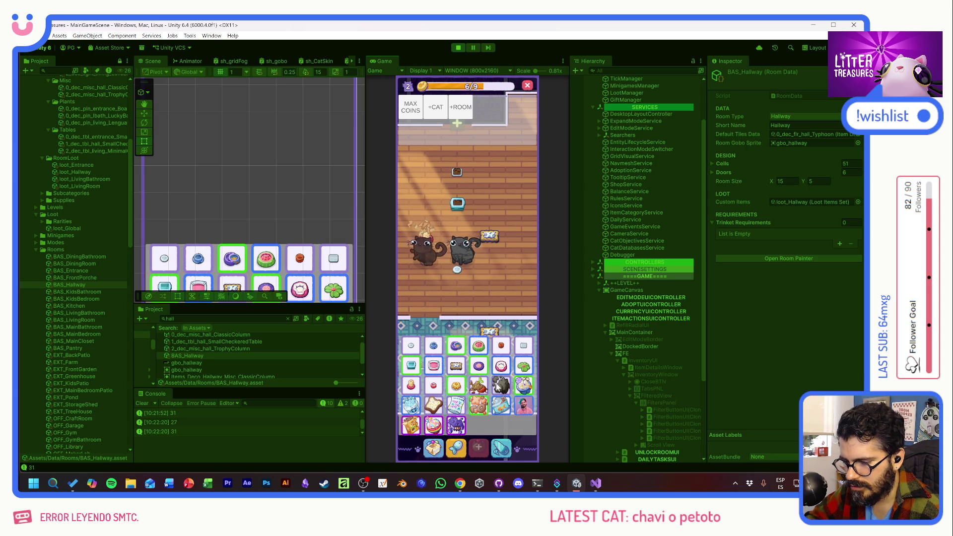
left_click(430, 409)
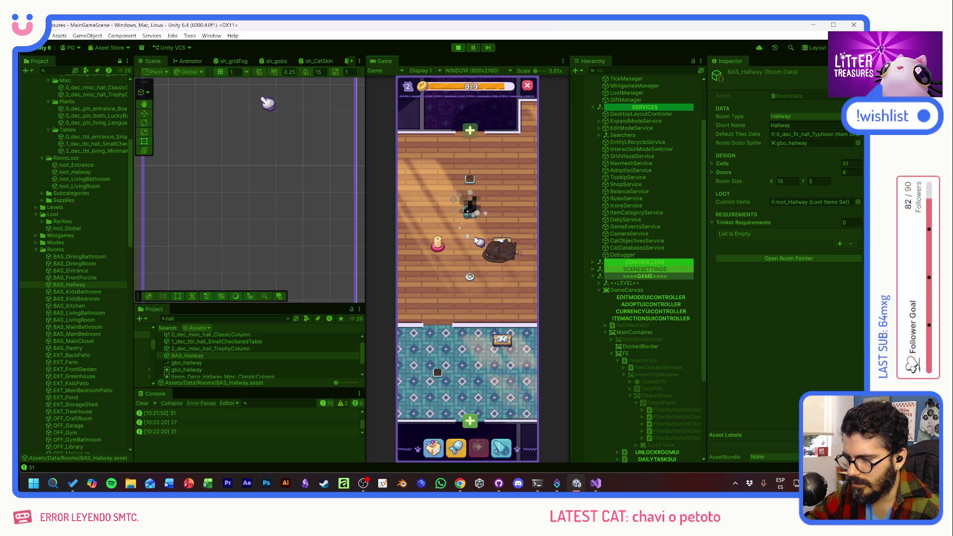
left_click(471, 210)
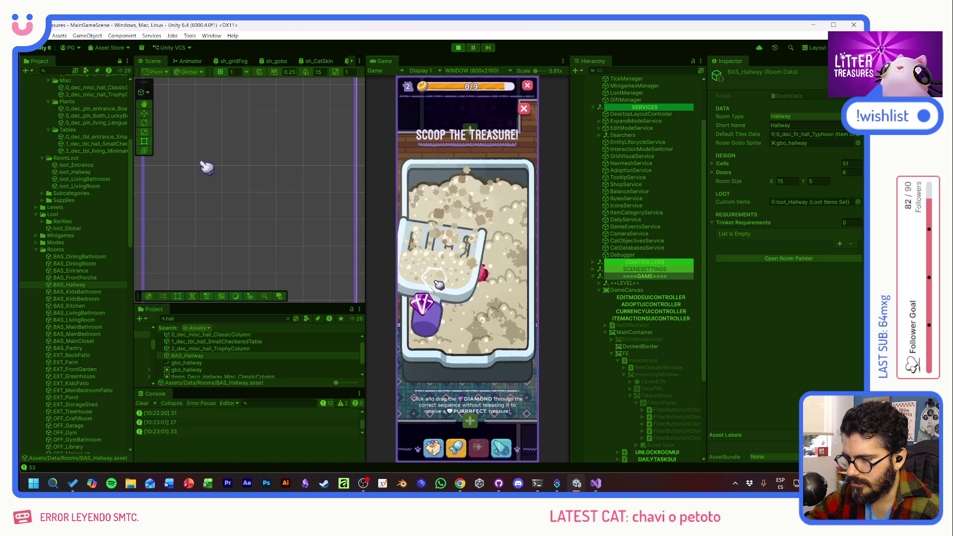
- Finish the scoop minigame, check the new cat Cata's status, and pan across the hallway
left_click_drag(437, 287, 500, 303)
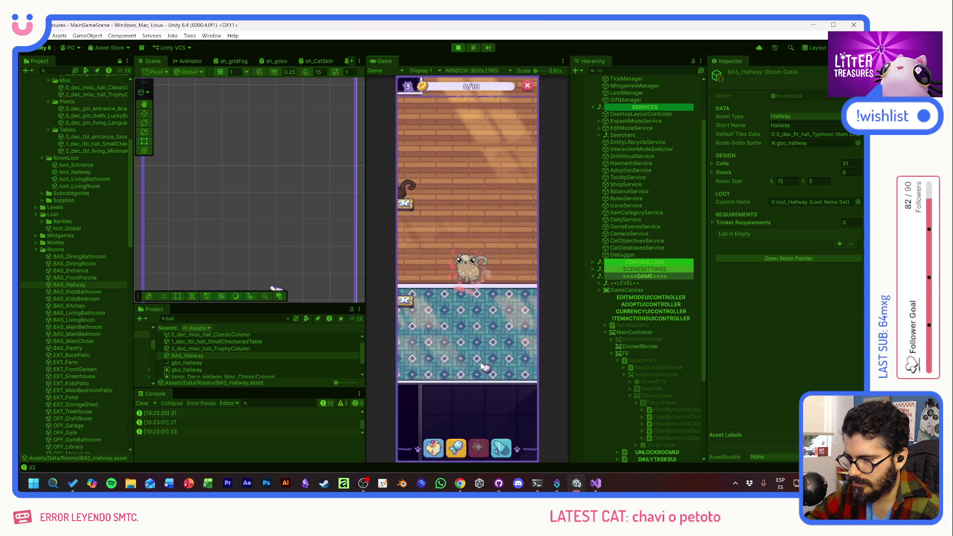
left_click(466, 266)
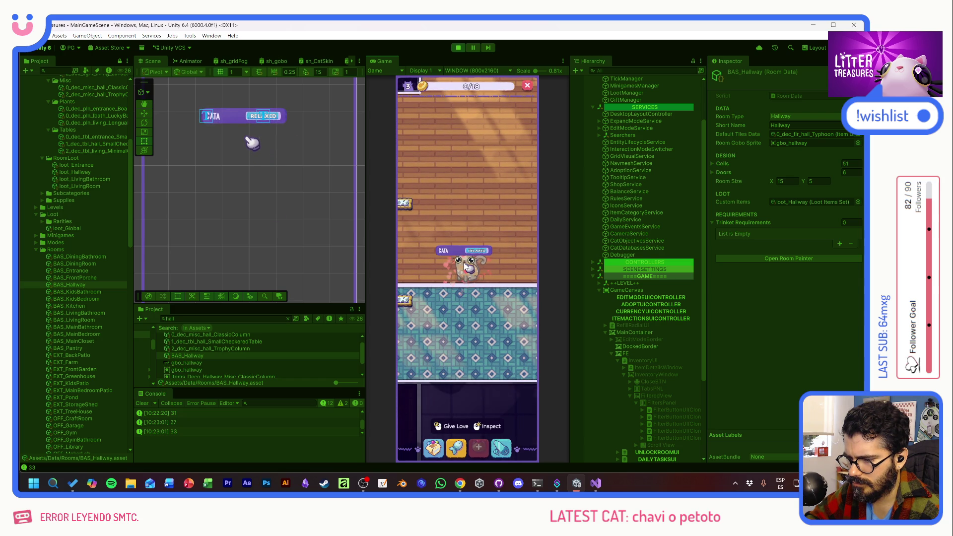
left_click(477, 283)
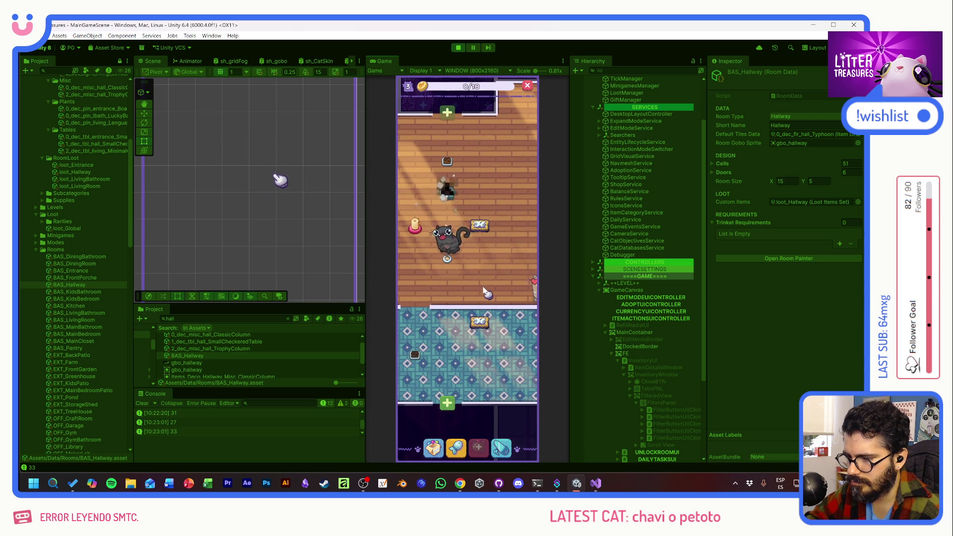
mouse_move(483, 294)
left_mouse_down()
mouse_move(444, 288)
mouse_move(503, 294)
left_mouse_up()
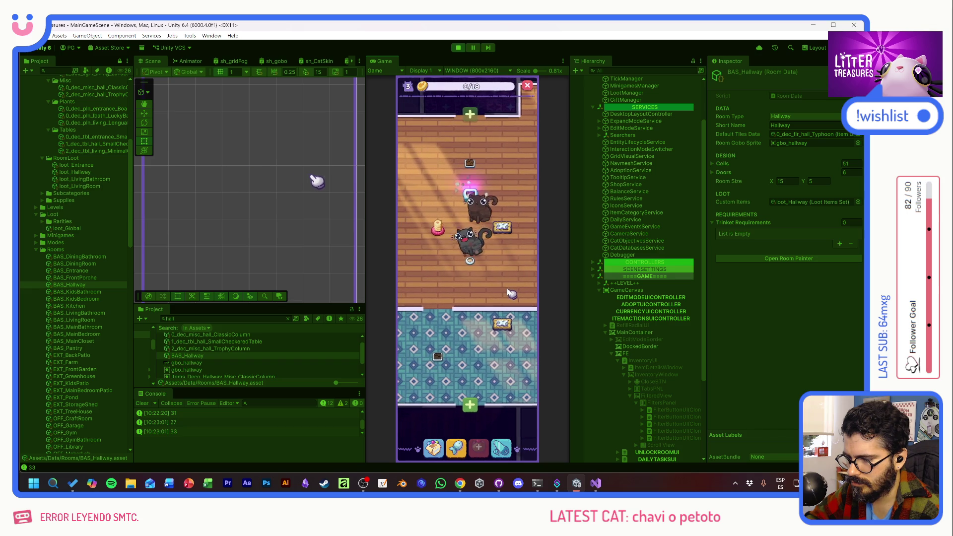
- Scoop the hallway treasure, collect the coin dropped near the cats, and watch the room
left_click(478, 201)
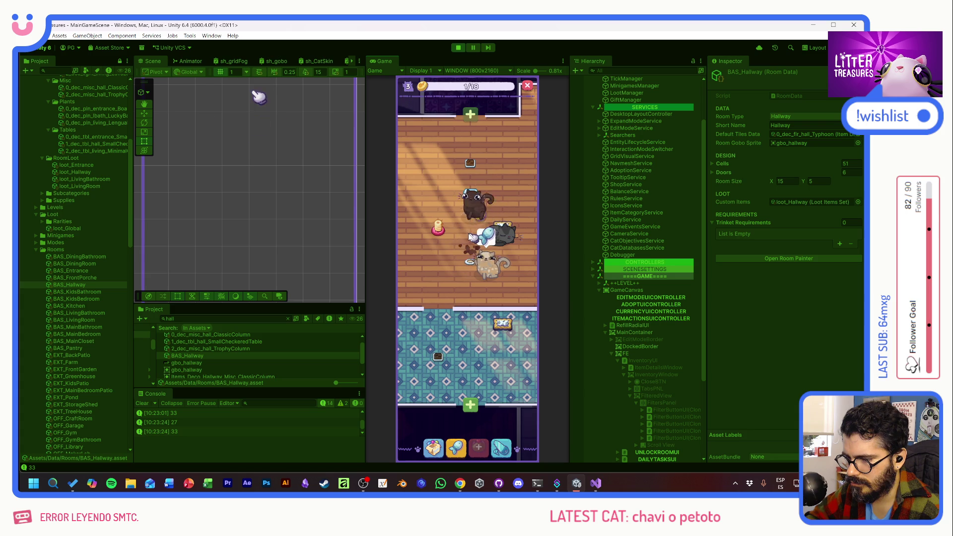
left_click(476, 218)
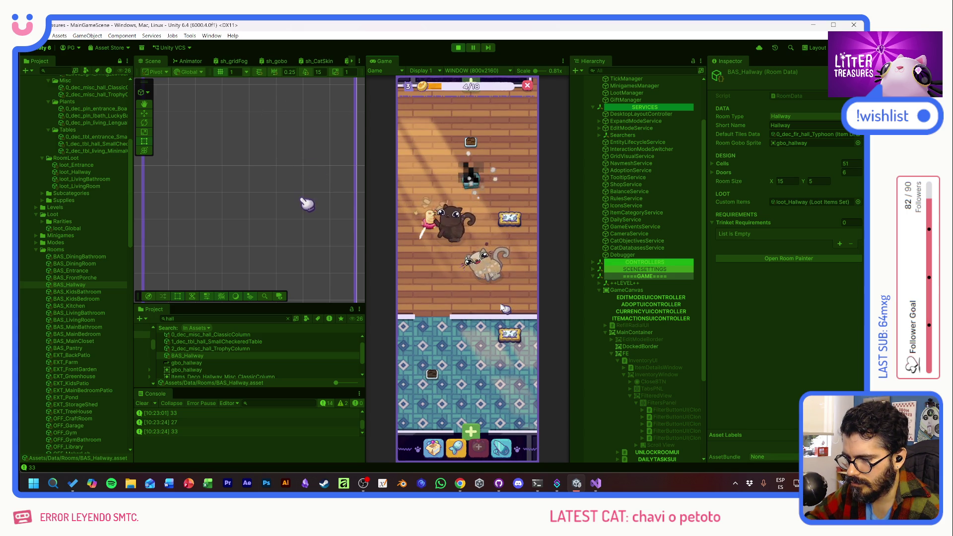
left_click_drag(304, 204, 303, 247)
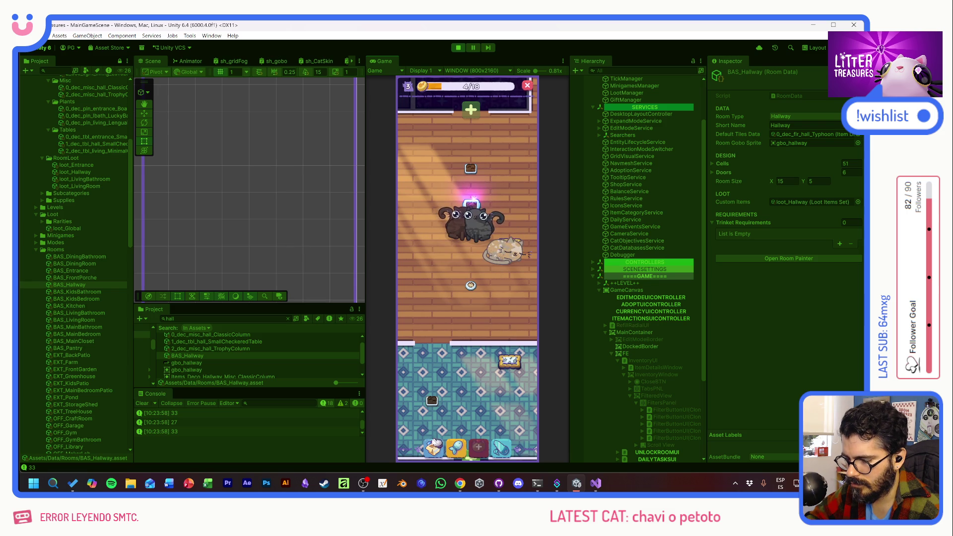
- Scoop the treasure spot through the minigame and collect the Soda Cap reward
left_click(472, 203)
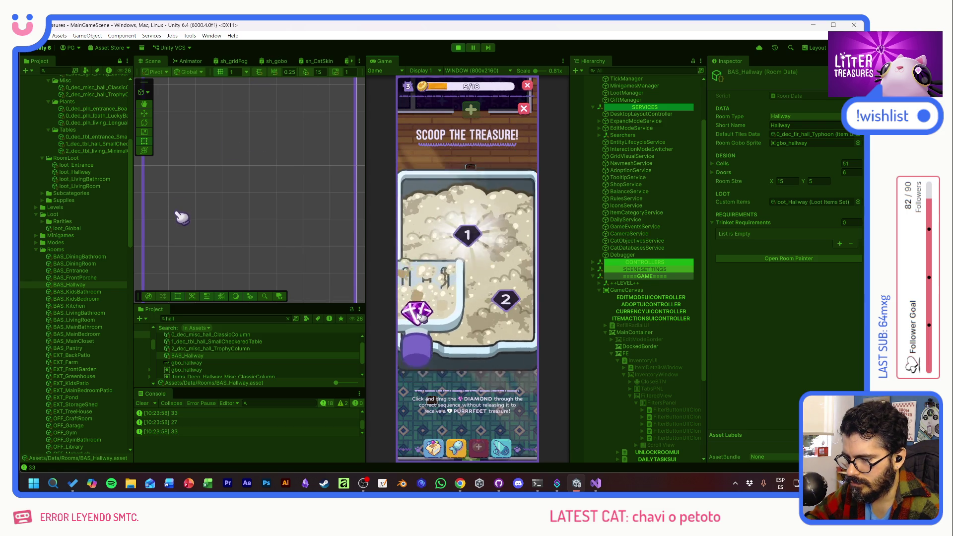
left_click(479, 282)
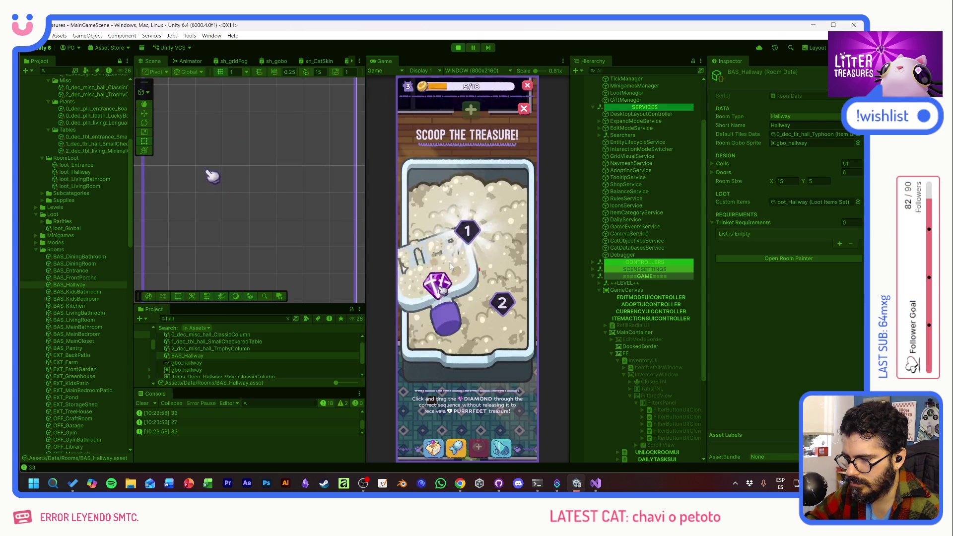
left_click(494, 301)
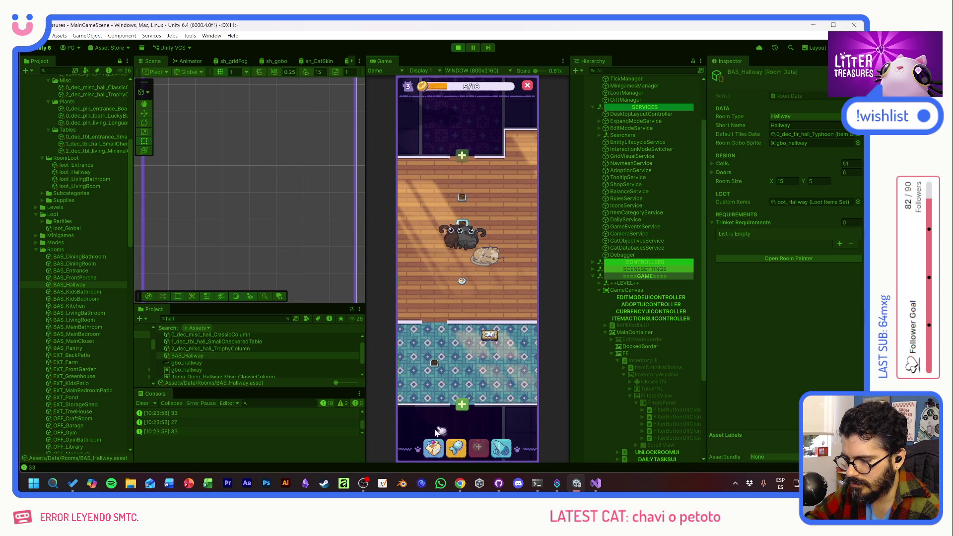
- Place the Scratch Pole from the inventory on the floor, then start the next treasure scoop
left_click(434, 447)
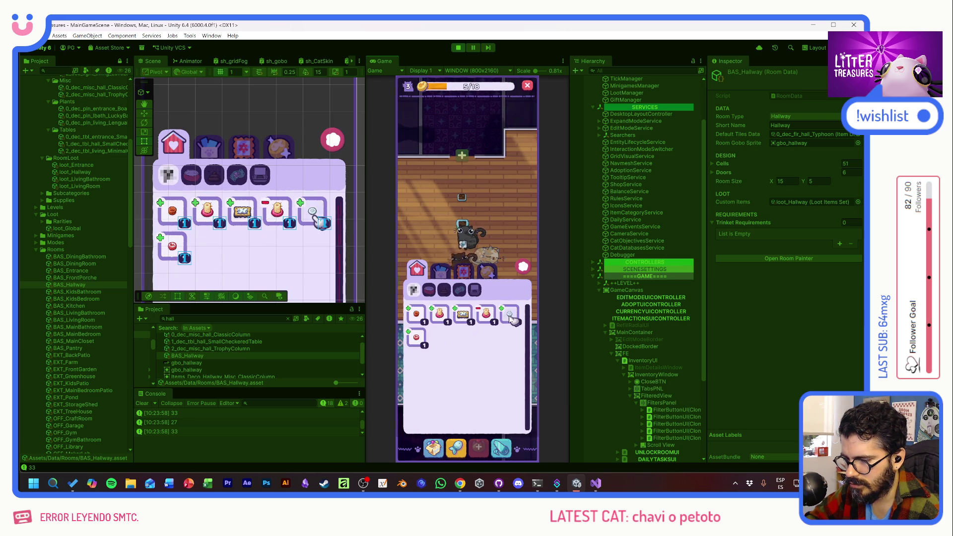
left_click(443, 319)
left_click(432, 225)
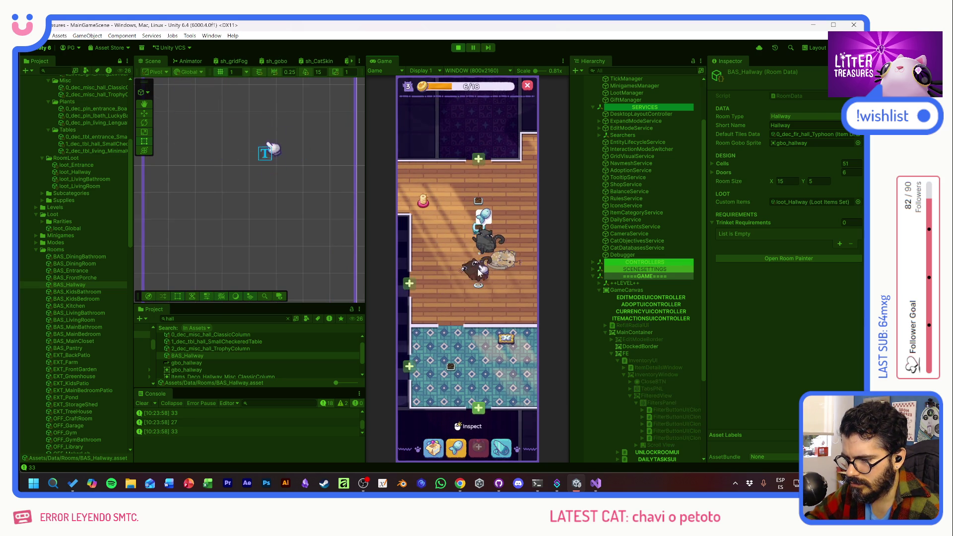
left_click(487, 302)
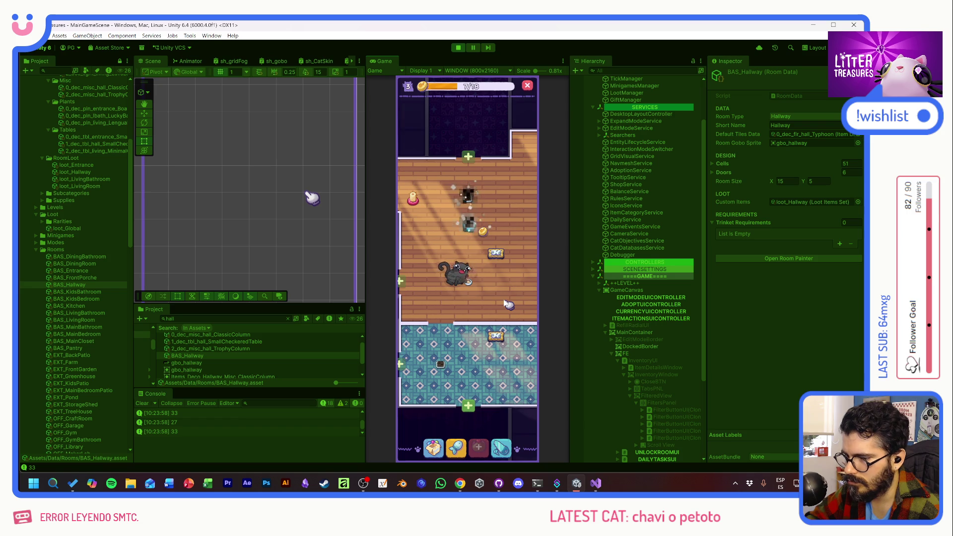
left_click(468, 219)
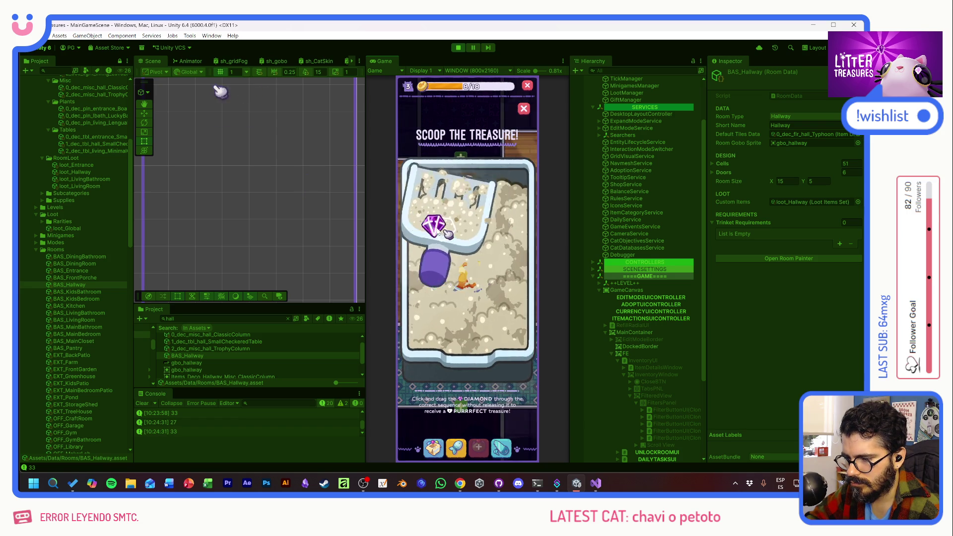
- Trace the diamond to win a Yellow Jello and collect the bread treasure beside the cat
left_click_drag(438, 232, 503, 319)
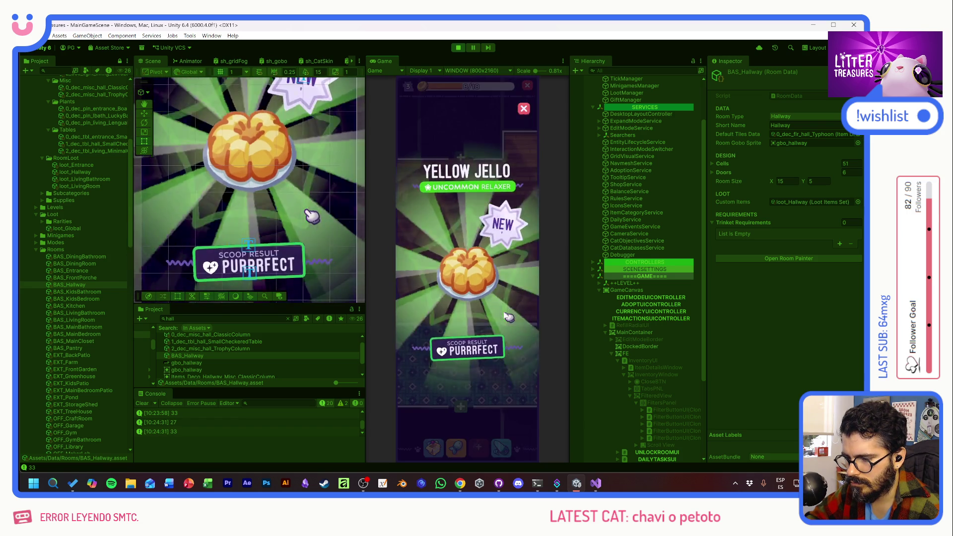
left_click(443, 272)
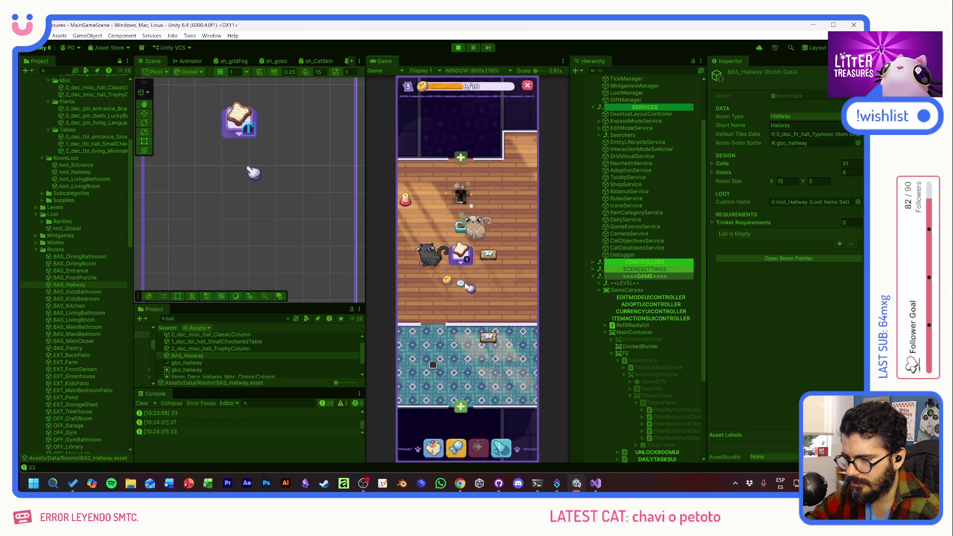
left_click(456, 254)
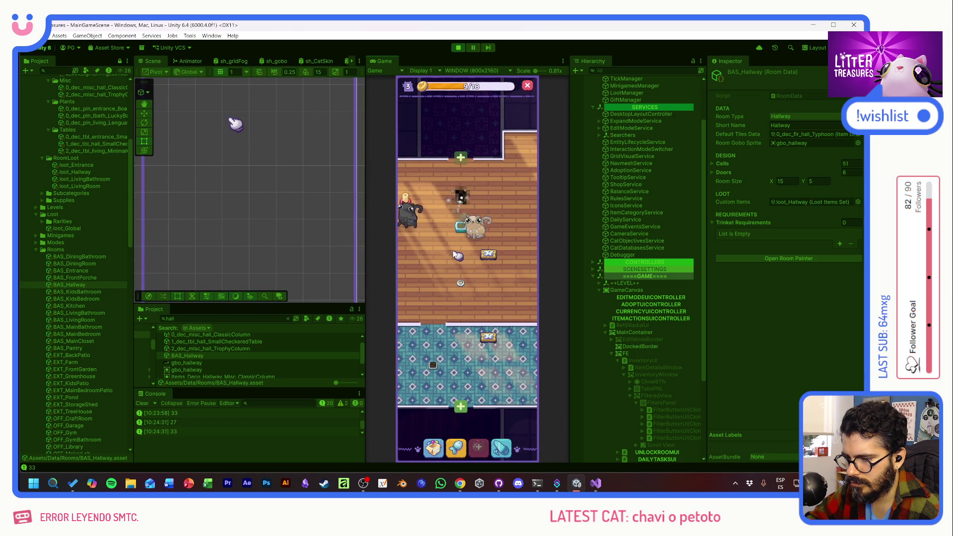
- Scoop another litter-box treasure, then select the litter box for editing
left_click(461, 226)
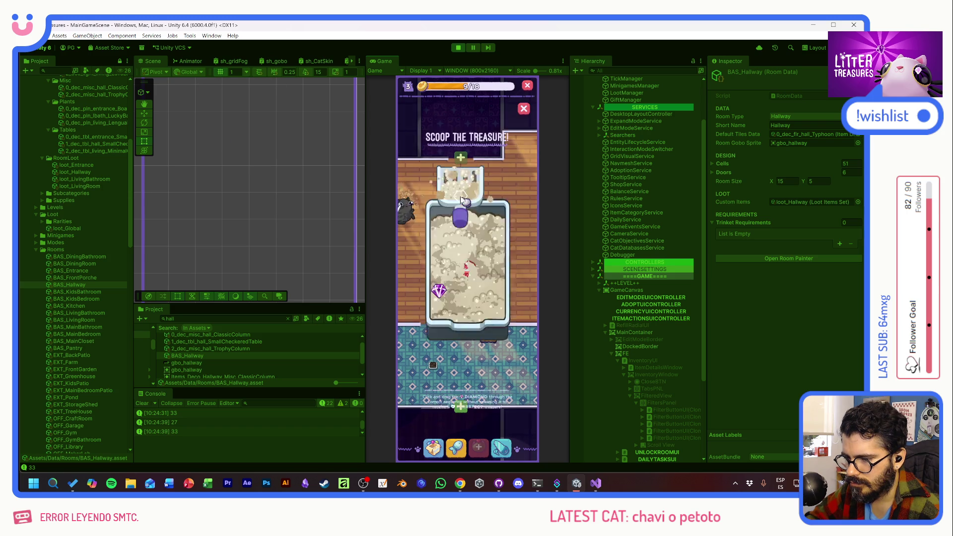
left_click_drag(430, 308, 500, 305)
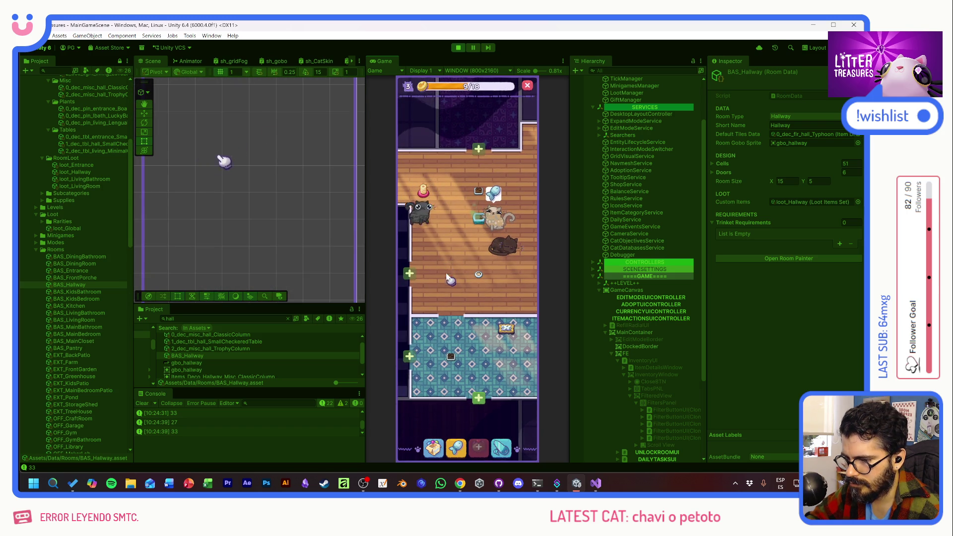
left_click(481, 219)
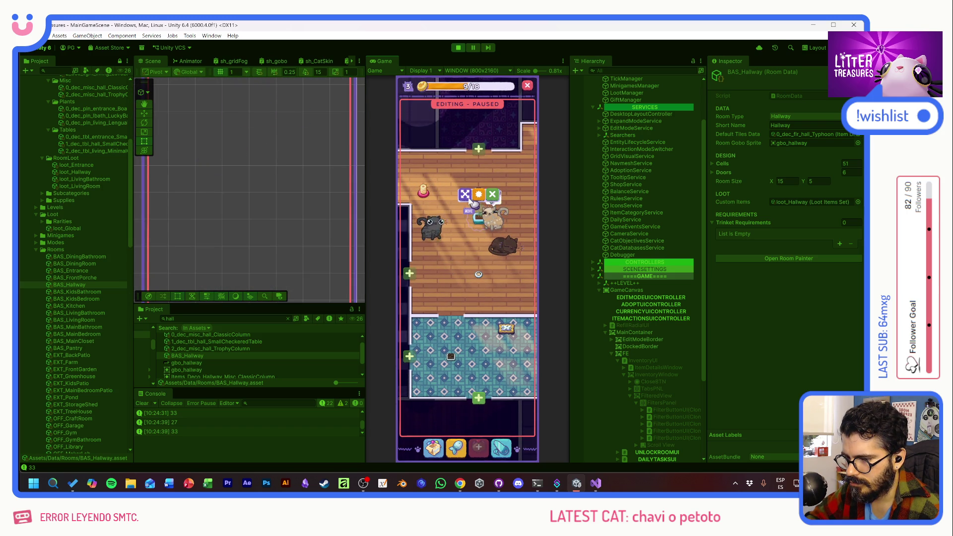
- Move the litter box onto the checkered tiles and drop an inventory item beside it
left_click_drag(478, 233, 481, 364)
right_click(481, 365)
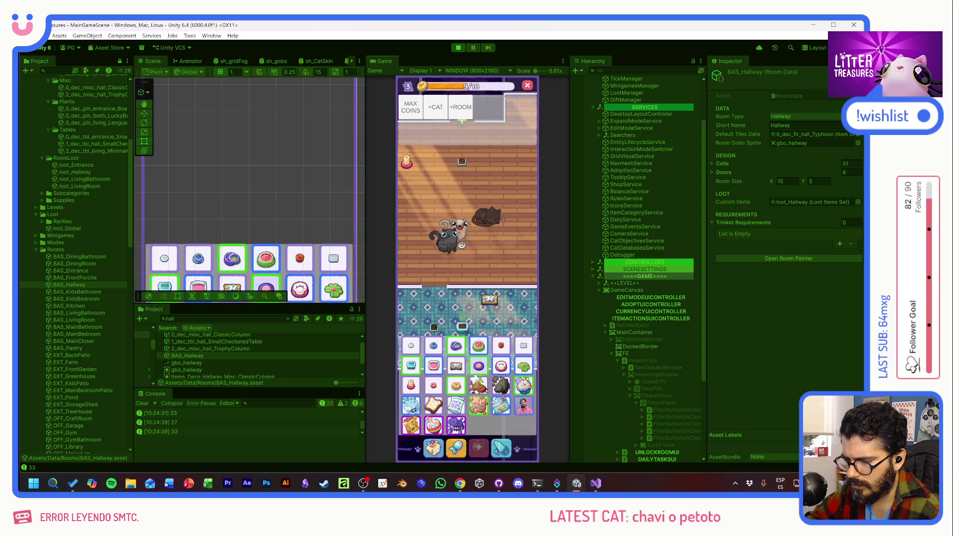
left_click_drag(499, 386, 485, 329)
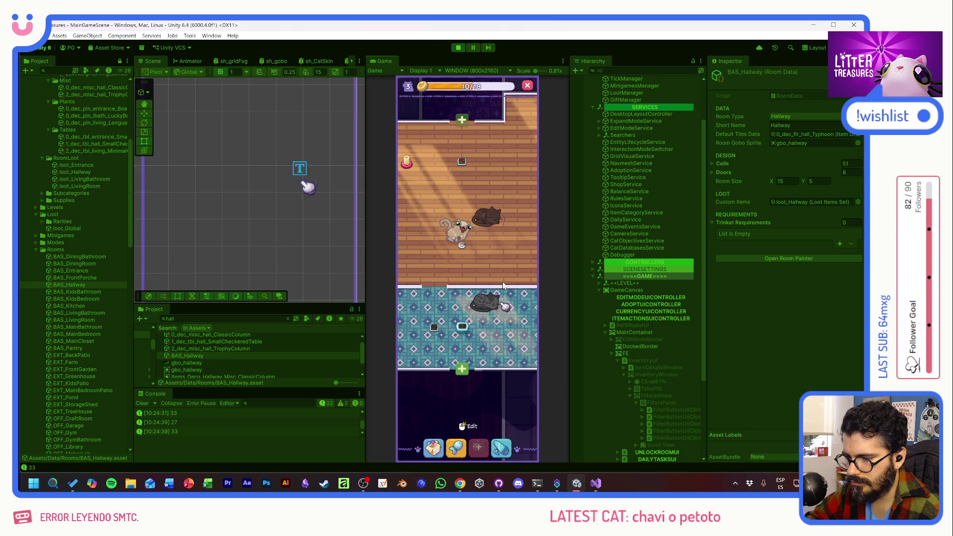
- Use the +ROOM debug cheat to expand the hallway with another room
left_click(506, 263)
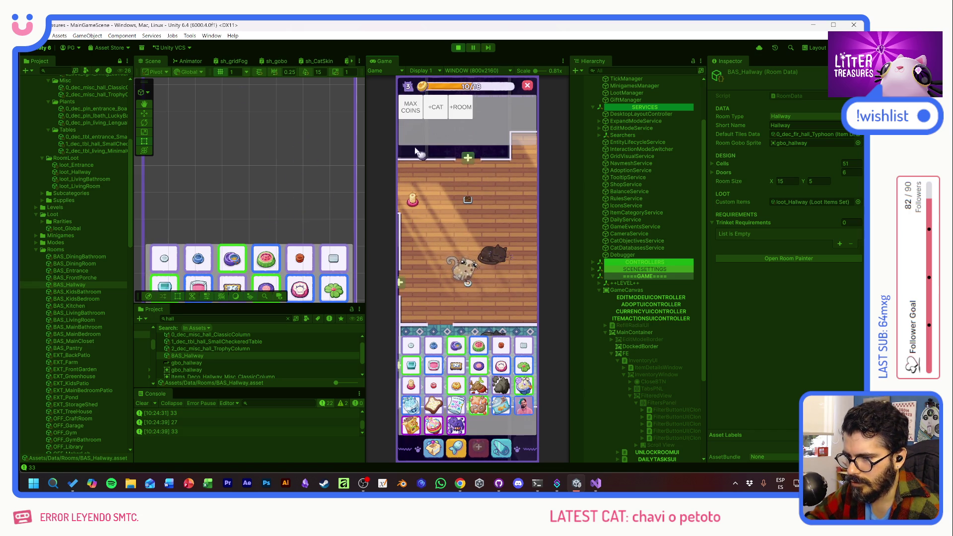
left_click(477, 447)
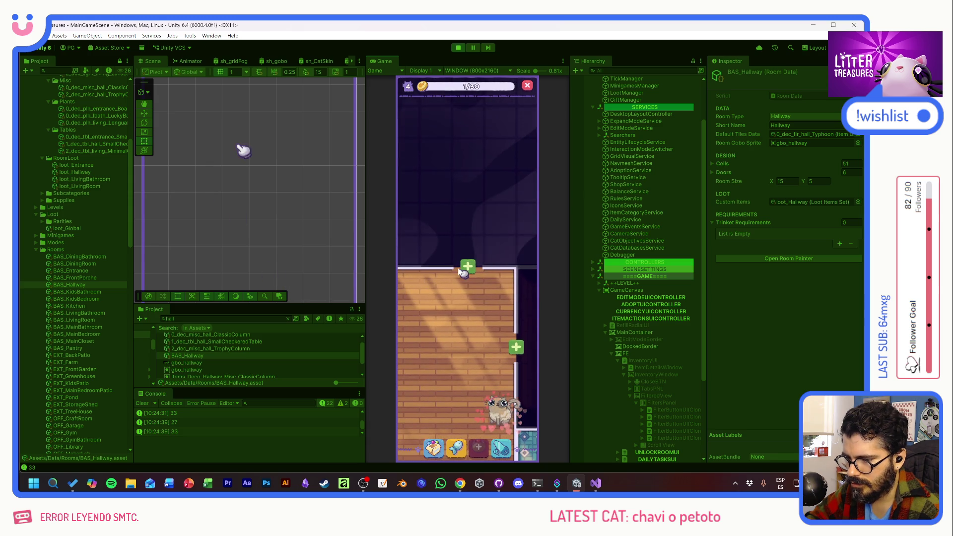
- Unlock the new tiled Entrance room via its green plus prompt
left_click(466, 268)
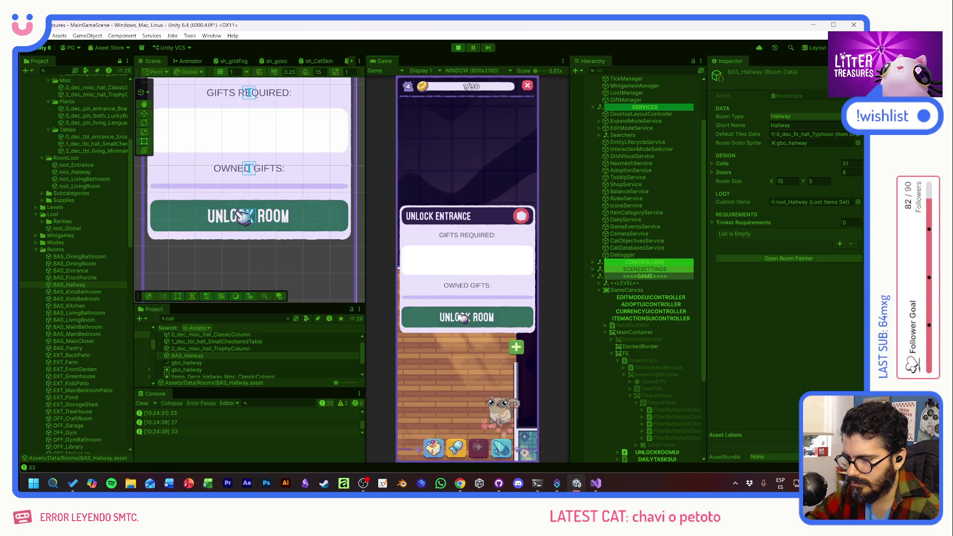
left_click(456, 321)
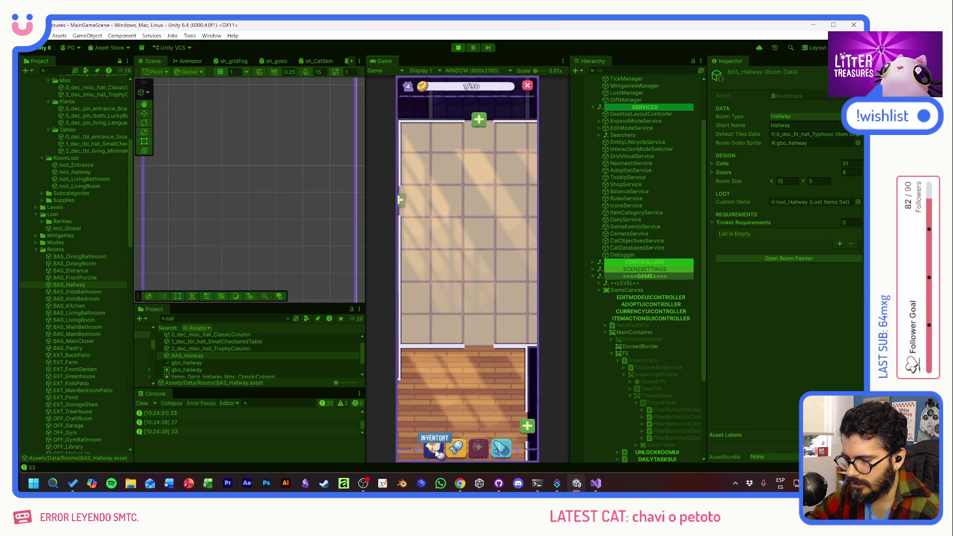
left_click(434, 448)
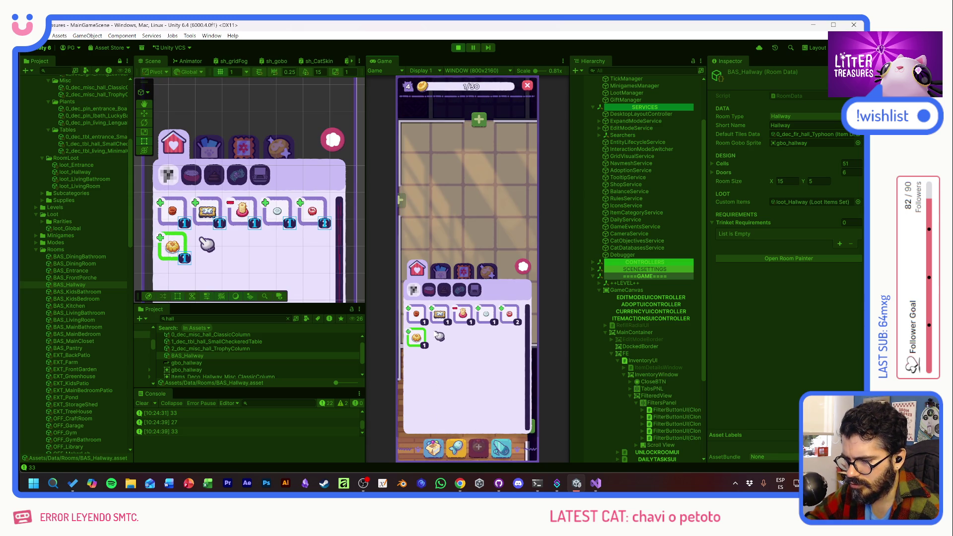
- Add a Tupperware through the F1 debug item picker and fill coins to 30/30 with MAX COINS
key("F1")
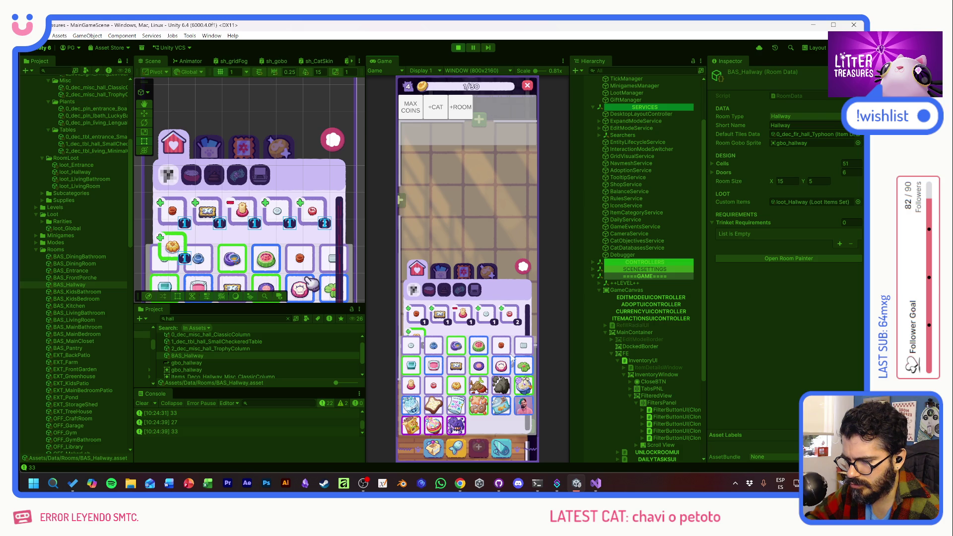
left_click(417, 371)
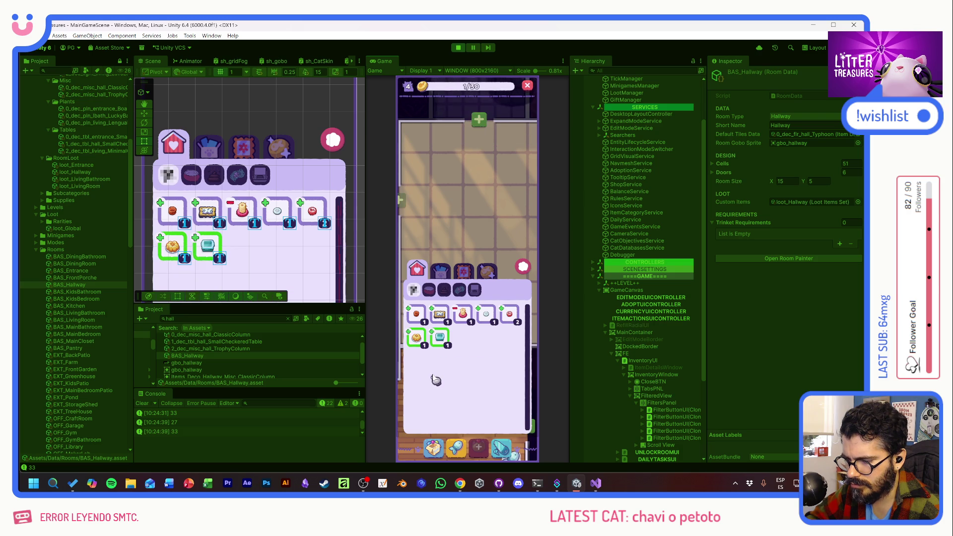
left_click(525, 268)
left_click(410, 108)
key("F1")
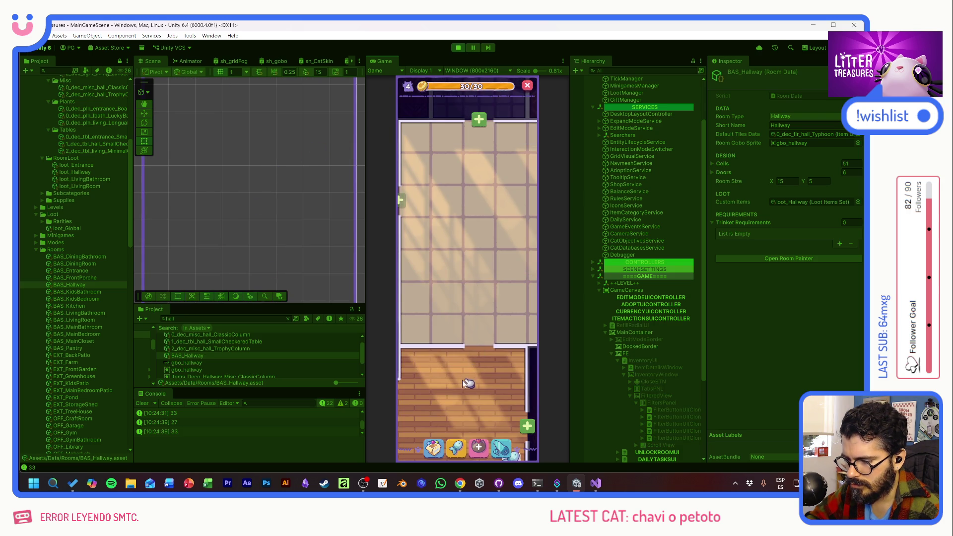
left_click(444, 451)
- Place the Tupperware and the Disposable Plate from the inventory onto the tiled floor
left_click(444, 337)
left_click(429, 226)
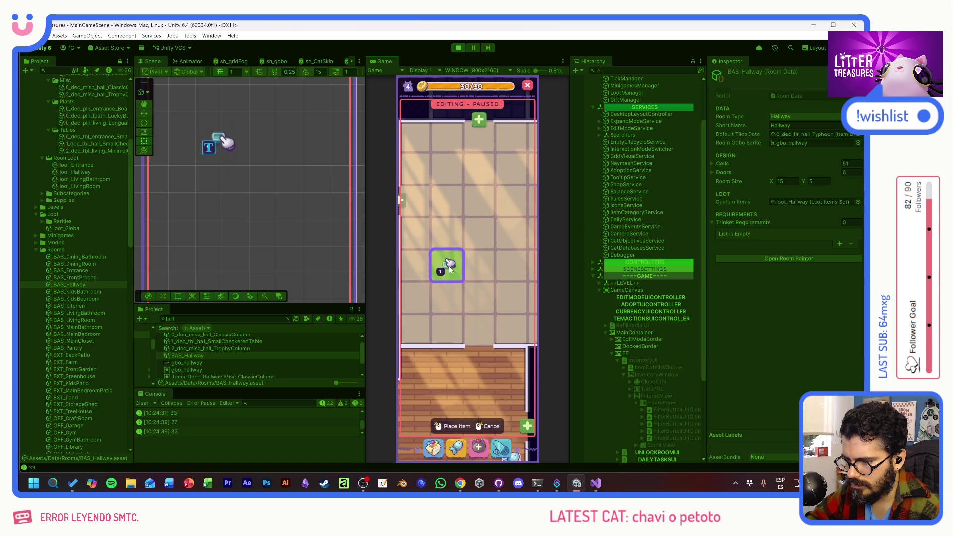
left_click(458, 427)
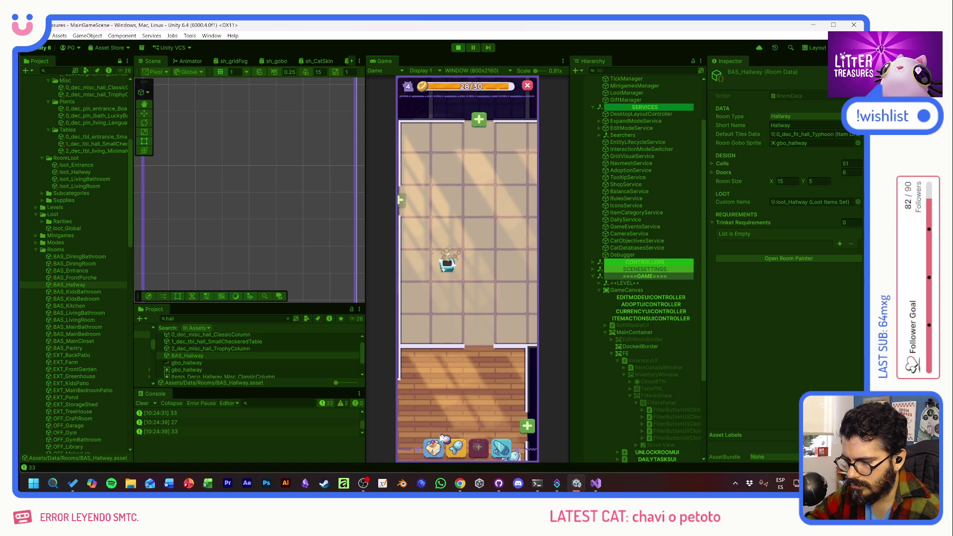
left_click(433, 447)
left_click(485, 316)
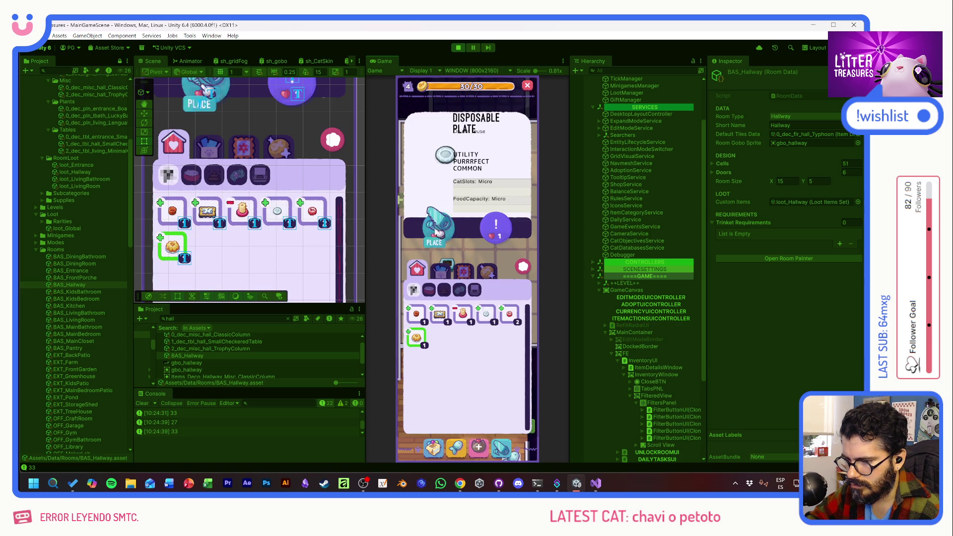
left_click(494, 226)
left_click(457, 426)
- Select the Plantpot from the inventory and choose a tile for it
left_click(434, 448)
left_click(428, 313)
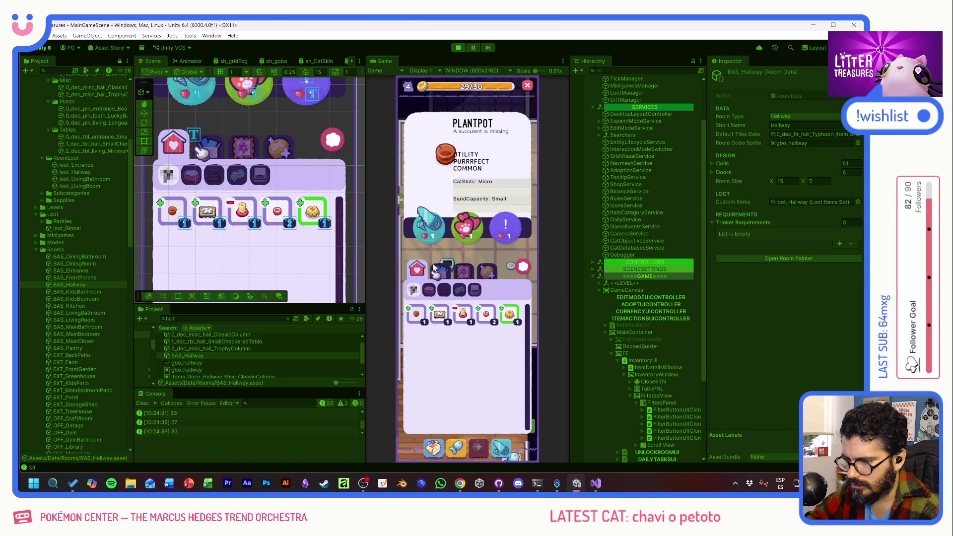
left_click(499, 226)
left_click(456, 396)
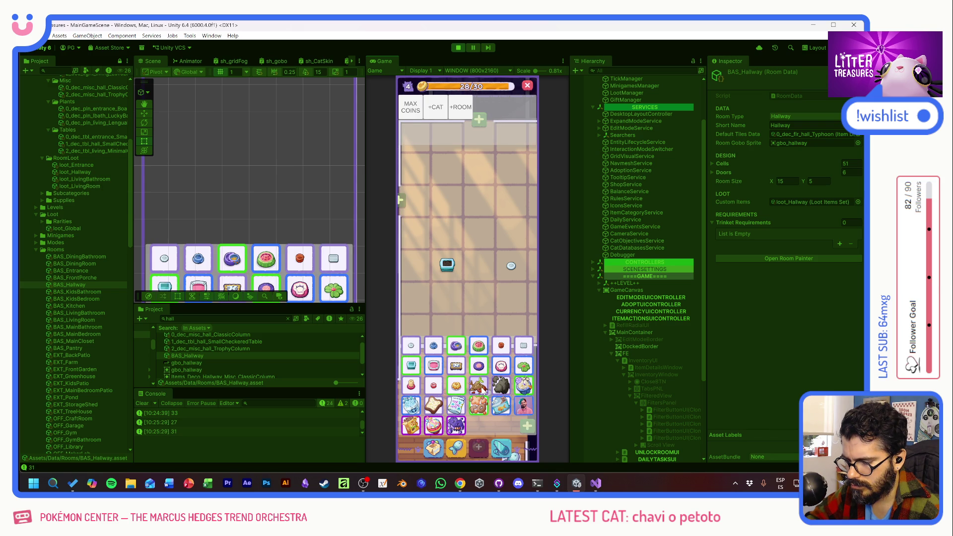
- Close the item grid and inventory to view the hallway rooms
left_click(486, 371)
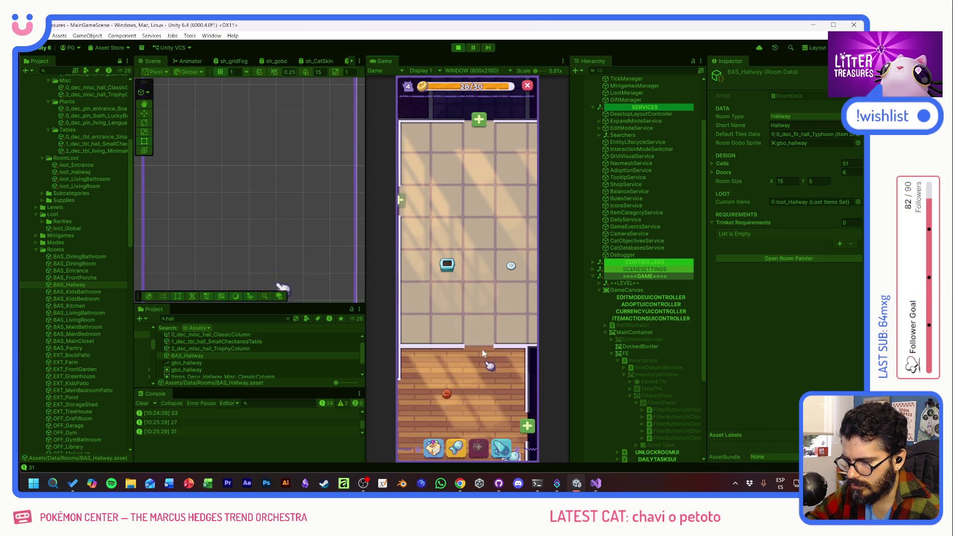
left_click(485, 318)
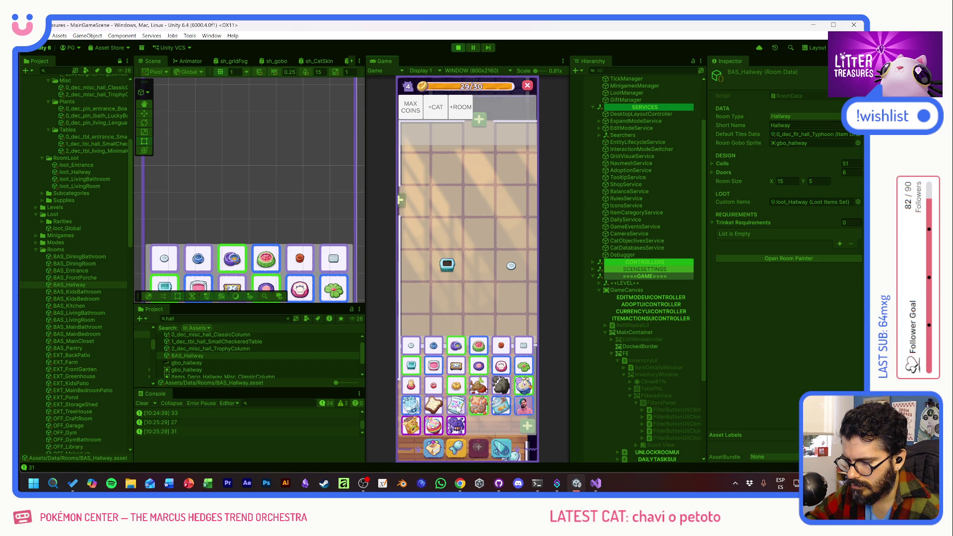
left_click(460, 410)
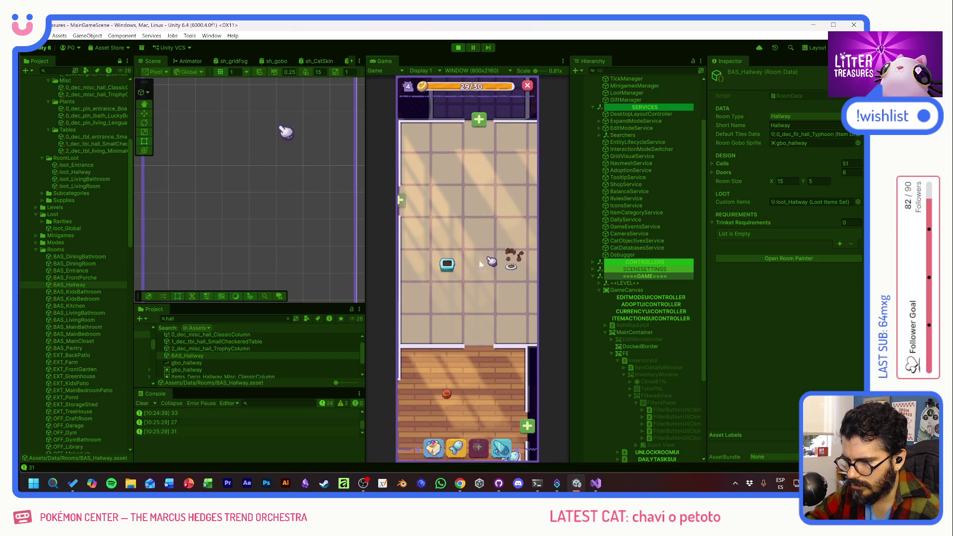
- Review the cat cards by the red item, then launch Scoop the Treasure on the litter box
left_click(447, 389)
left_click(455, 369)
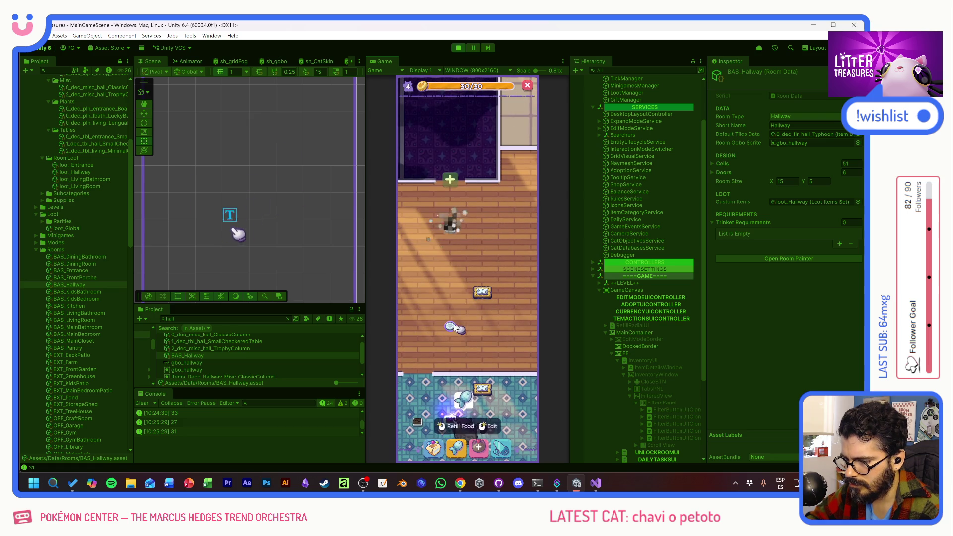
left_click(477, 294)
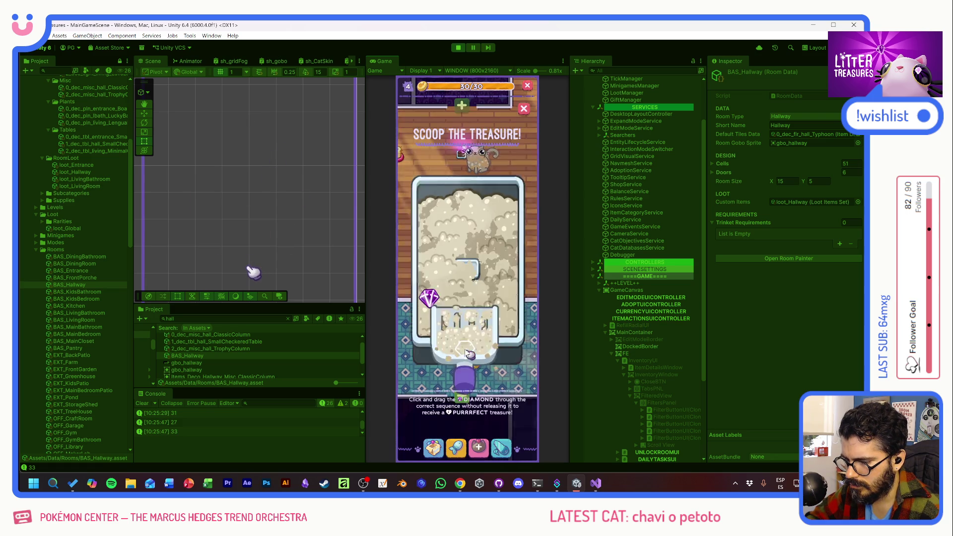
- Scoop the diamond in two treasure minigames back to back for rewards
left_click_drag(468, 353, 456, 335)
left_click(453, 334)
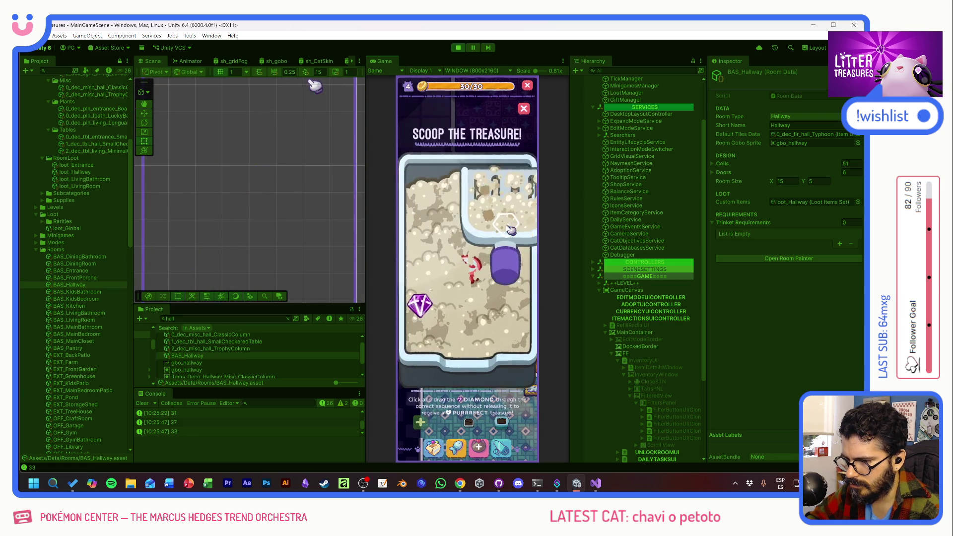
left_click_drag(510, 229, 477, 287)
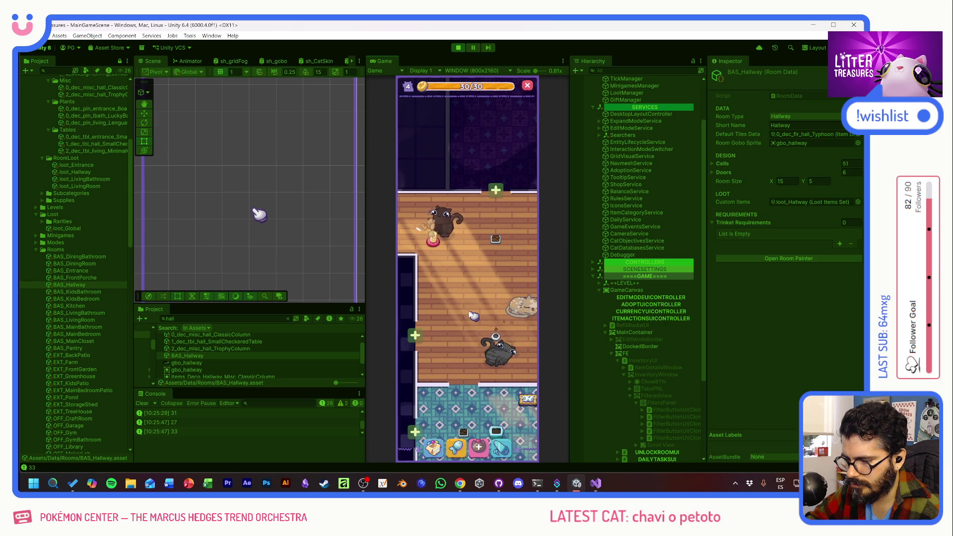
- Pan across the rooms and scoop the treasure from the tiled room's litter box
left_click_drag(479, 305, 464, 273)
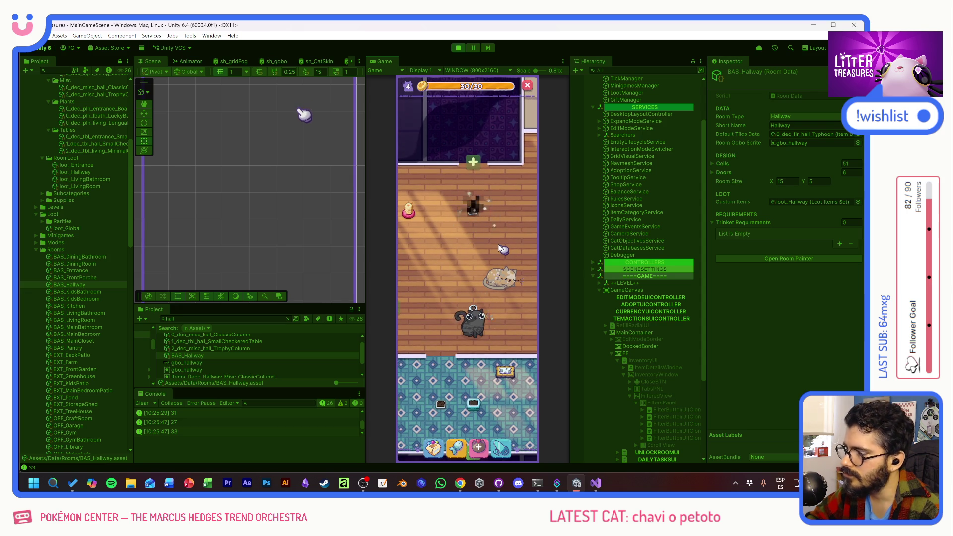
mouse_move(498, 245)
left_mouse_down()
mouse_move(455, 284)
mouse_move(438, 351)
mouse_move(452, 258)
left_mouse_up()
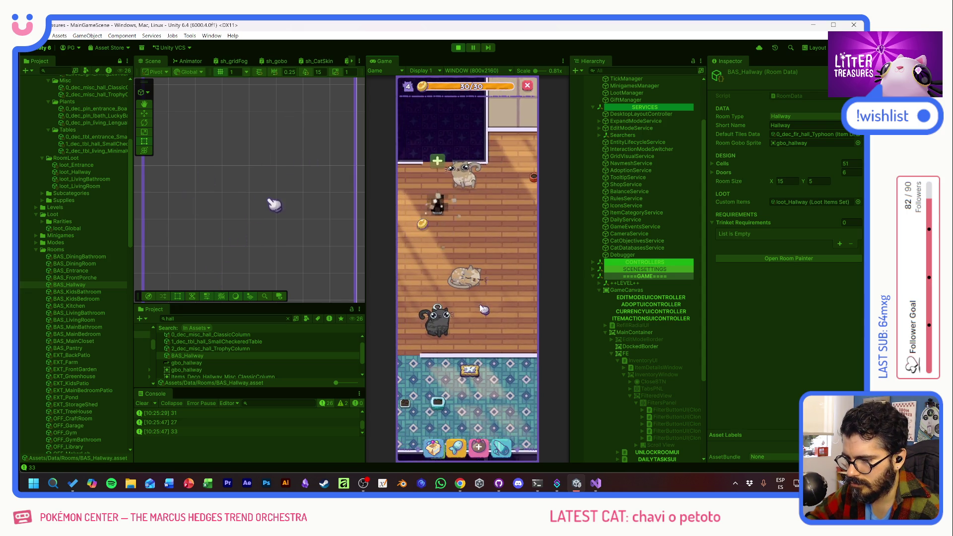
left_click(453, 246)
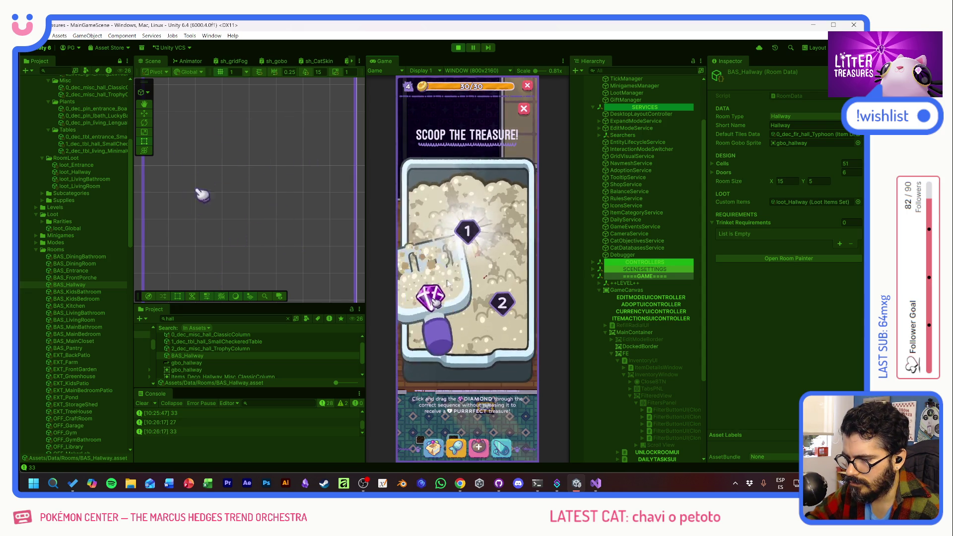
mouse_move(480, 283)
left_mouse_down()
mouse_move(490, 255)
mouse_move(486, 232)
left_mouse_up()
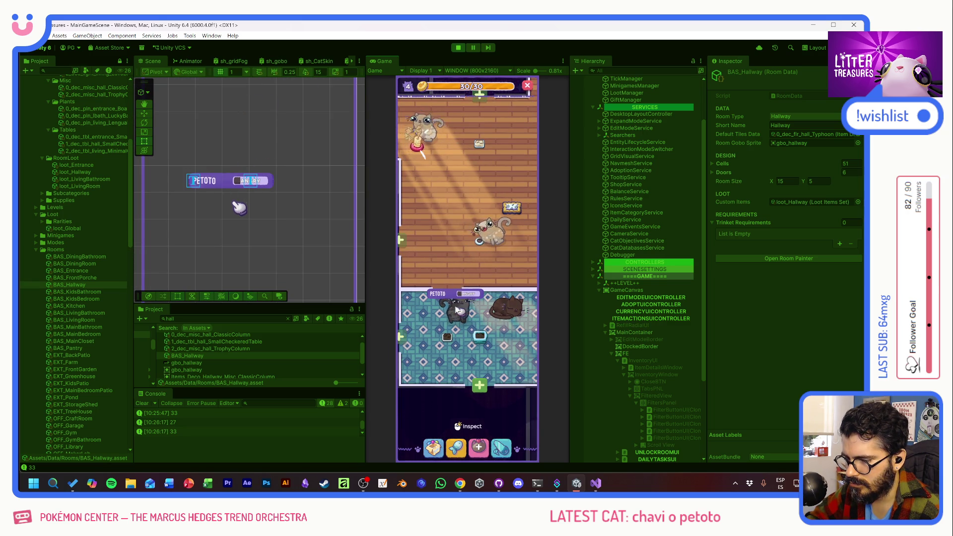
- Bring up the collected-loot inventory and pick the Scratch Pole for placement
left_click(434, 449)
left_click(420, 352)
- Place the Scratch Pole on the wood floor and toggle Edit mode off again
left_click(415, 274)
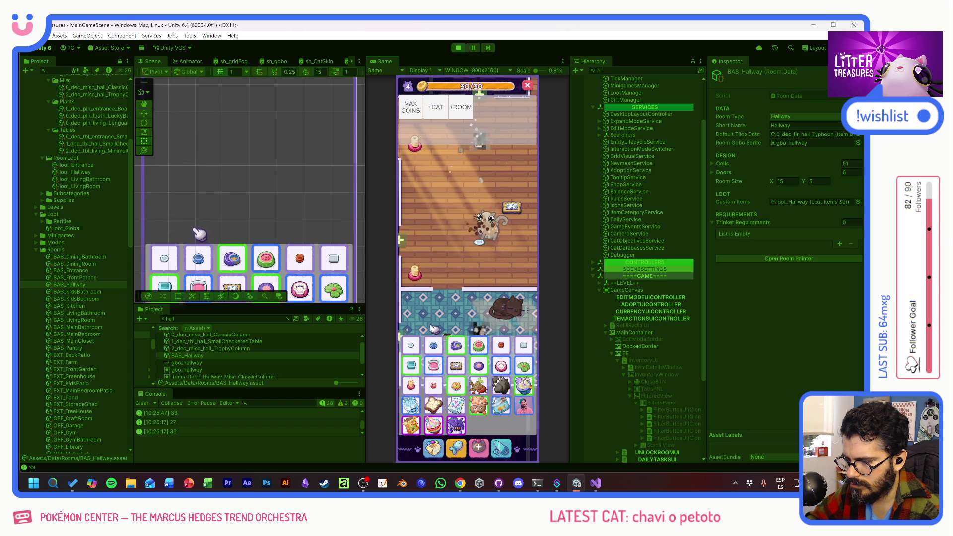
left_click(447, 319)
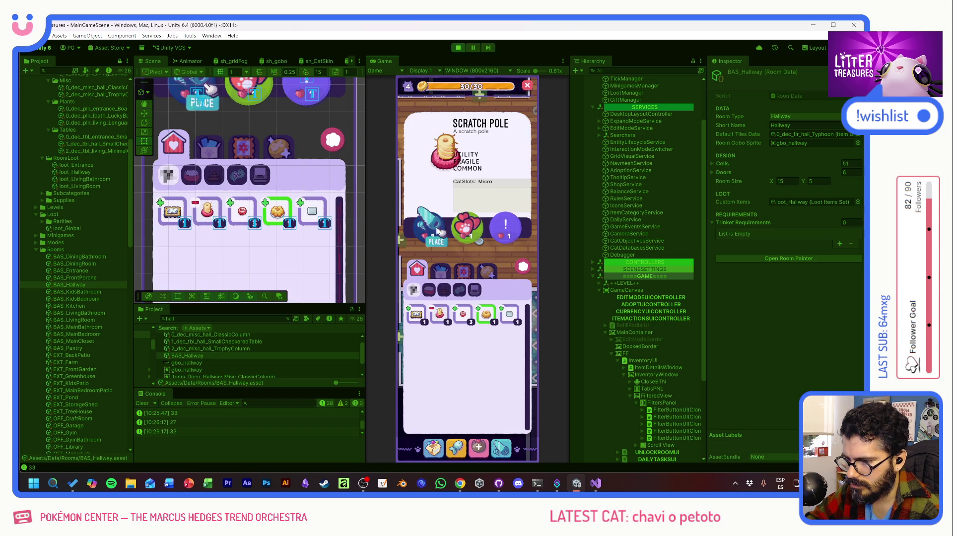
left_click(439, 233)
left_click(421, 211)
left_click(420, 205)
left_click(414, 186)
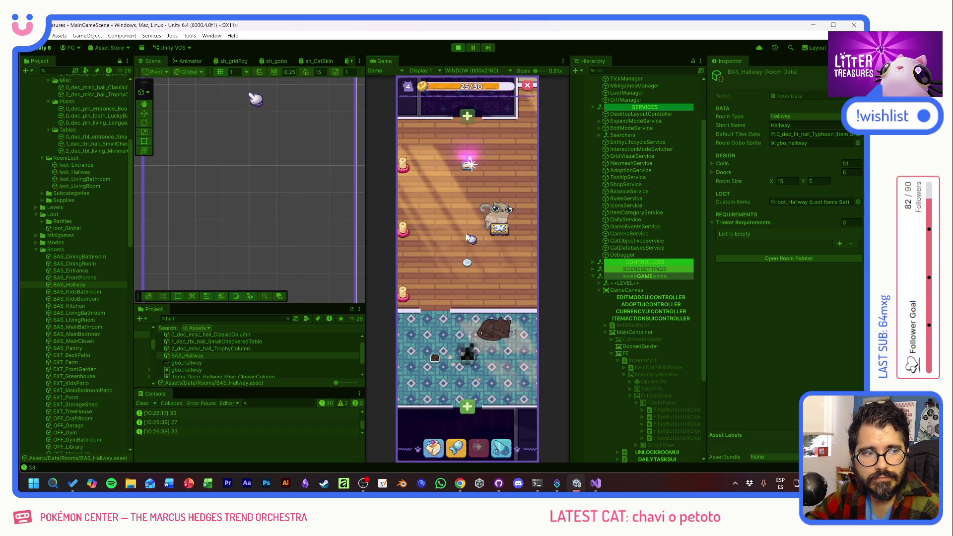
- Scoop the sparkling treasure, then drag the food bowl onto the floor and bring up its refill choice
left_click(457, 172)
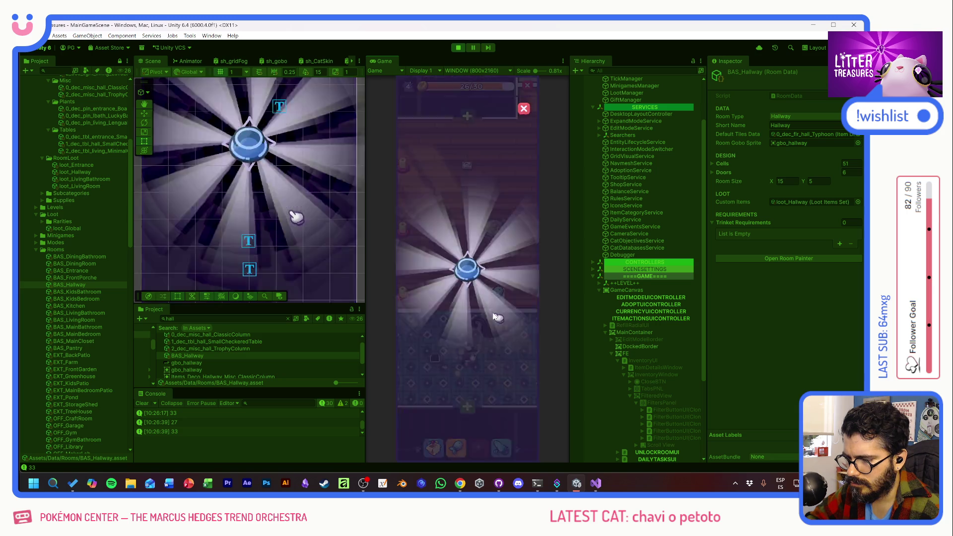
left_click(434, 447)
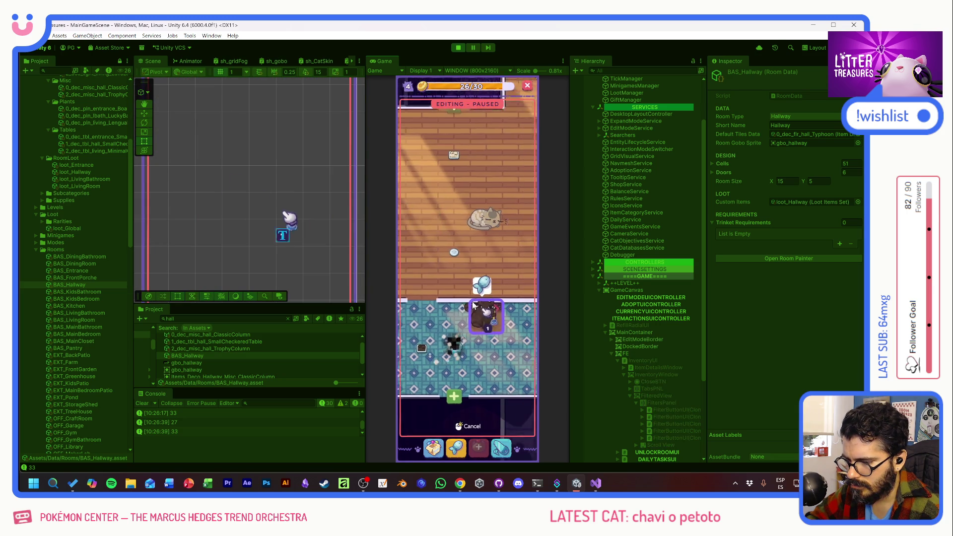
left_click_drag(514, 319, 497, 345)
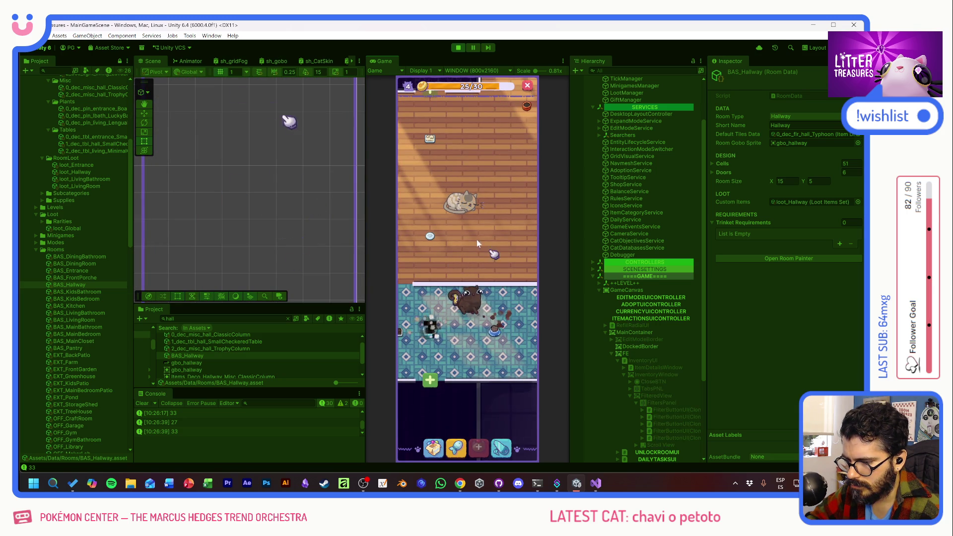
scroll(488, 320, "up", 2)
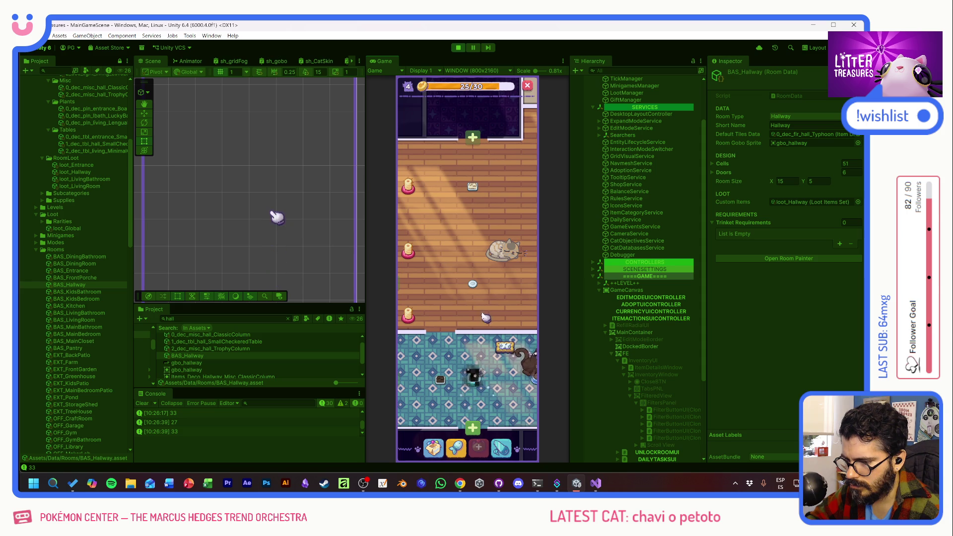
scroll(492, 304, "up", 3)
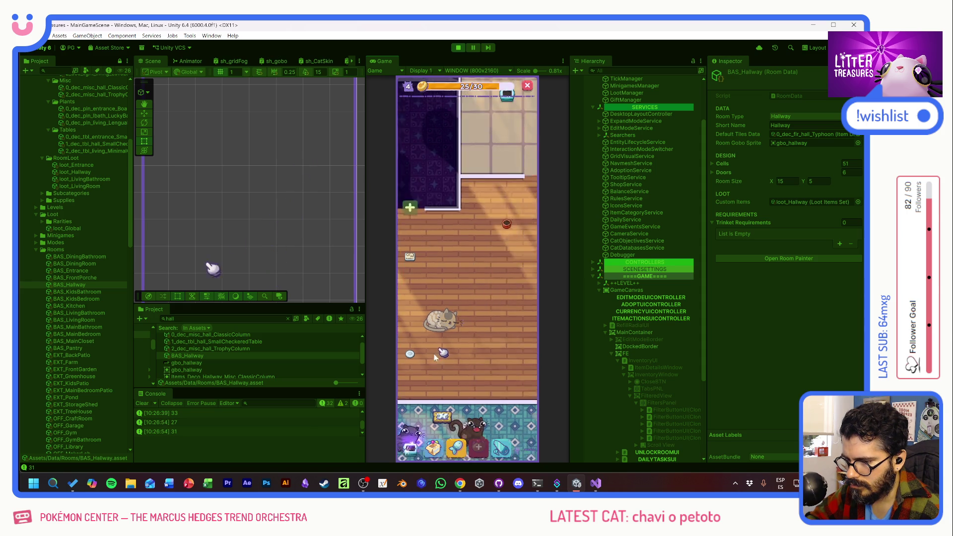
left_click(517, 173)
scroll(449, 335, "down", 2)
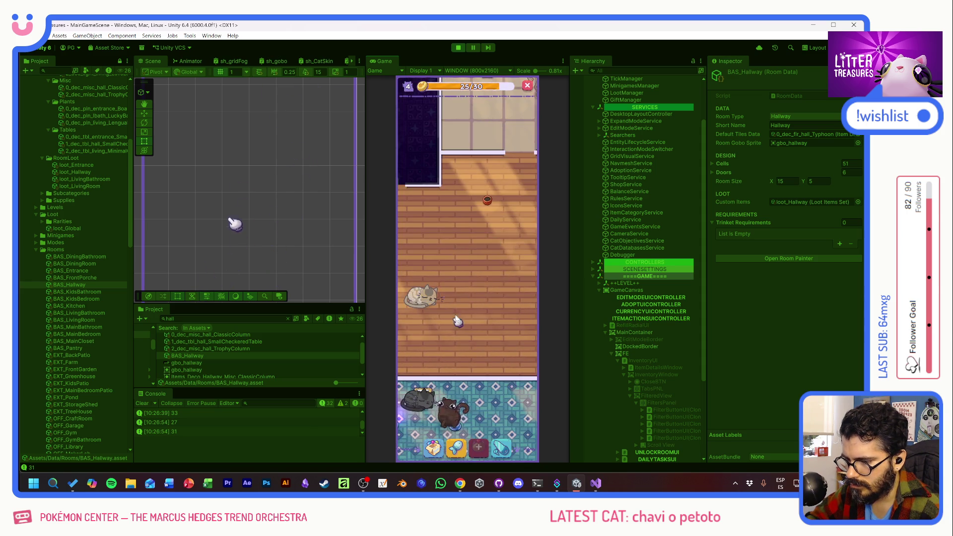
scroll(450, 320, "down", 2)
- Scoop the checkered room's treasure through the numbered targets to win a Simple Rug
left_click(445, 328)
left_click(441, 309)
left_click_drag(445, 291, 505, 322)
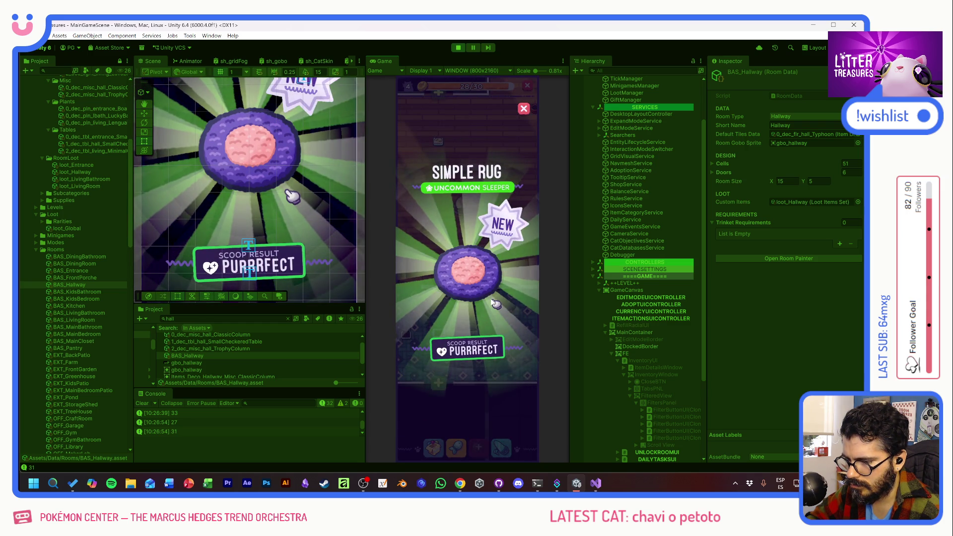
- Dismiss the Simple Rug and reward bag popups and collect the toast-and-papers drop
left_click(492, 301)
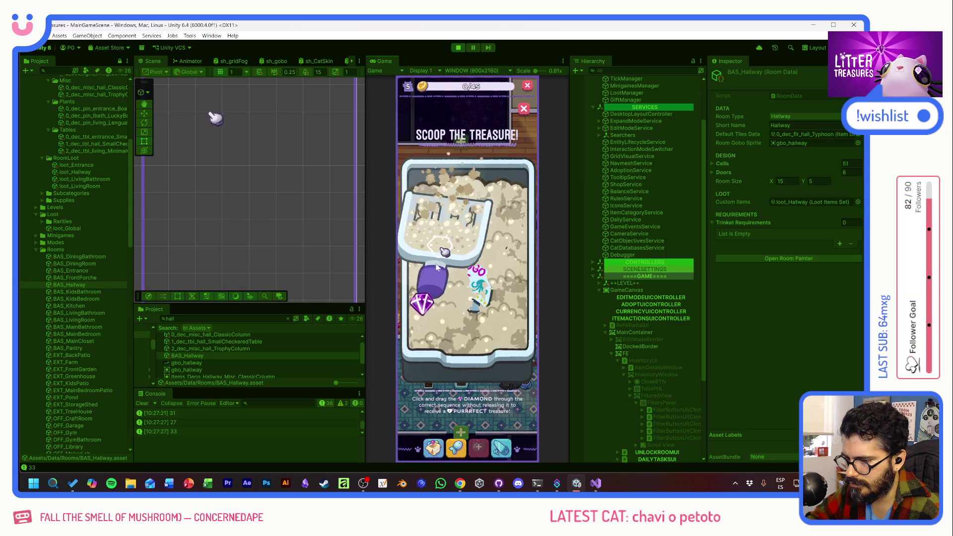
left_click(462, 270)
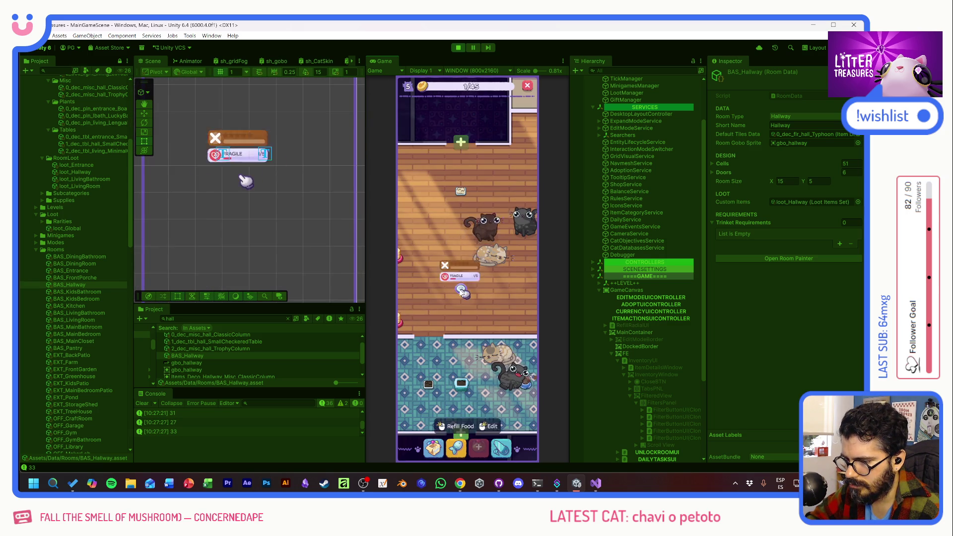
left_click(474, 261)
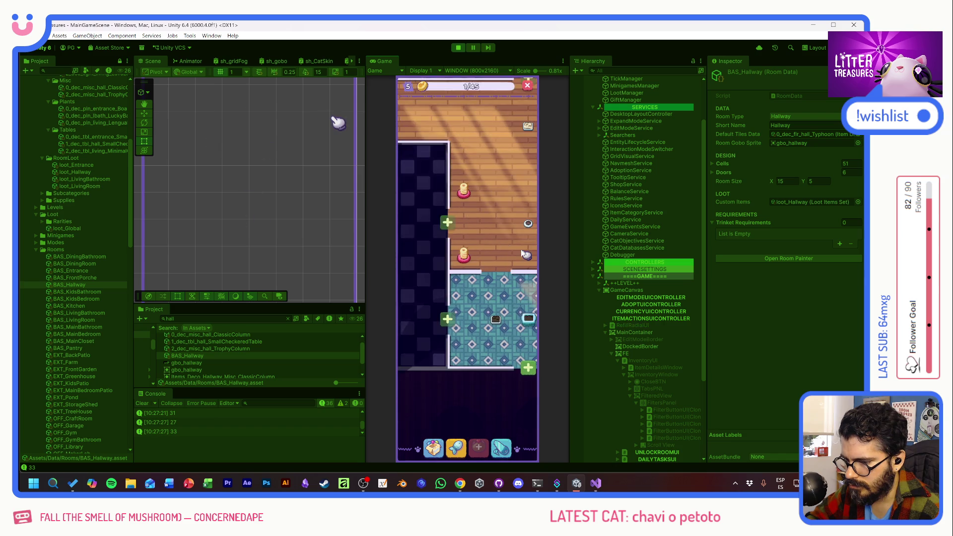
- Pan between the beige room and the blue tiled room to check on the cats
mouse_move(510, 247)
left_mouse_down()
mouse_move(476, 357)
mouse_move(450, 377)
left_mouse_up()
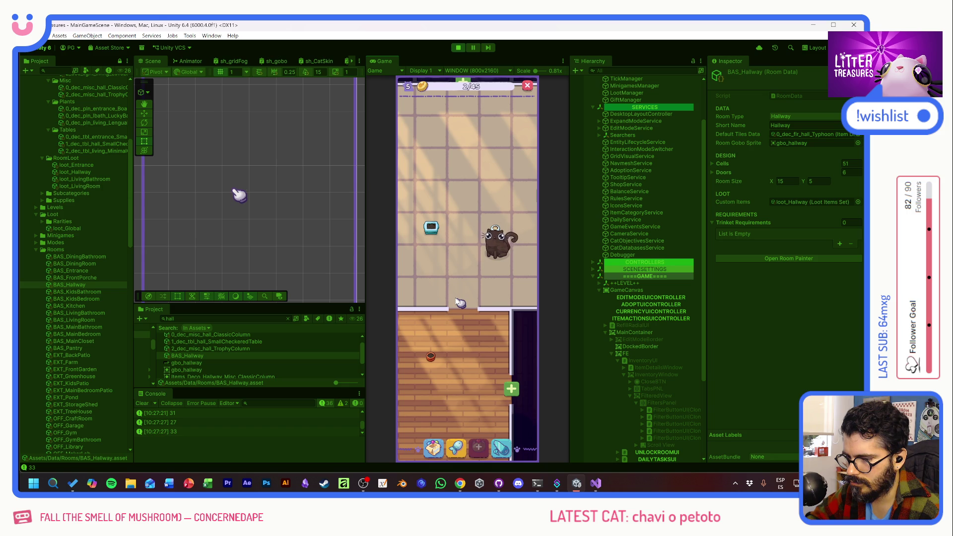
mouse_move(450, 331)
left_mouse_down()
mouse_move(470, 302)
mouse_move(455, 297)
mouse_move(491, 286)
left_mouse_up()
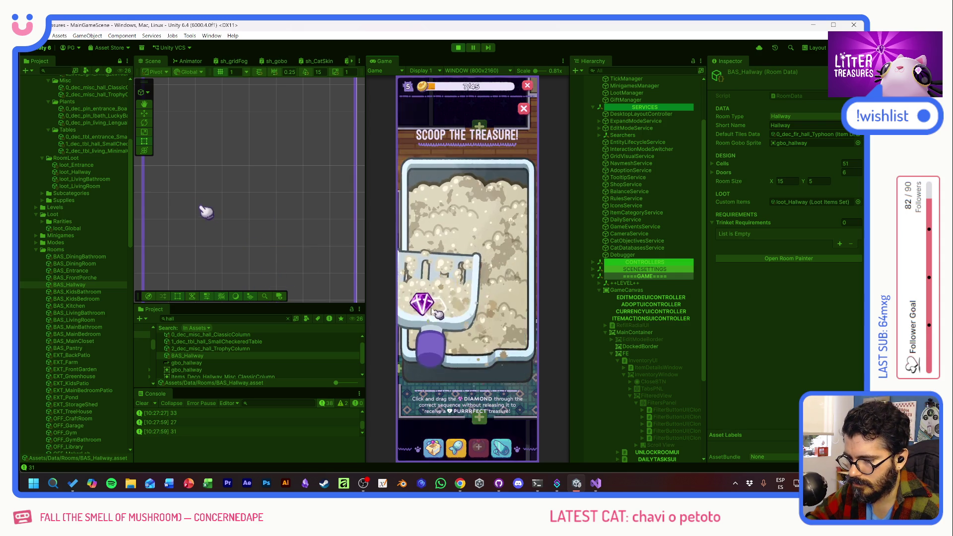
- Finish the plant-pot scoop and scoop the next treasure for the bottle-cap reward
left_click_drag(458, 259, 481, 304)
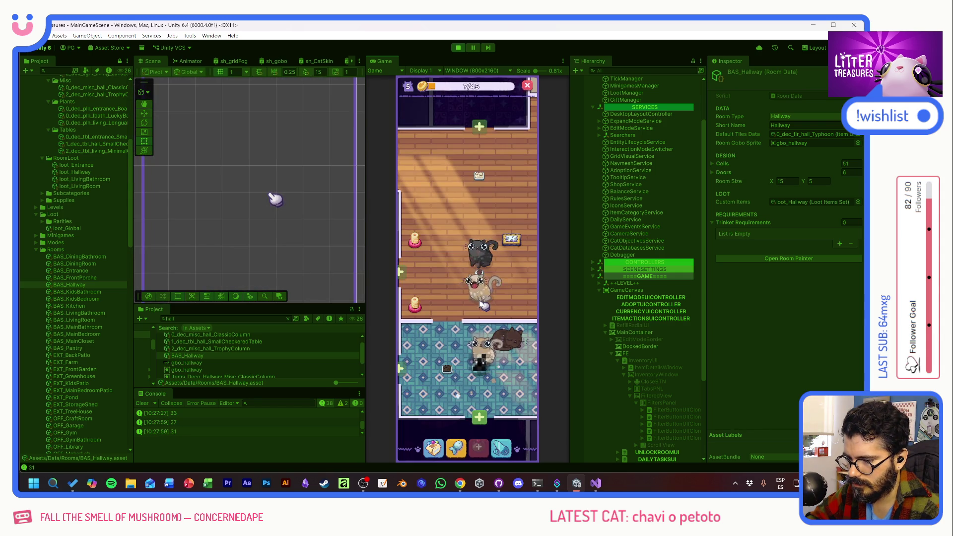
scroll(510, 299, "up", 5)
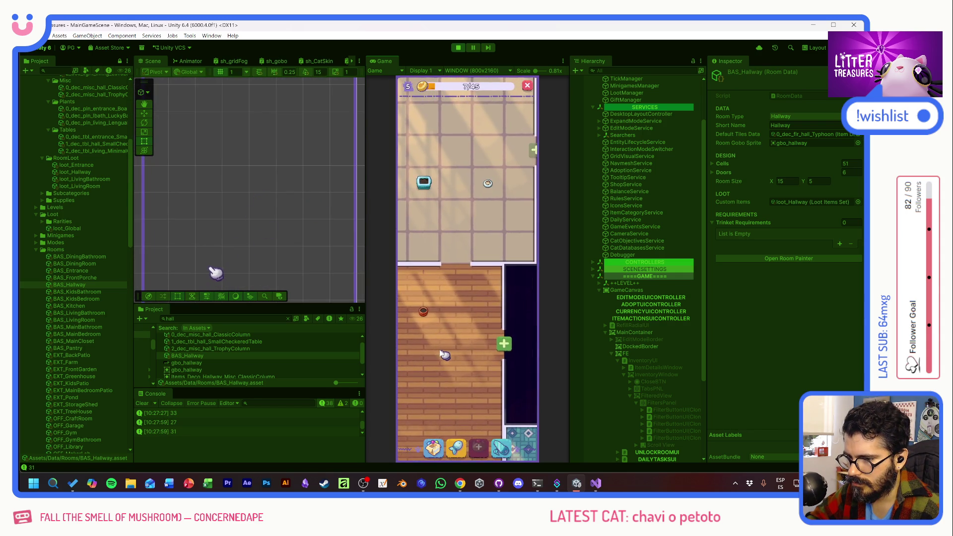
scroll(484, 317, "down", 5)
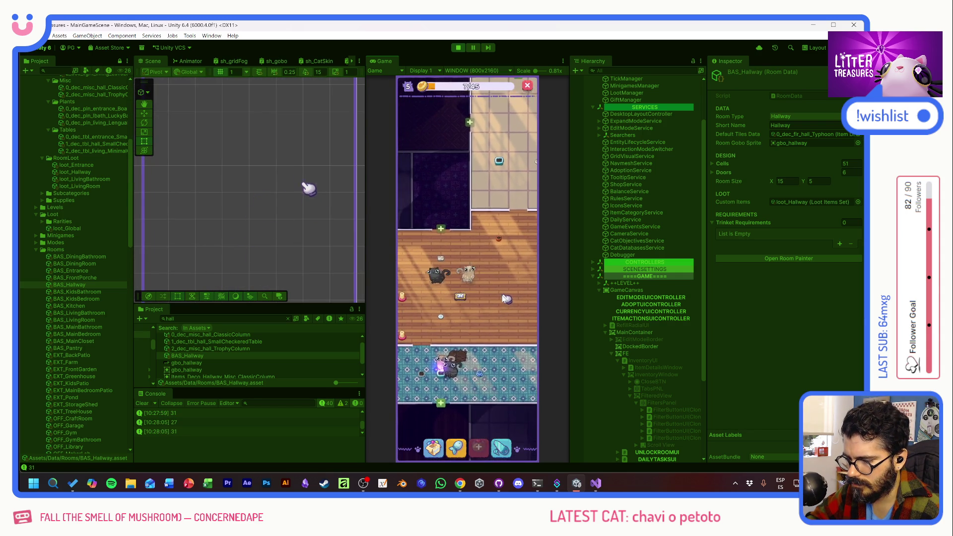
left_click(460, 357)
left_click_drag(460, 328, 477, 283)
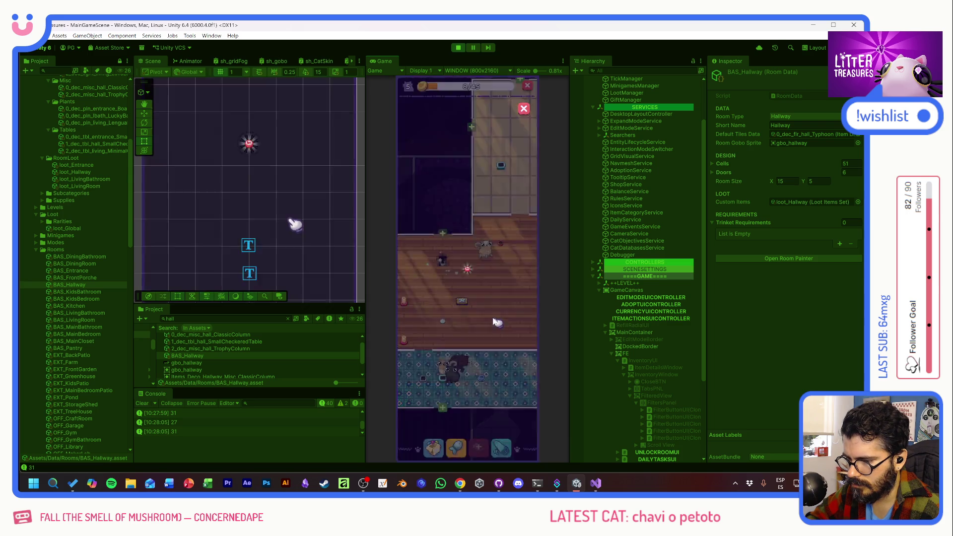
left_click(475, 291)
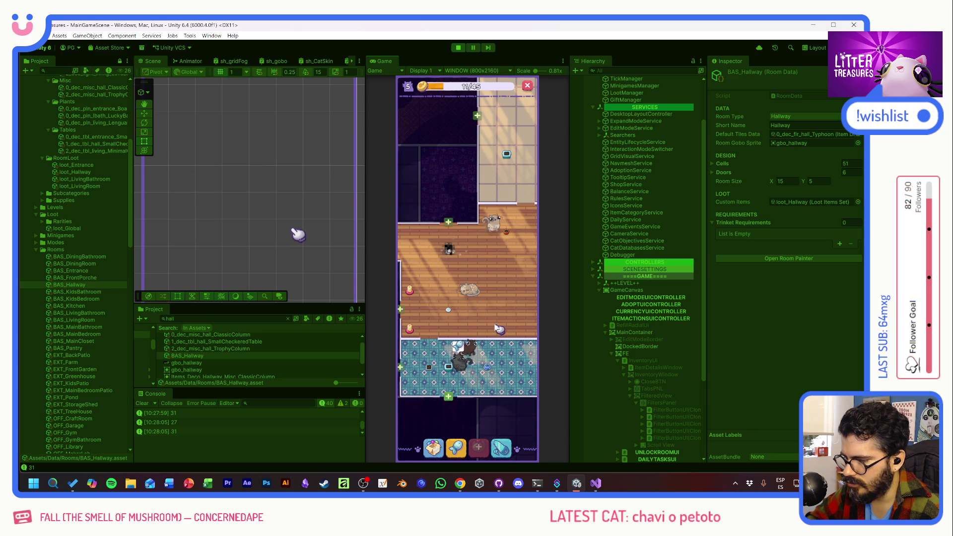
- Scoop a hallway litter box to win the Plain Single Sofa, then scoop another to reveal the Living Bathroom unlock offer
left_click(465, 272)
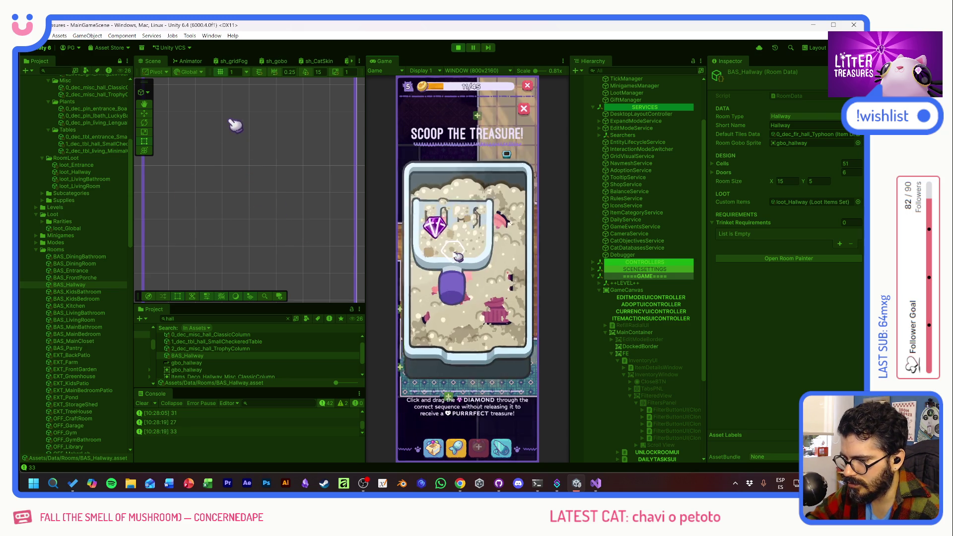
left_click_drag(451, 234, 504, 321)
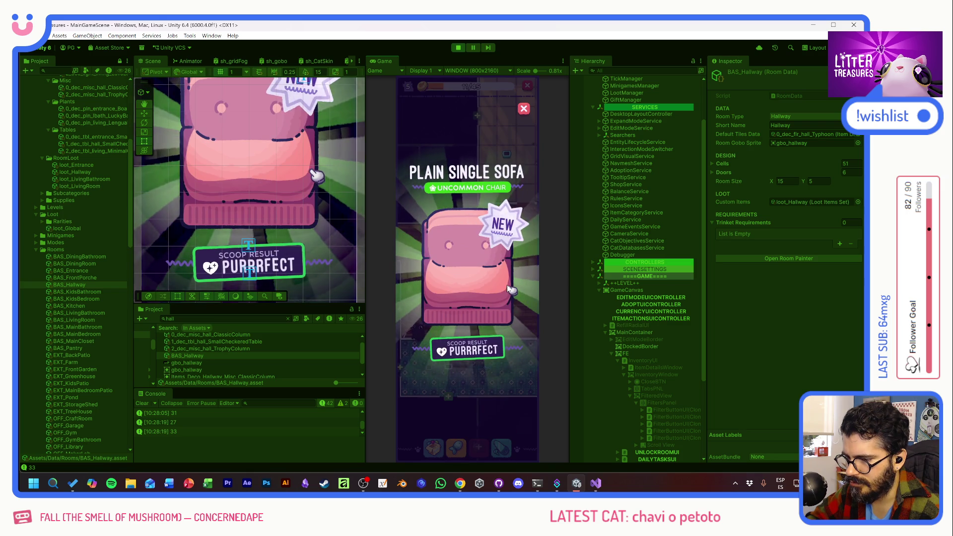
left_click(462, 221)
mouse_move(438, 231)
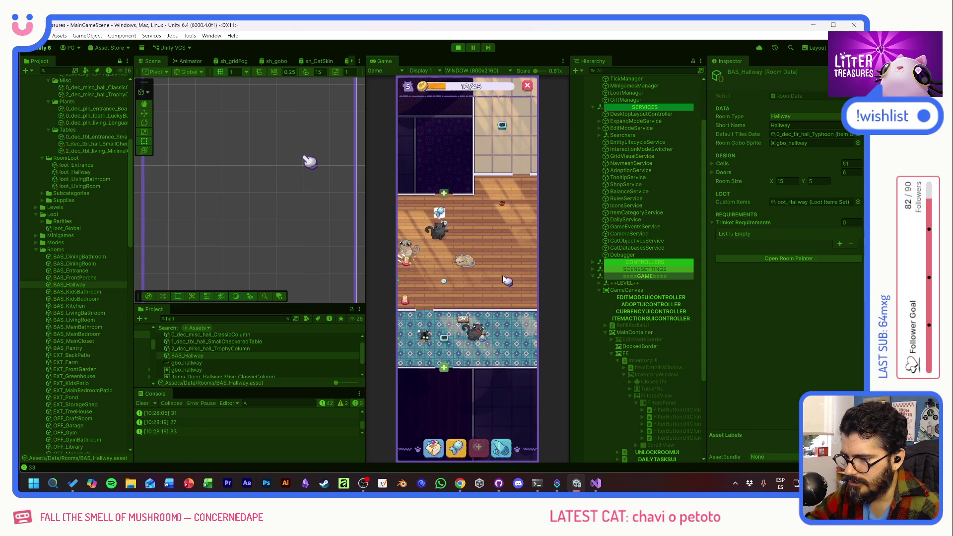
left_click_drag(492, 248, 514, 258)
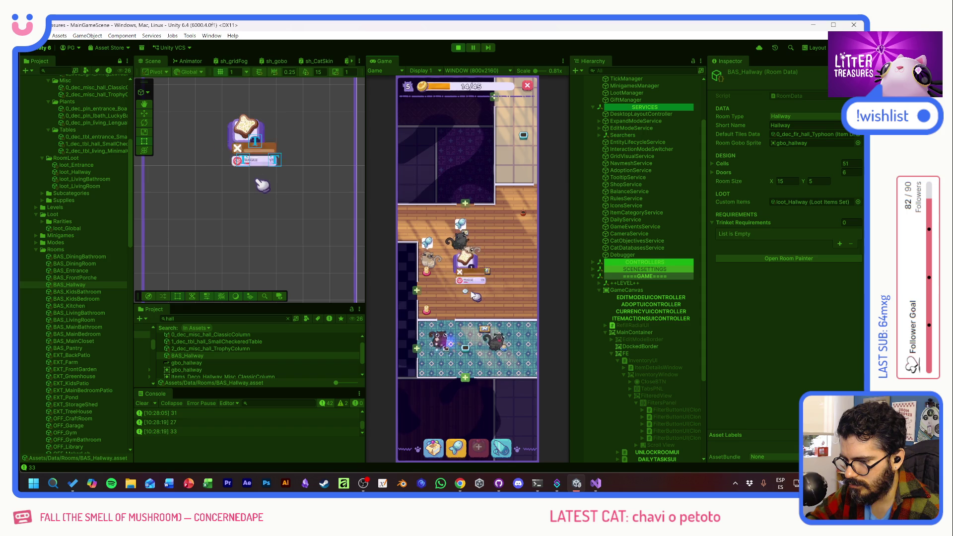
left_click(448, 351)
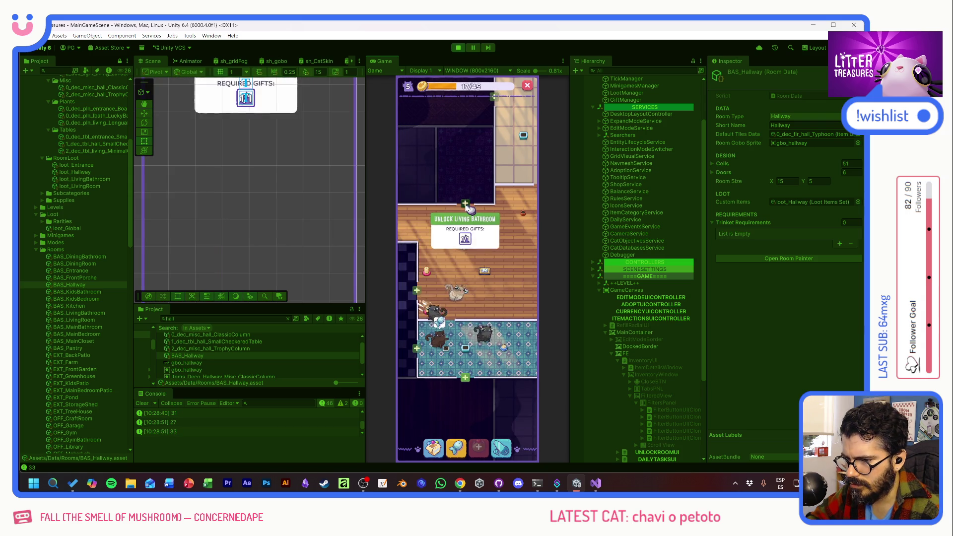
- Unlock the Living Bathroom, move a room item up into the pink room and collect the Tupperware
left_click(465, 317)
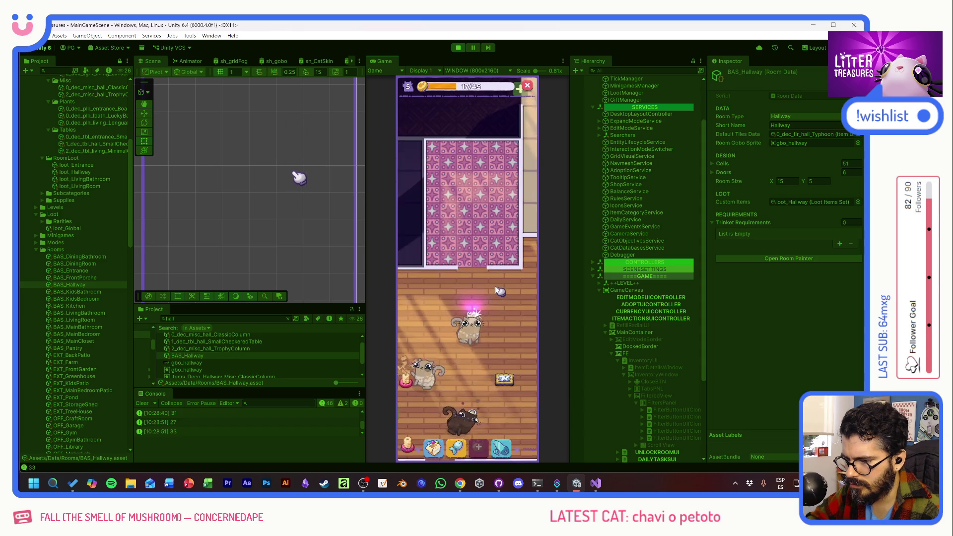
left_click(469, 311)
left_click_drag(468, 305, 436, 198)
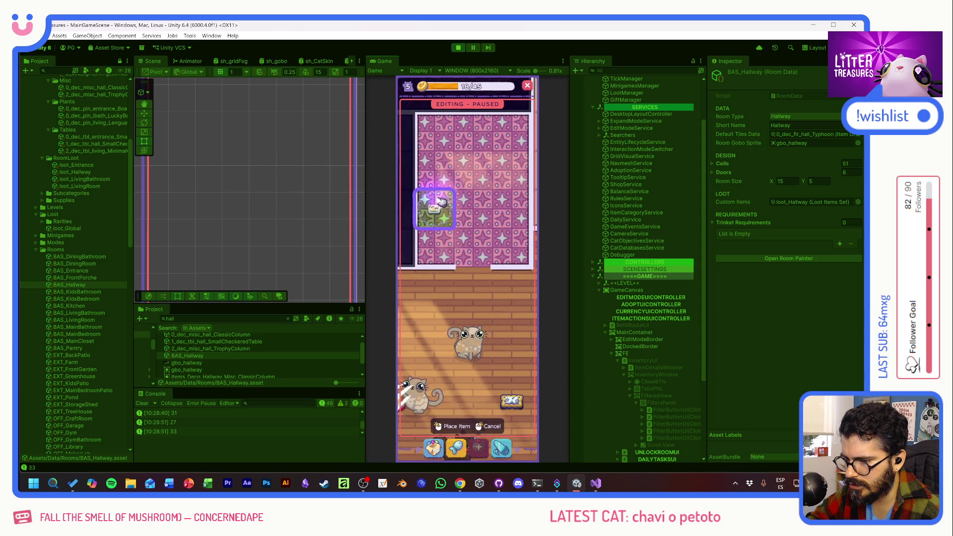
left_click_drag(449, 242, 467, 279)
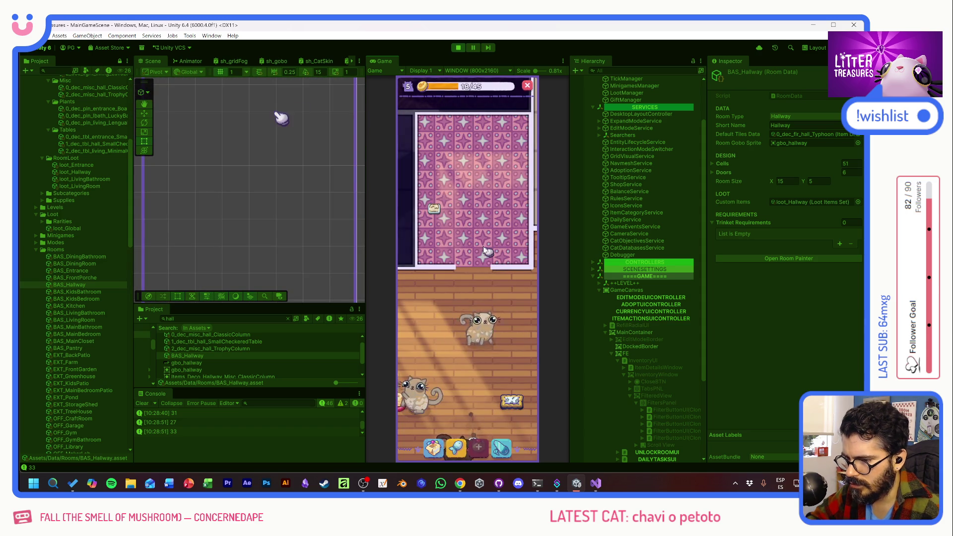
- Place the teal Tupperware and the purple Simple Rug from Inventory into the pink room
left_click(456, 447)
left_click_drag(463, 339, 504, 216)
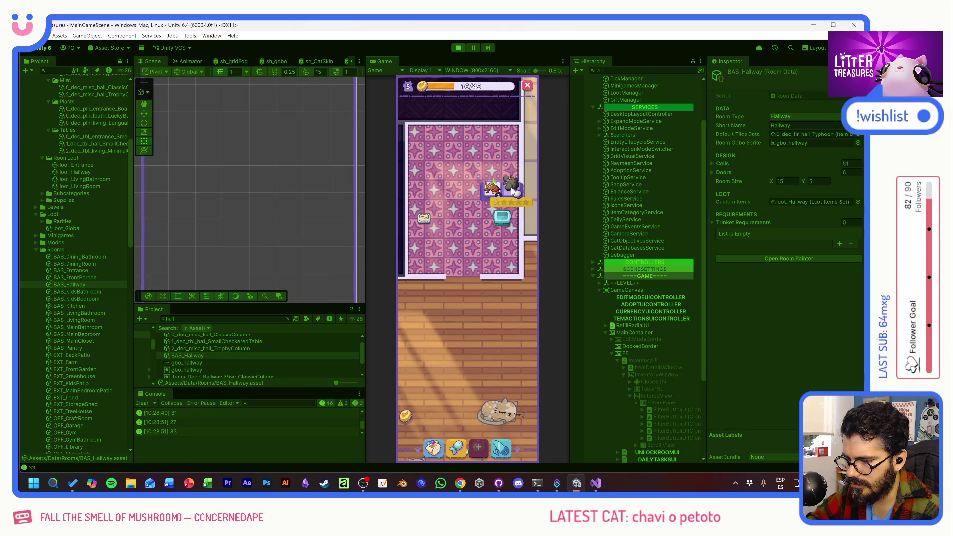
left_click(447, 441)
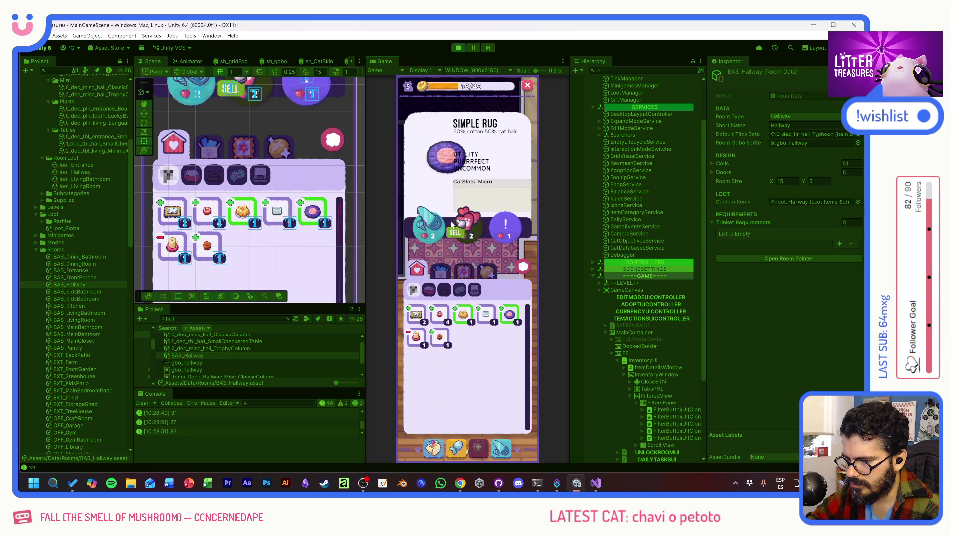
left_click_drag(516, 319, 504, 256)
- Bring the blue-tiled room into view and show the debug grid of all items
left_click_drag(502, 319, 509, 217)
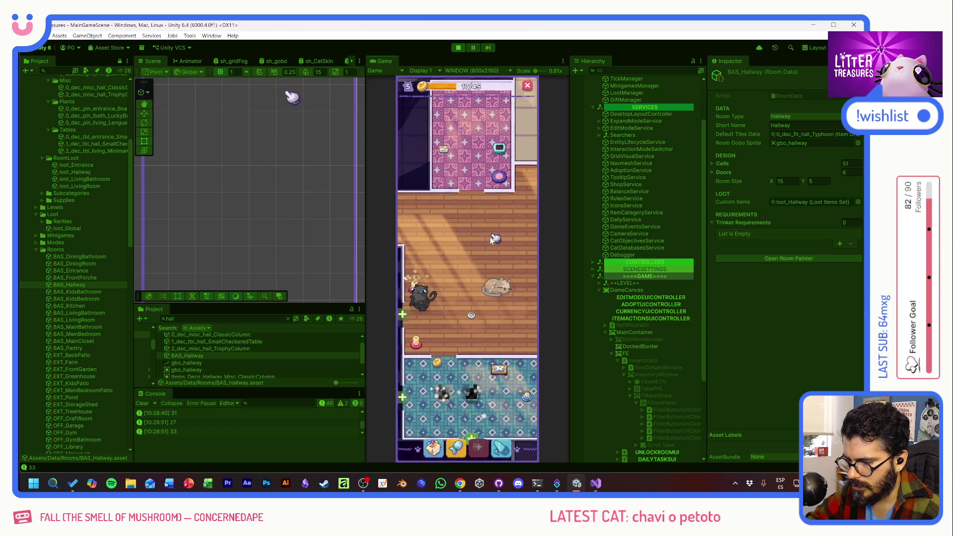
left_click(437, 447)
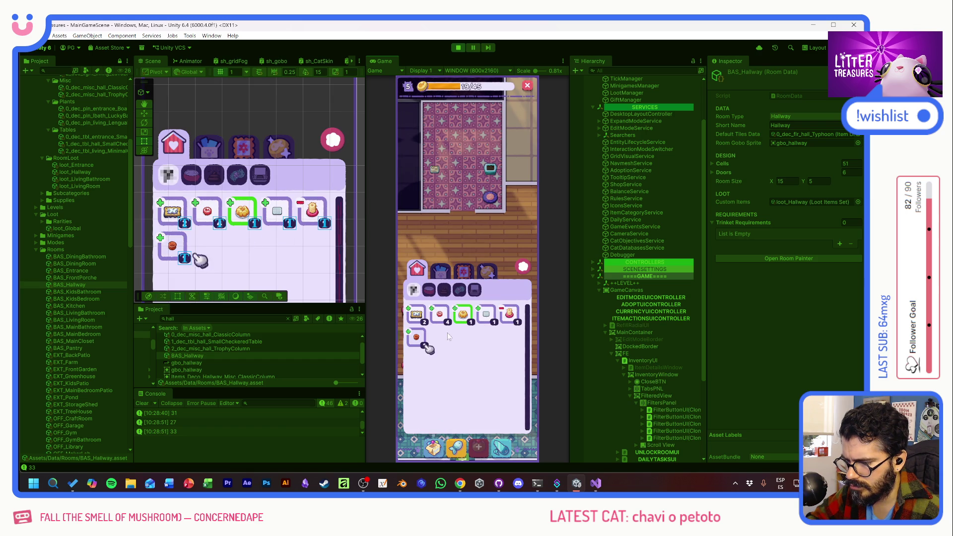
left_click(524, 268)
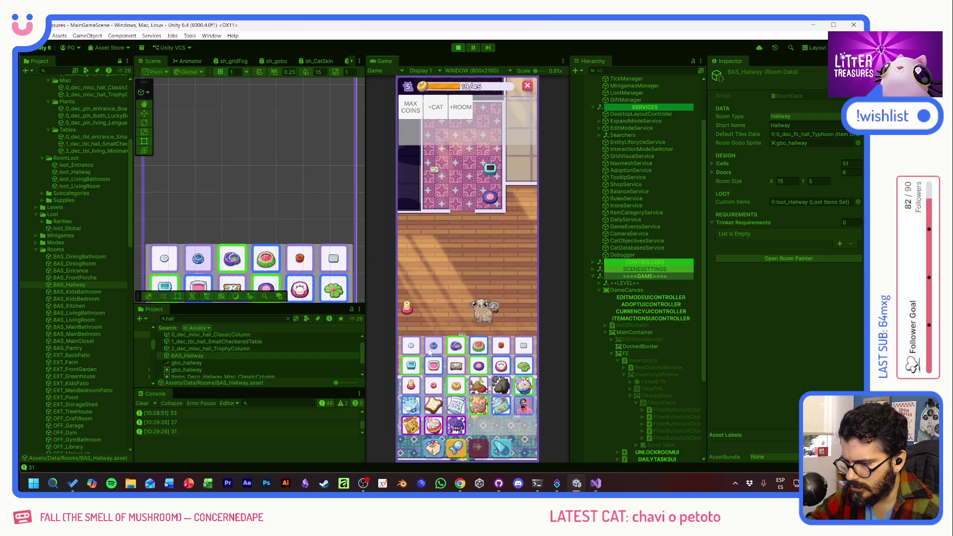
- Place a bowl from the debug grid into the blue-tiled room and choose another item to place
left_click(442, 352)
left_click(437, 449)
left_click(464, 313)
left_click(472, 162)
left_click(440, 199)
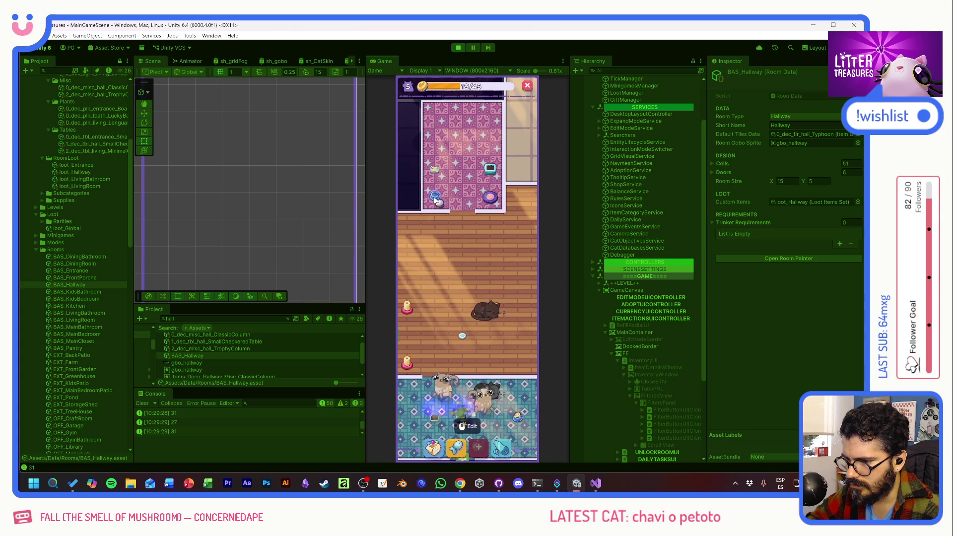
left_click(486, 311)
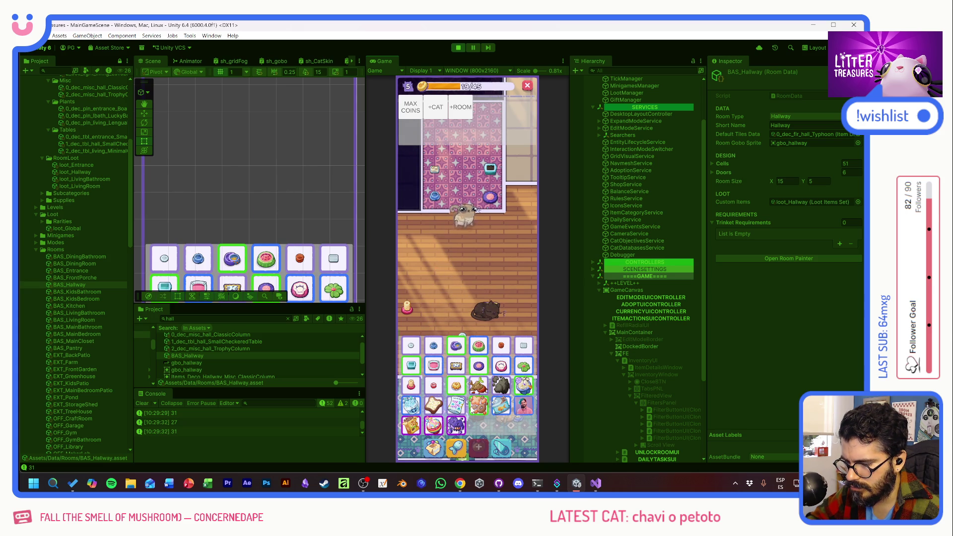
left_click(501, 392)
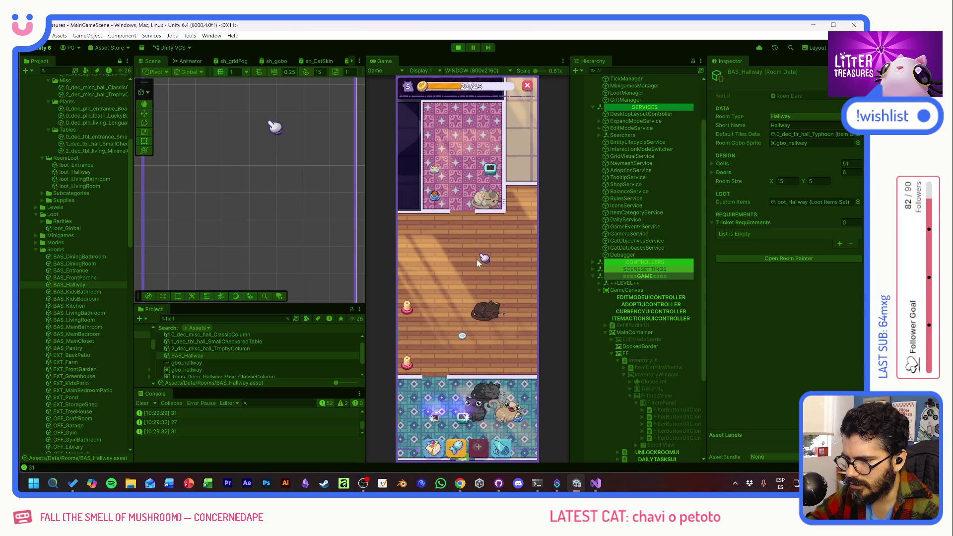
- Scoop three litter boxes in a row, guiding the diamond through the numbered points
left_click(457, 364)
left_click_drag(456, 365, 470, 298)
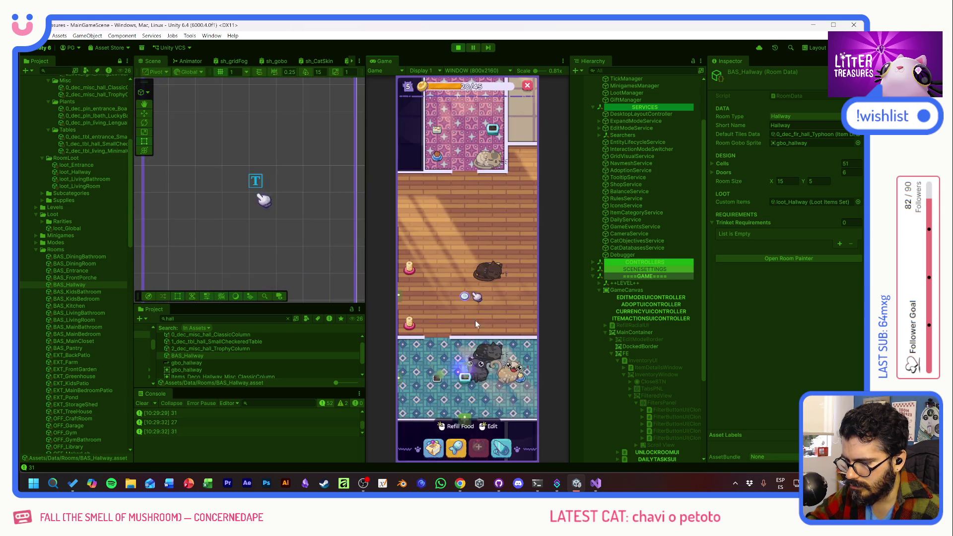
left_click(463, 373)
left_click_drag(435, 224, 505, 312)
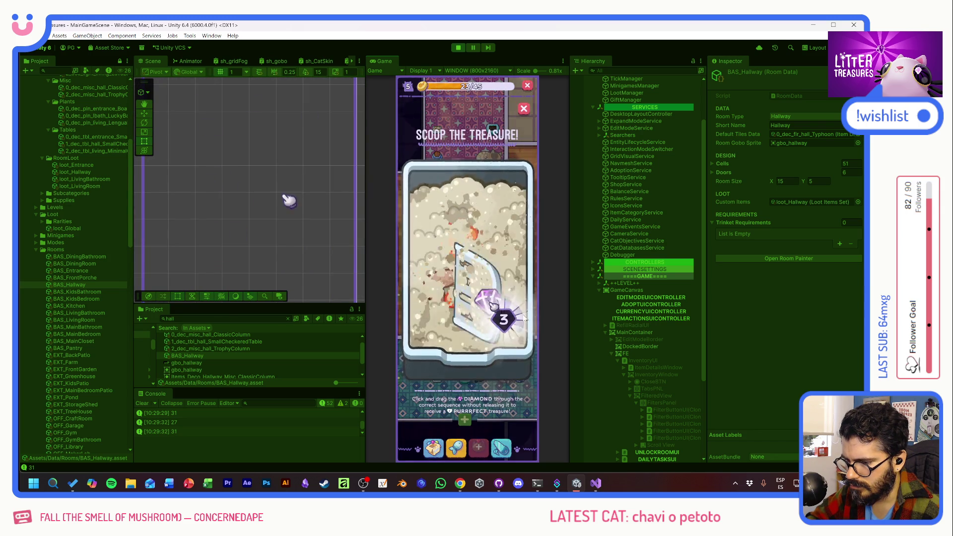
left_click(443, 302)
left_click_drag(424, 308, 502, 318)
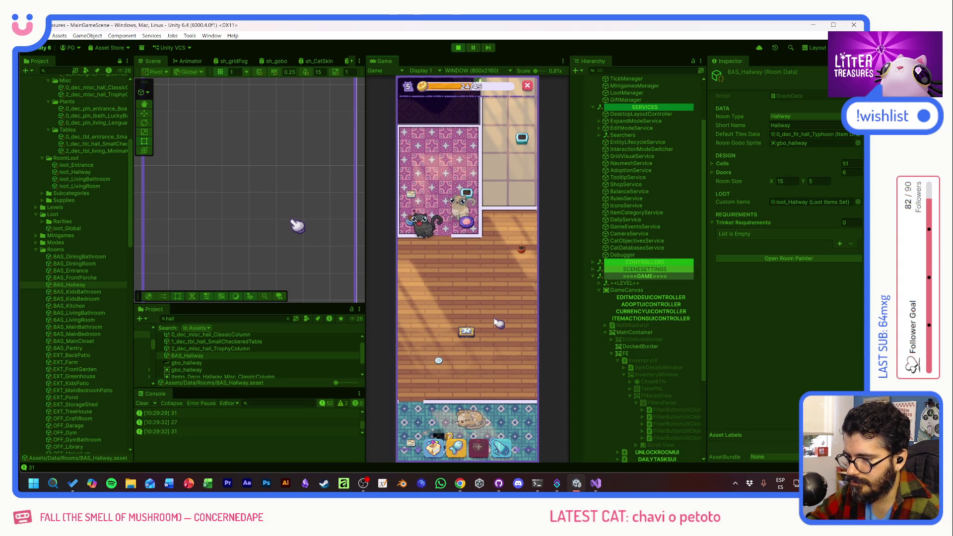
- Scoop another litter box to win the Patched Pillow, raising the count to 29/45
left_click_drag(493, 333, 529, 269)
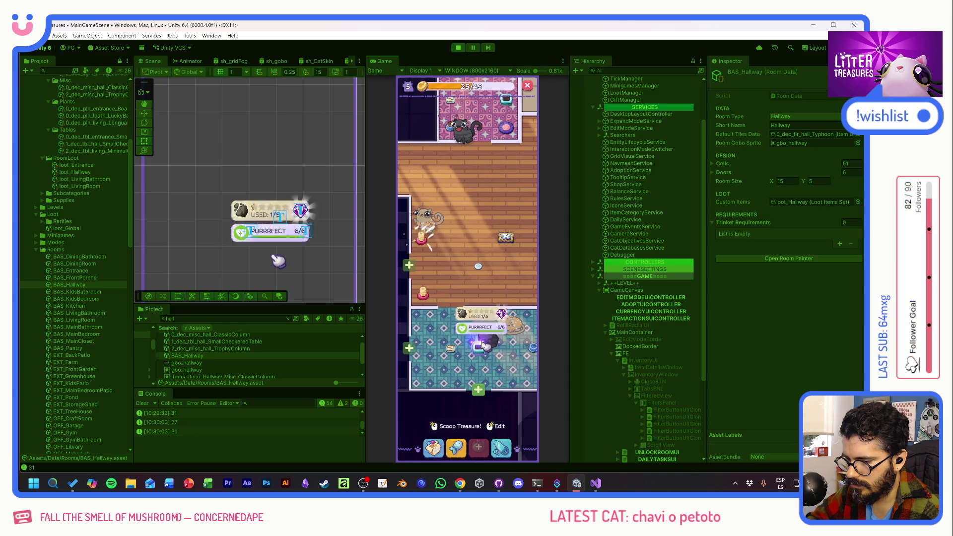
left_click_drag(437, 289, 502, 310)
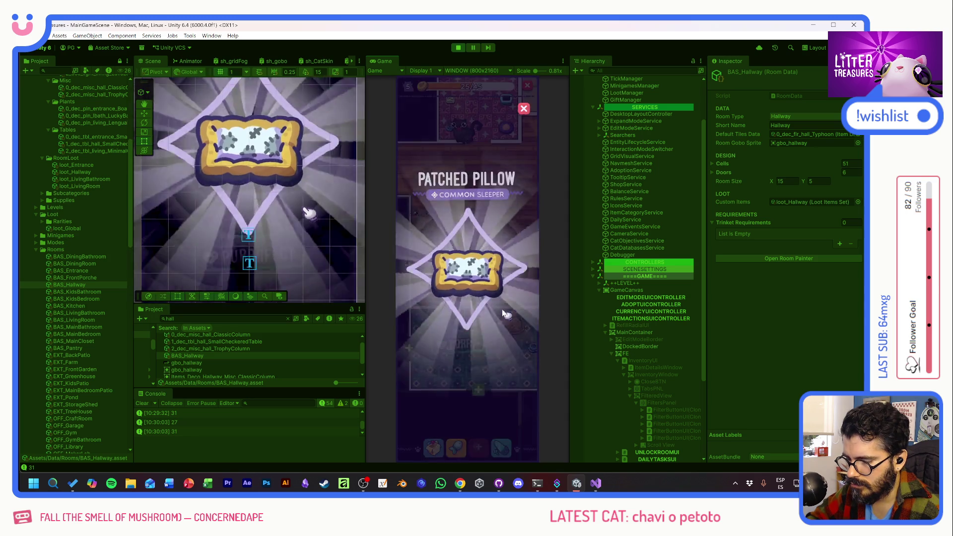
mouse_move(475, 276)
left_mouse_down()
mouse_move(485, 334)
mouse_move(480, 304)
left_mouse_up()
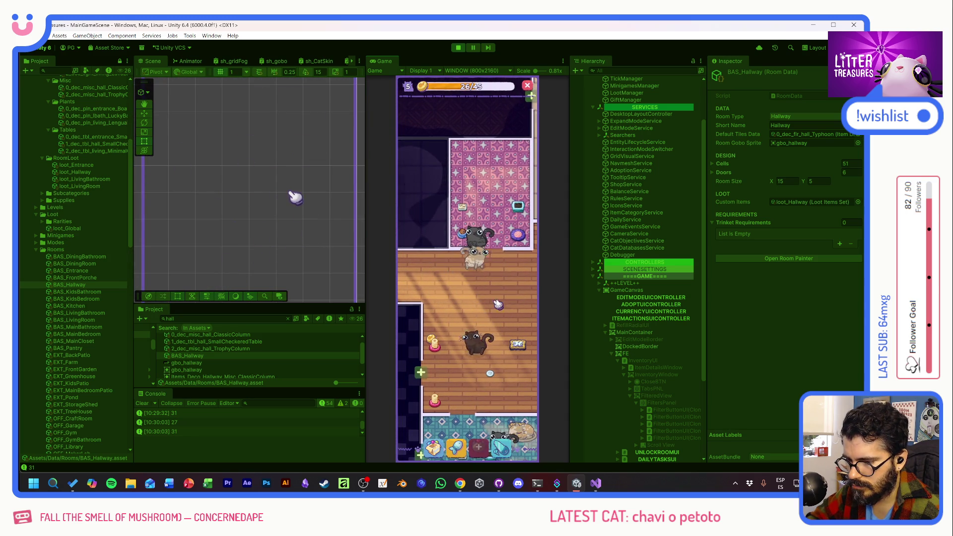
scroll(497, 304, "up", 2)
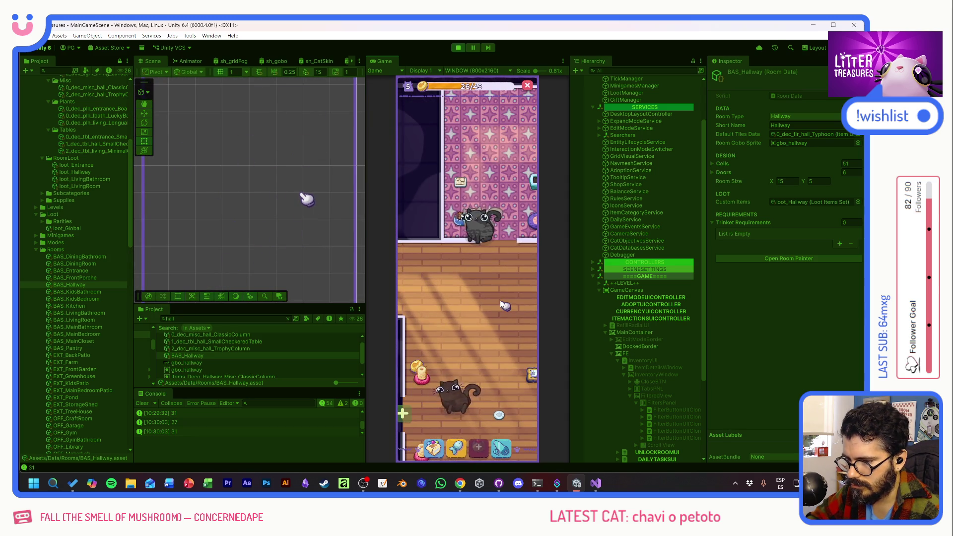
left_click_drag(500, 284, 496, 241)
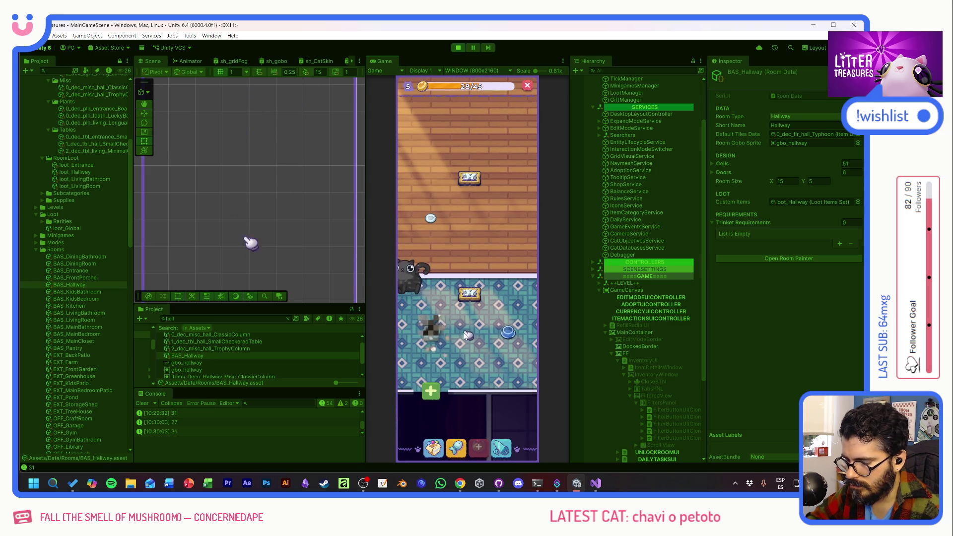
scroll(468, 350, "down", 2)
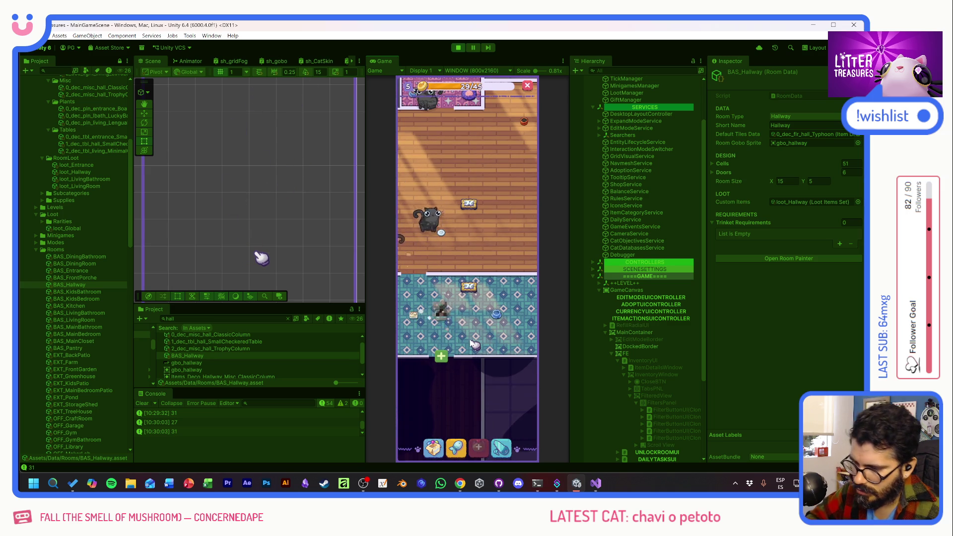
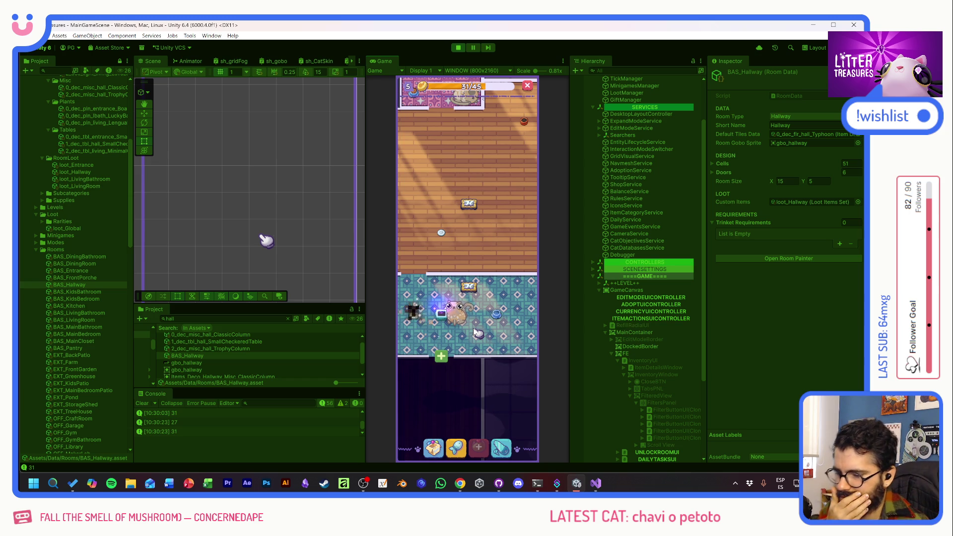
- Scoop the hallway treasures and reveal the Moon Bowl reward in the pink room
left_click(443, 319)
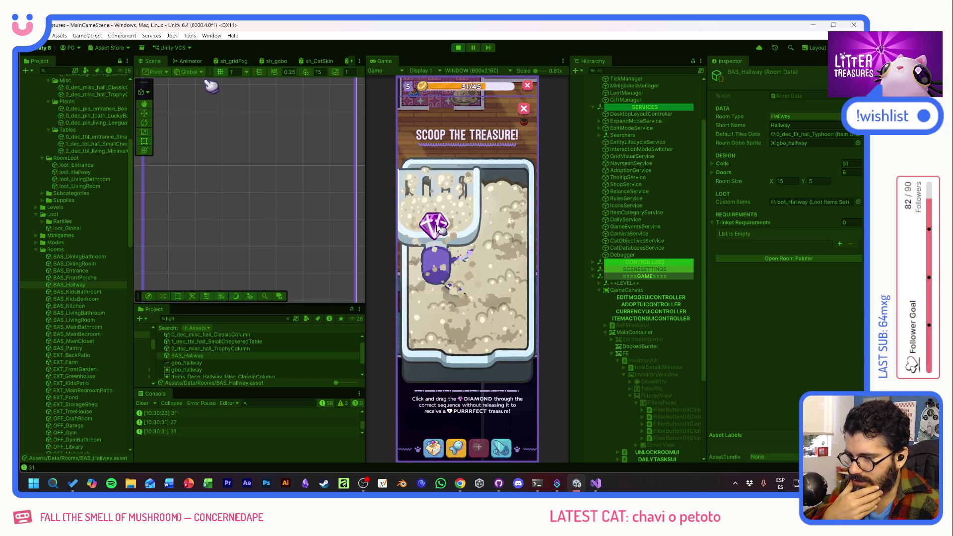
left_click(446, 313)
left_click_drag(441, 235, 504, 319)
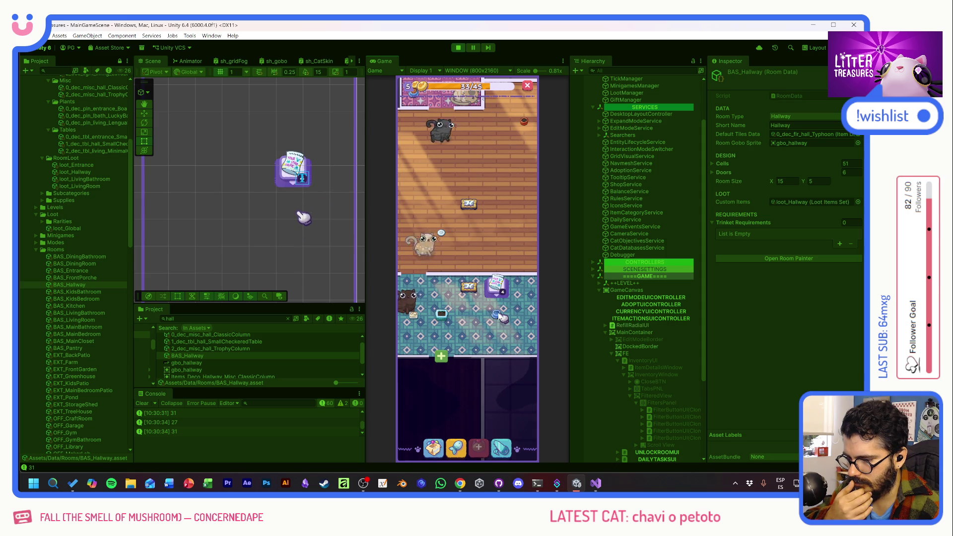
left_click_drag(501, 301, 451, 216)
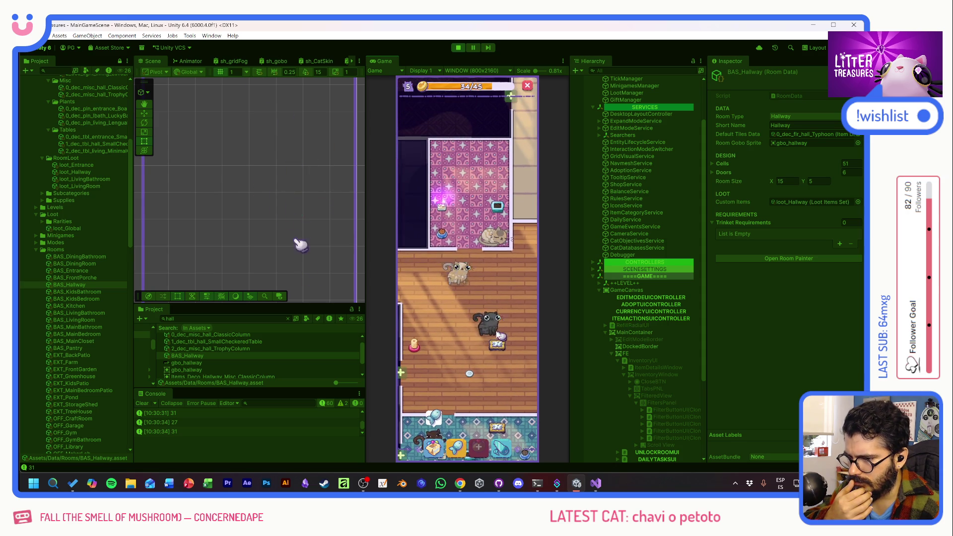
left_click(448, 217)
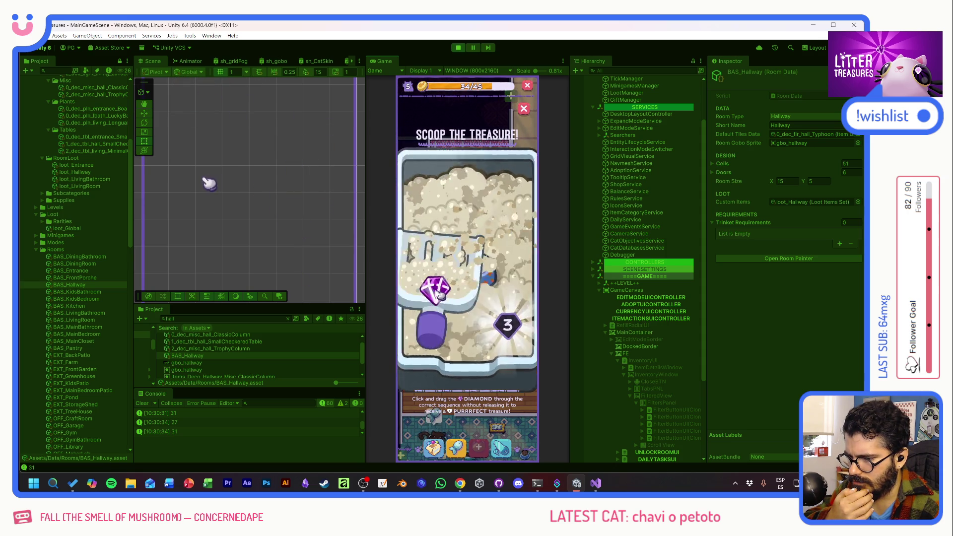
left_click(482, 261)
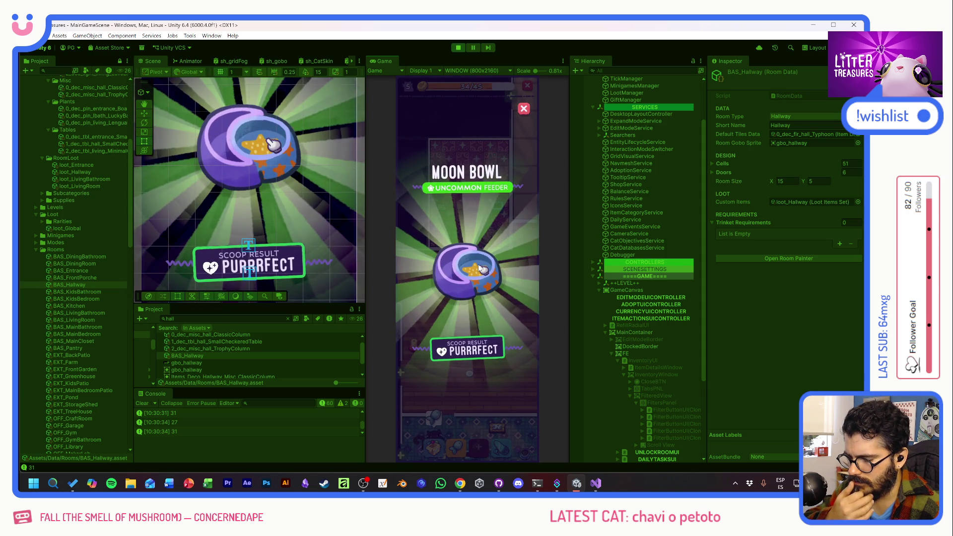
left_click(479, 266)
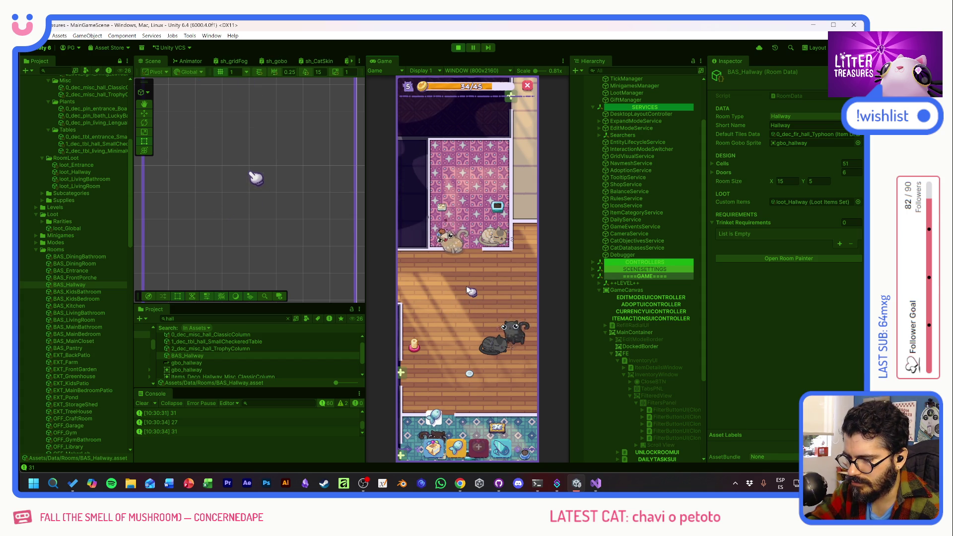
- Complete another scoop to win the Basic Toilet, then bring up the collected-items inventory
mouse_move(469, 303)
left_mouse_down()
mouse_move(408, 278)
mouse_move(510, 201)
left_mouse_up()
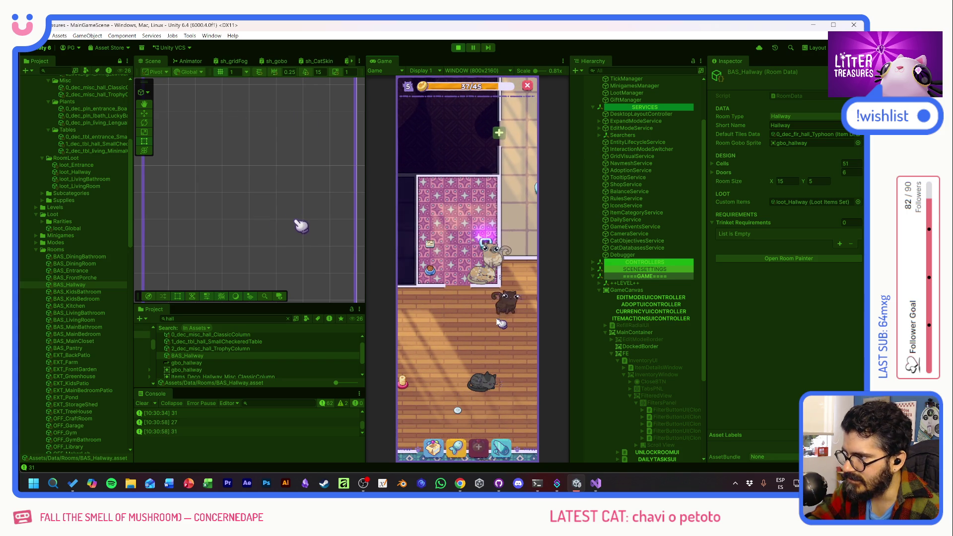
left_click(485, 245)
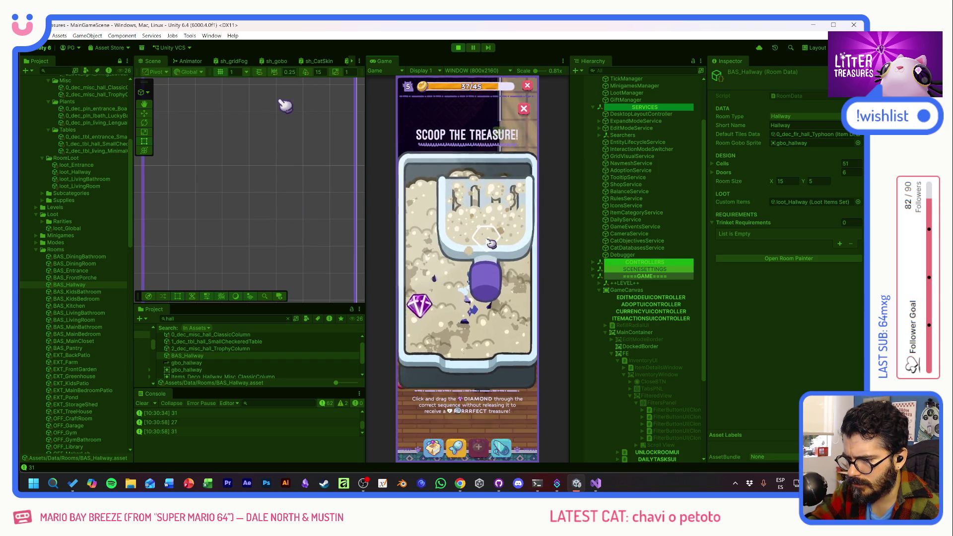
left_click_drag(430, 306, 482, 274)
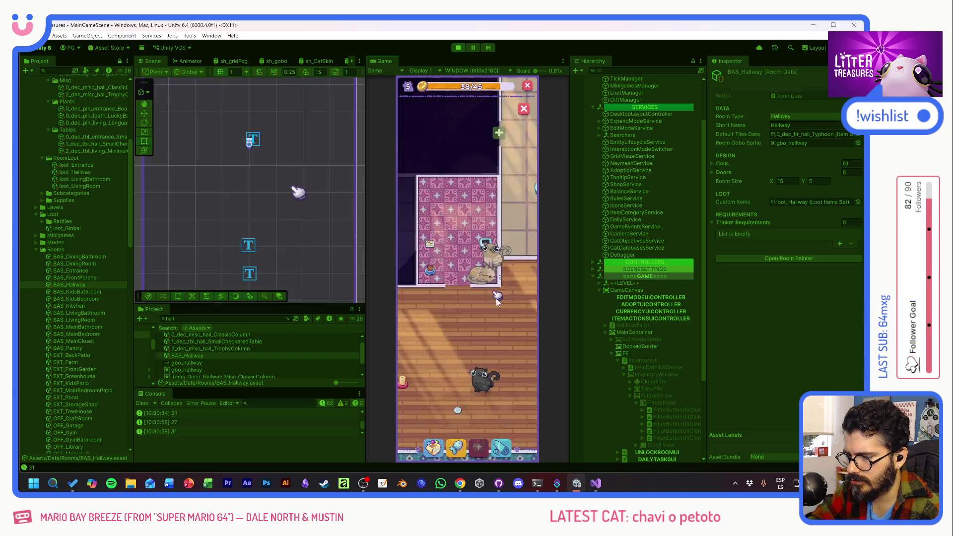
left_click(483, 275)
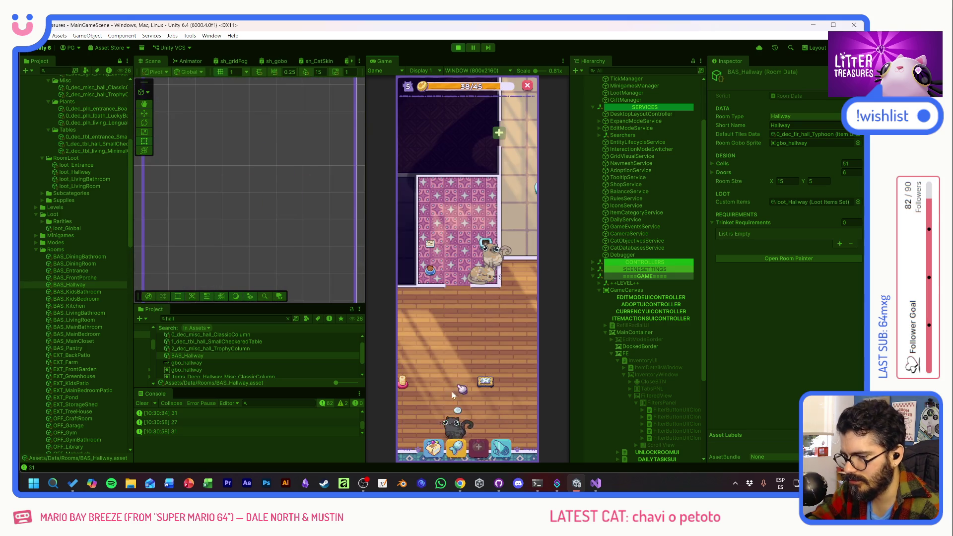
left_click(434, 446)
- Place the Basic Toilet from the Decorations inventory into the pink room
left_click(440, 270)
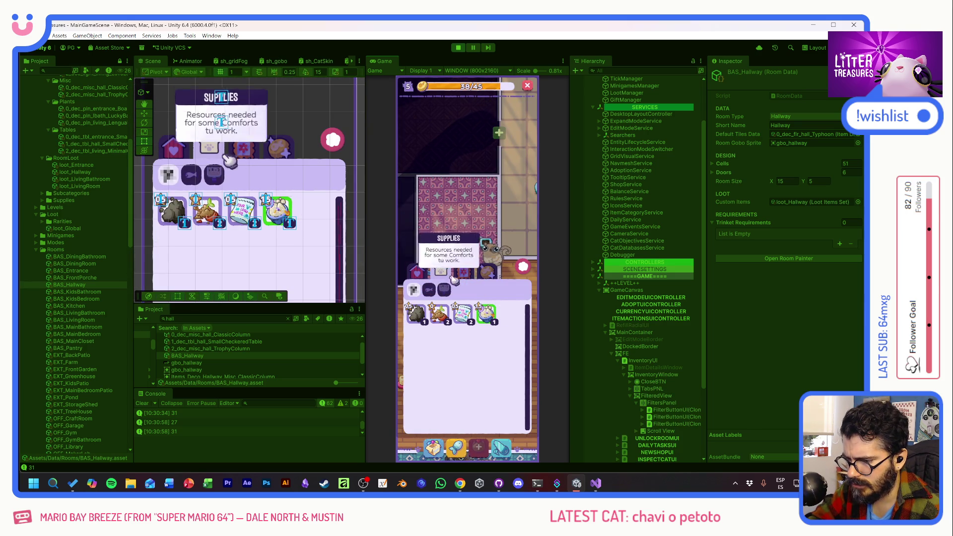
left_click(510, 316)
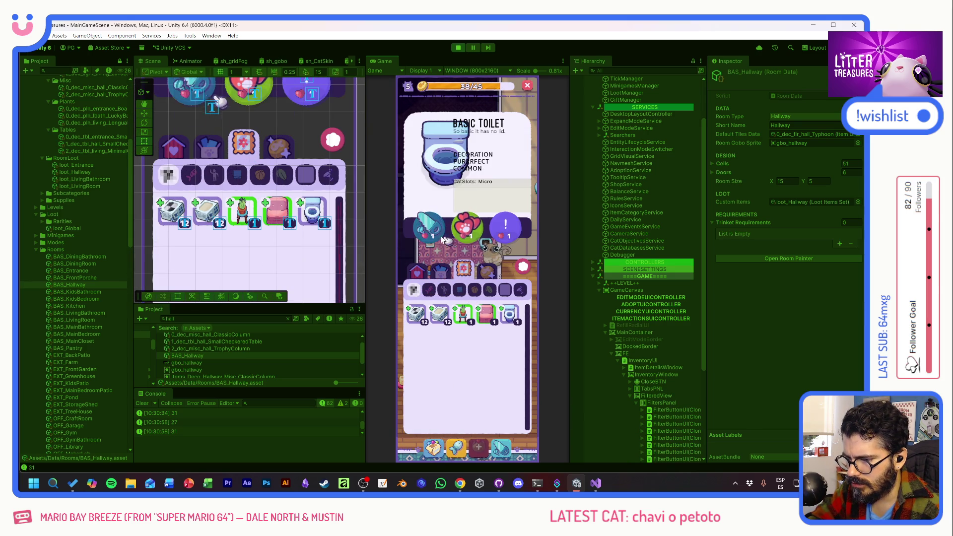
left_click(464, 230)
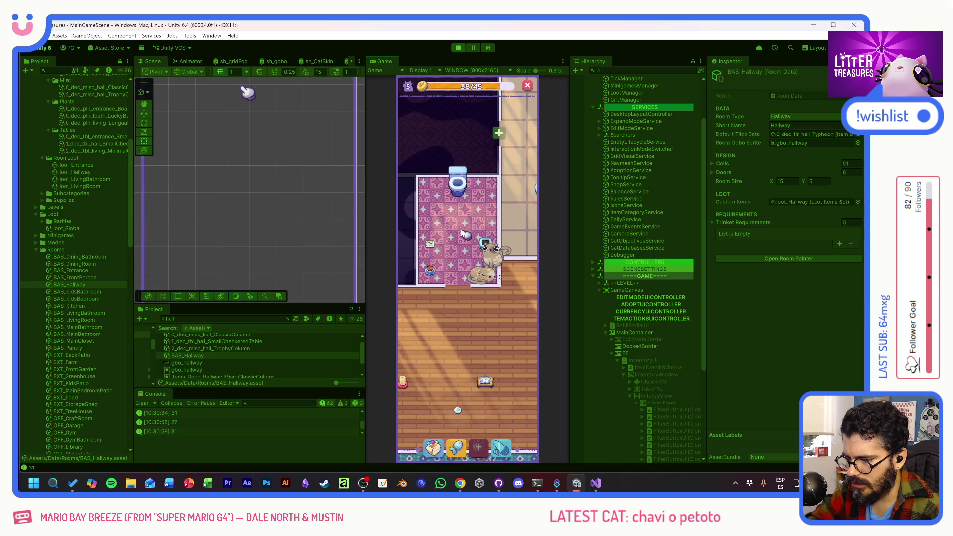
scroll(464, 214, "down", 3)
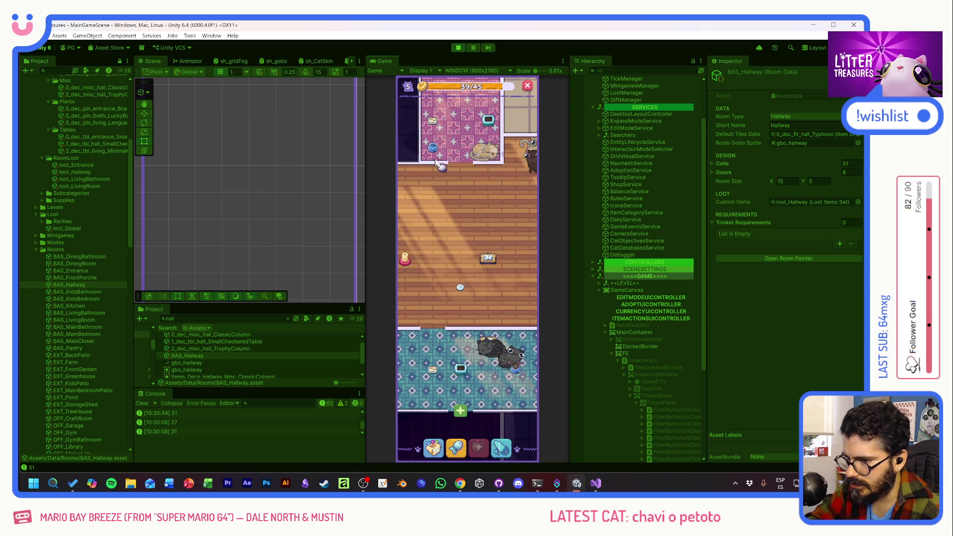
left_click_drag(445, 248, 481, 213)
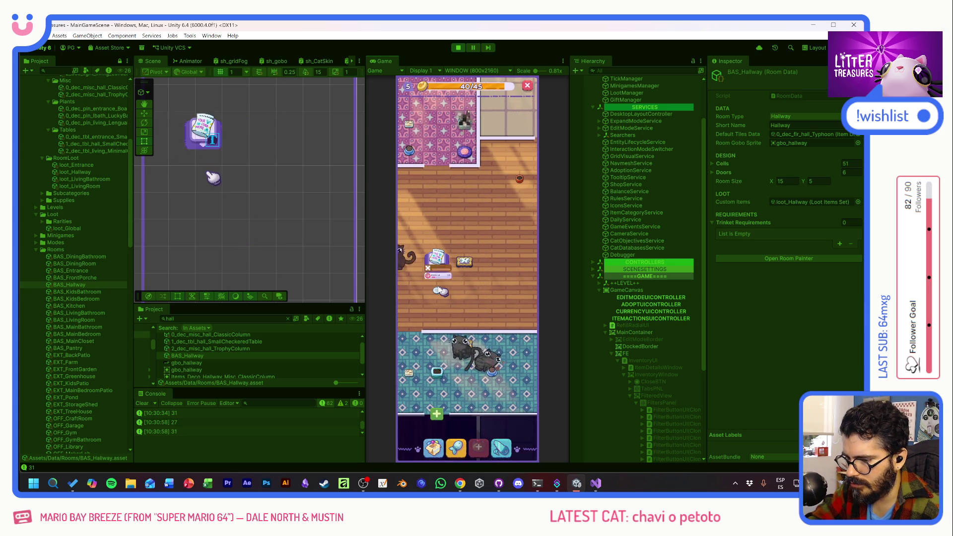
mouse_move(441, 275)
left_mouse_down()
mouse_move(409, 339)
mouse_move(485, 300)
left_mouse_up()
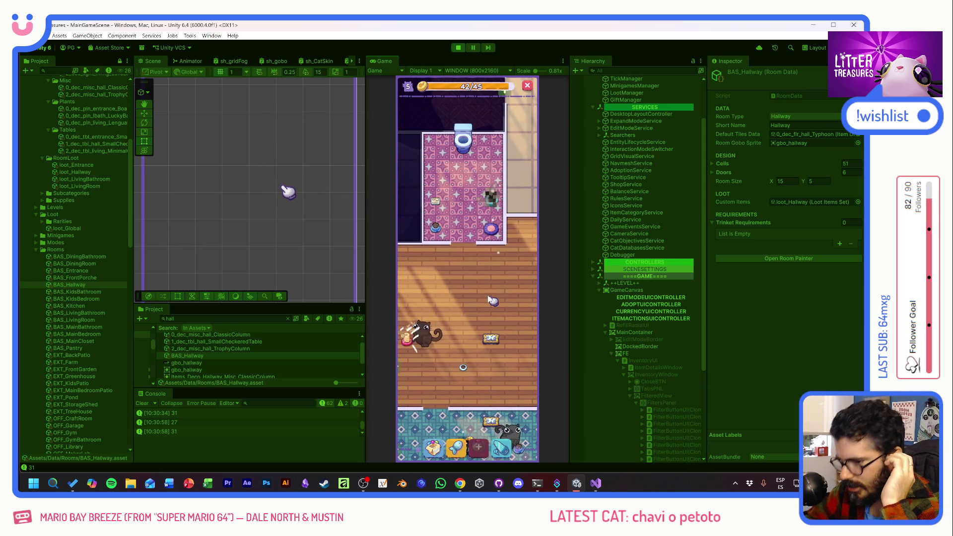
- Scoop a Lucky Bamboo reward and place it in the pink bathroom
left_click(497, 213)
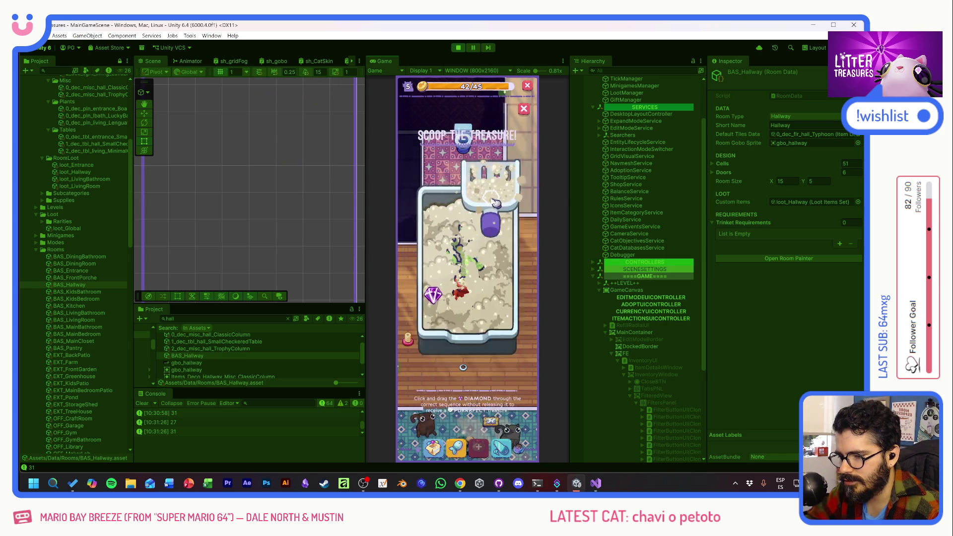
left_click_drag(478, 247, 503, 302)
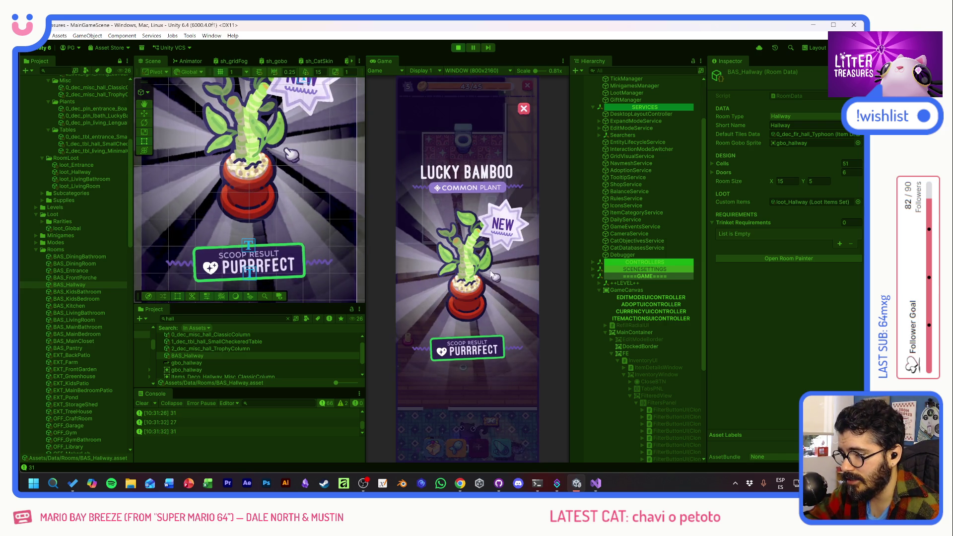
left_click(488, 281)
left_click(468, 427)
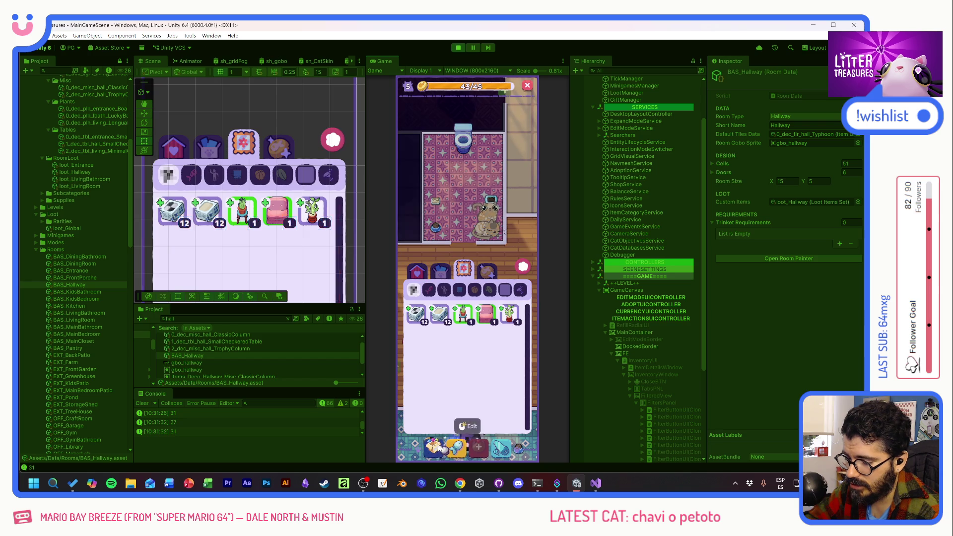
left_click(471, 319)
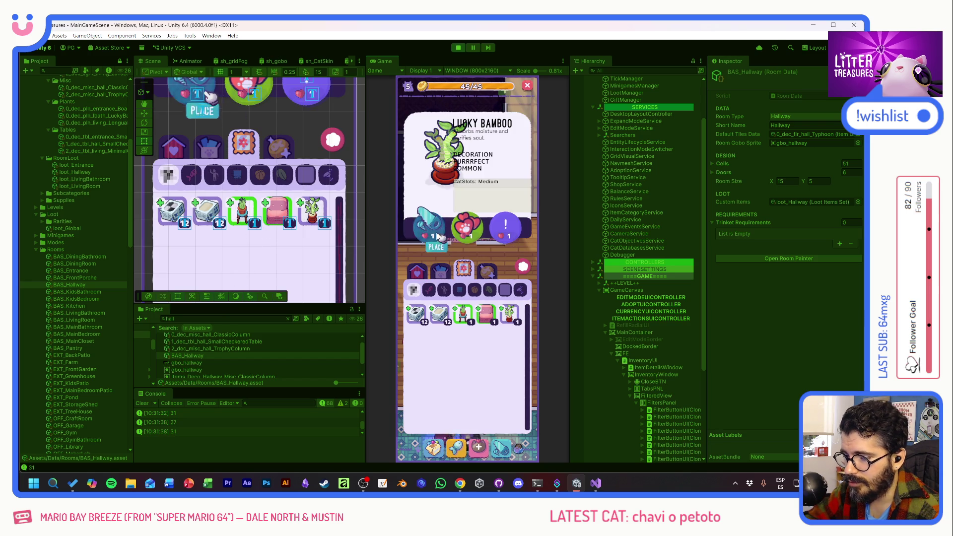
left_click(474, 232)
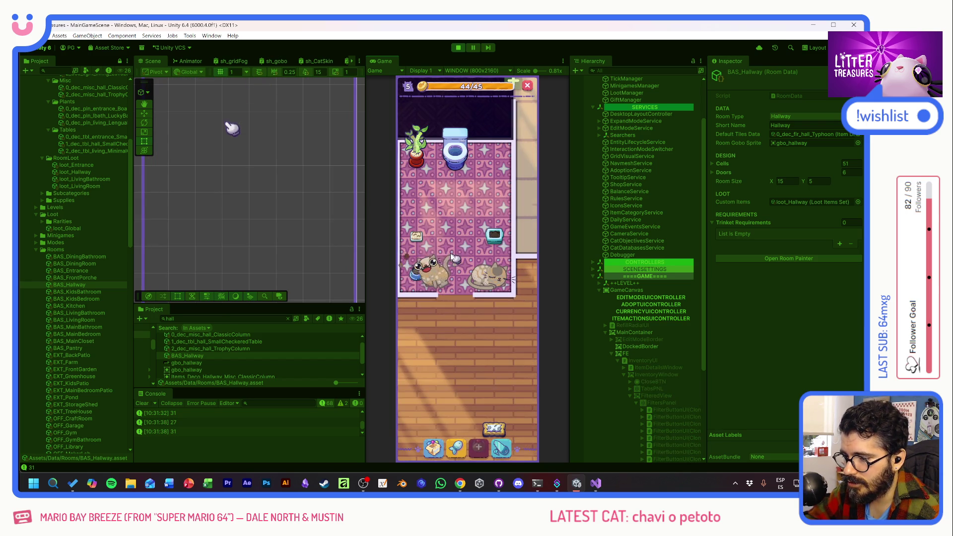
left_click_drag(472, 304, 491, 226)
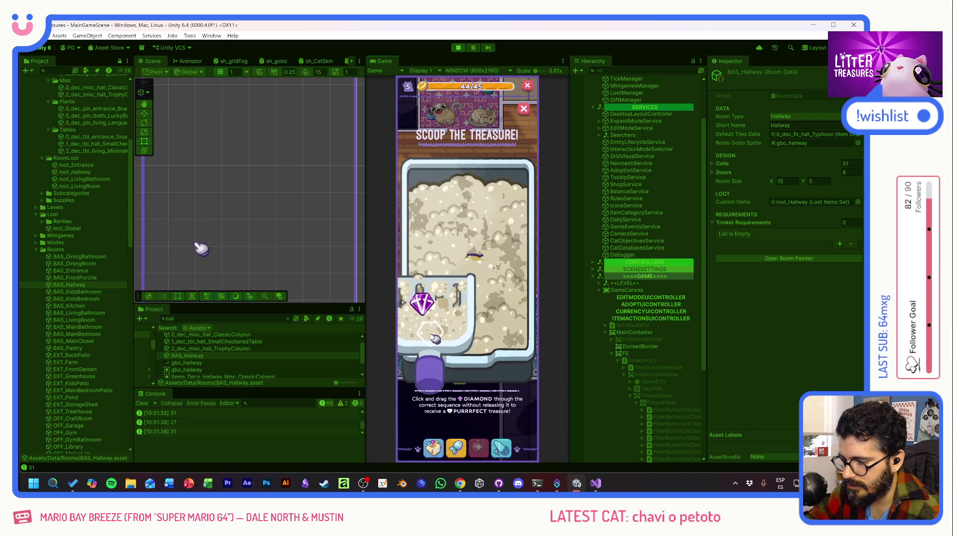
- Scoop three hallway treasures, collecting the Patched Pillow, Temu Bowl and cushion rewards
left_click(511, 307)
left_click(485, 264)
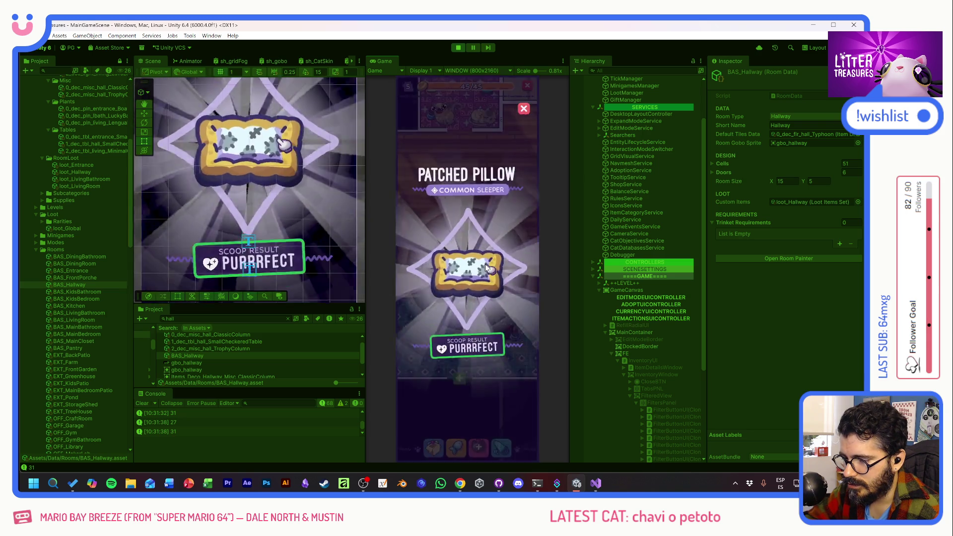
left_click(457, 336)
left_click_drag(440, 301, 471, 284)
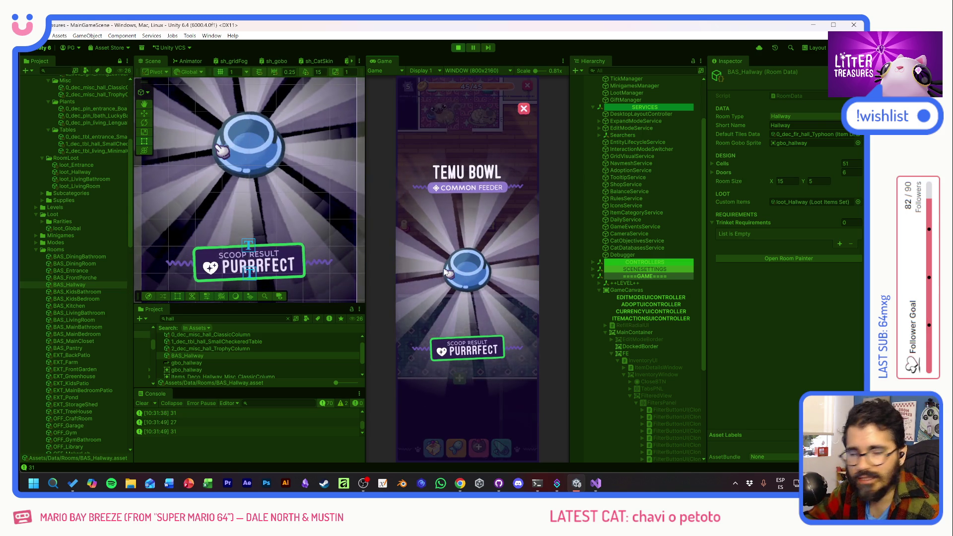
left_click(491, 281)
left_click(467, 330)
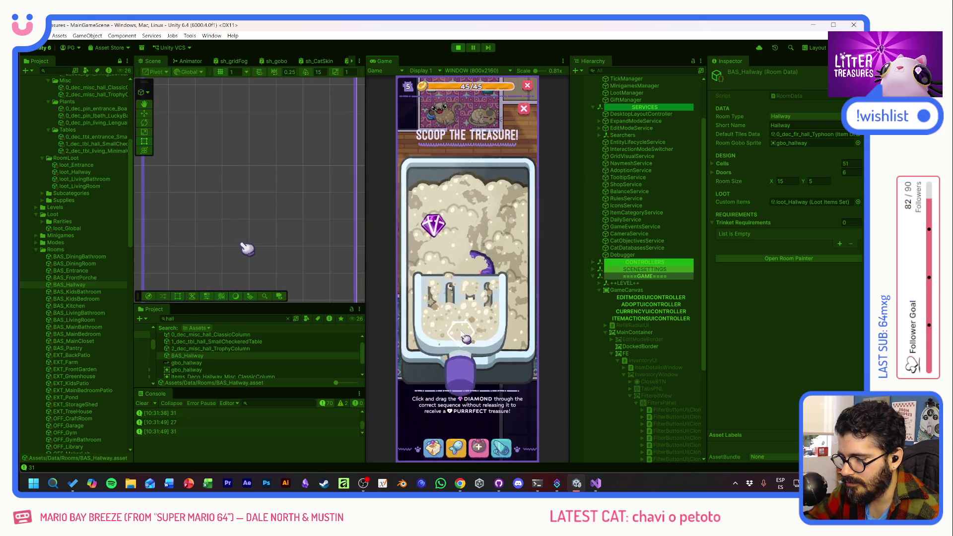
left_click_drag(447, 253, 484, 297)
left_click(485, 296)
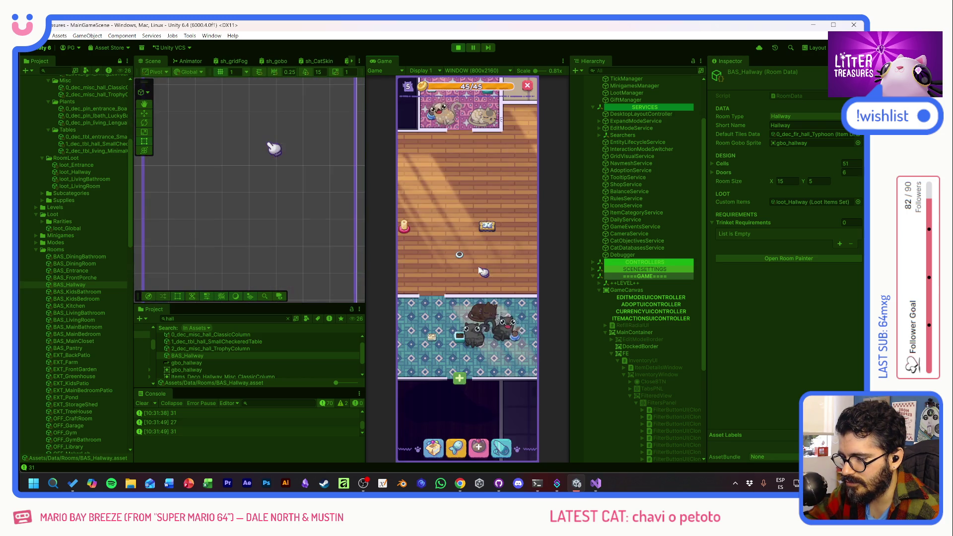
scroll(464, 258, "up", 3)
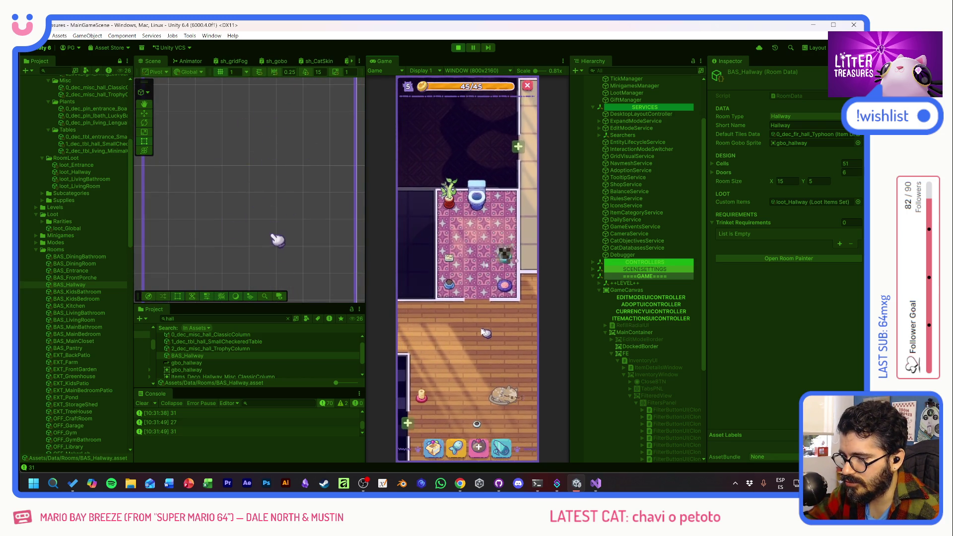
- Scoop the blue room's litter box and check the bathroom litter box's condition
left_click_drag(480, 360, 466, 258)
left_click_drag(438, 319, 485, 257)
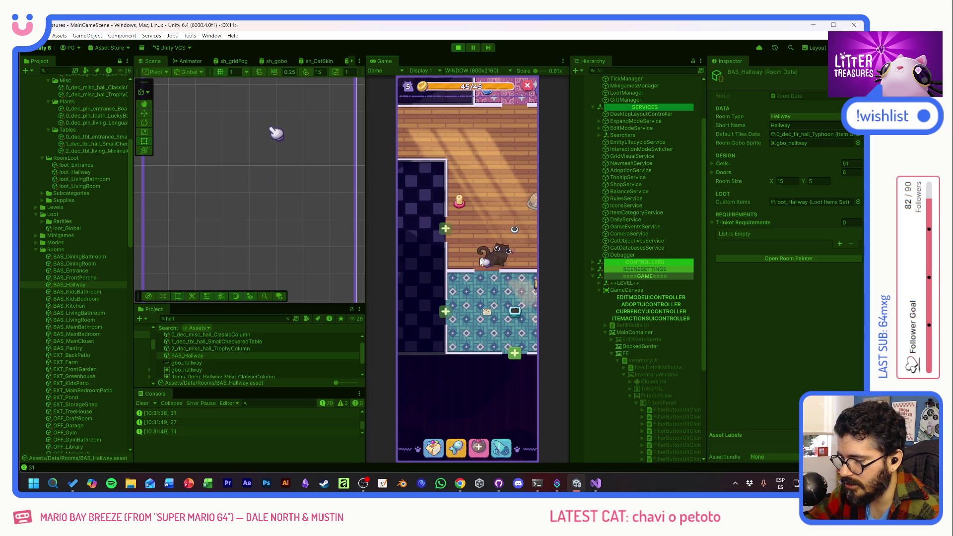
left_click_drag(485, 209, 447, 285)
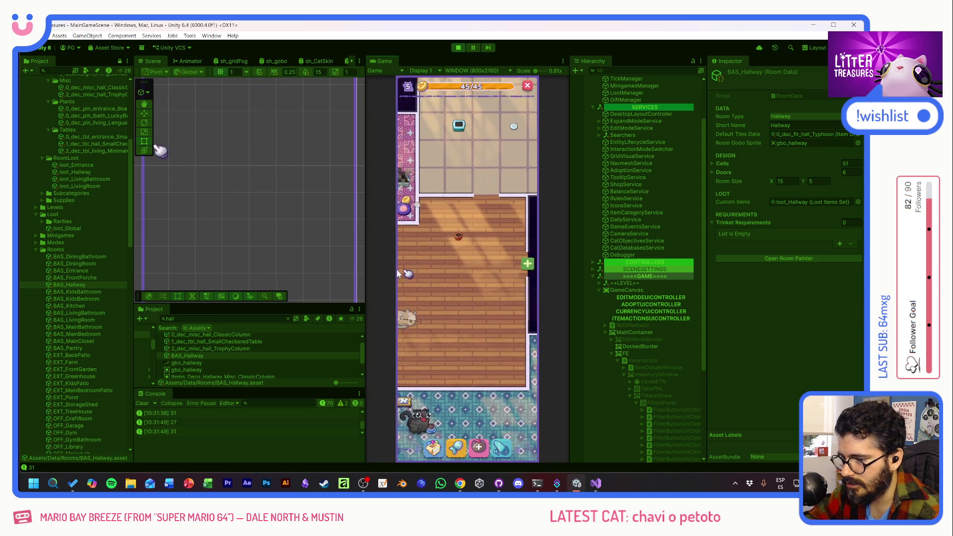
scroll(448, 285, "down", 3)
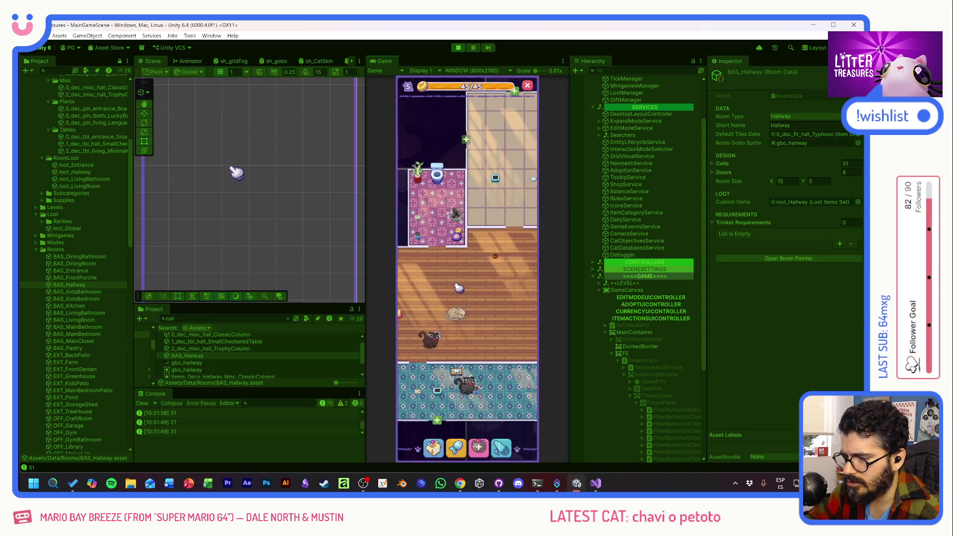
scroll(463, 267, "up", 1)
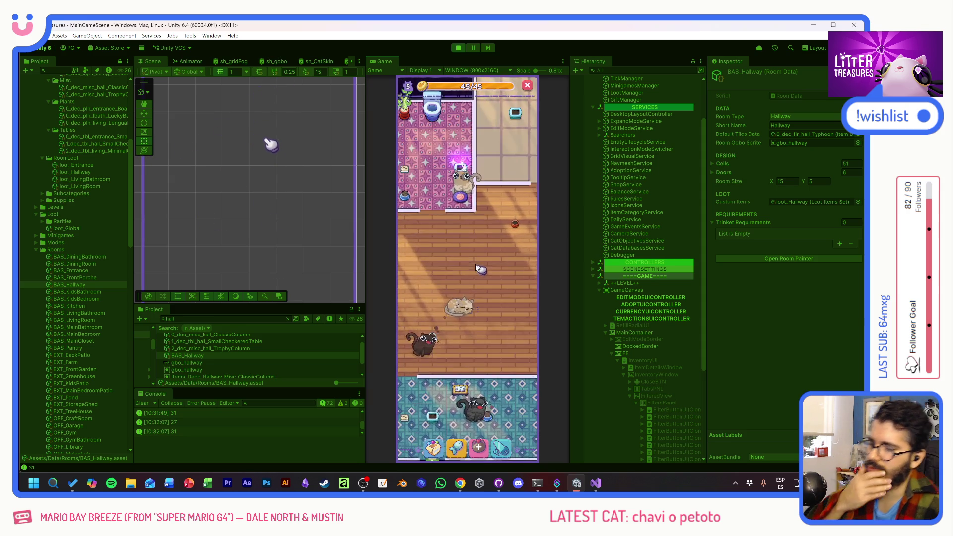
scroll(465, 268, "up", 1)
scroll(470, 268, "up", 1)
left_click(469, 266)
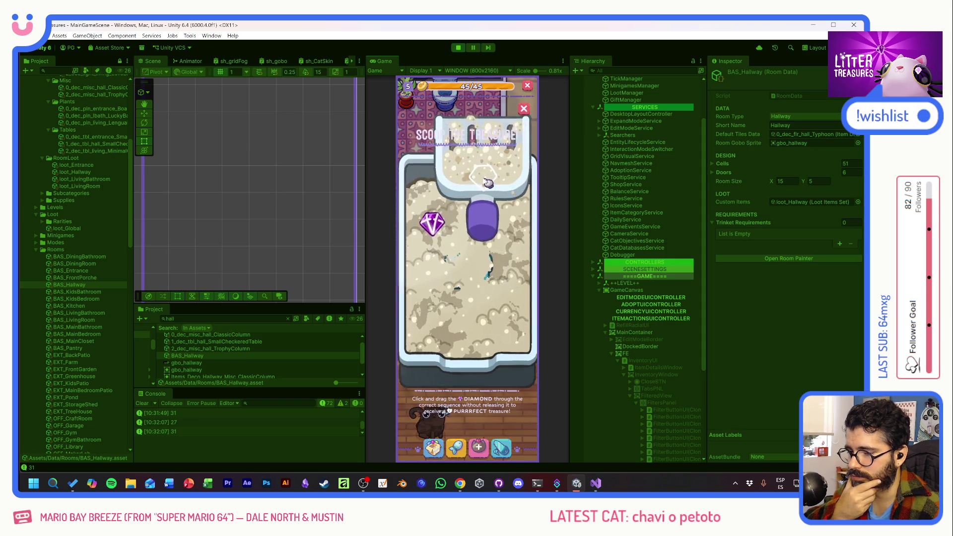
left_click_drag(443, 291, 504, 320)
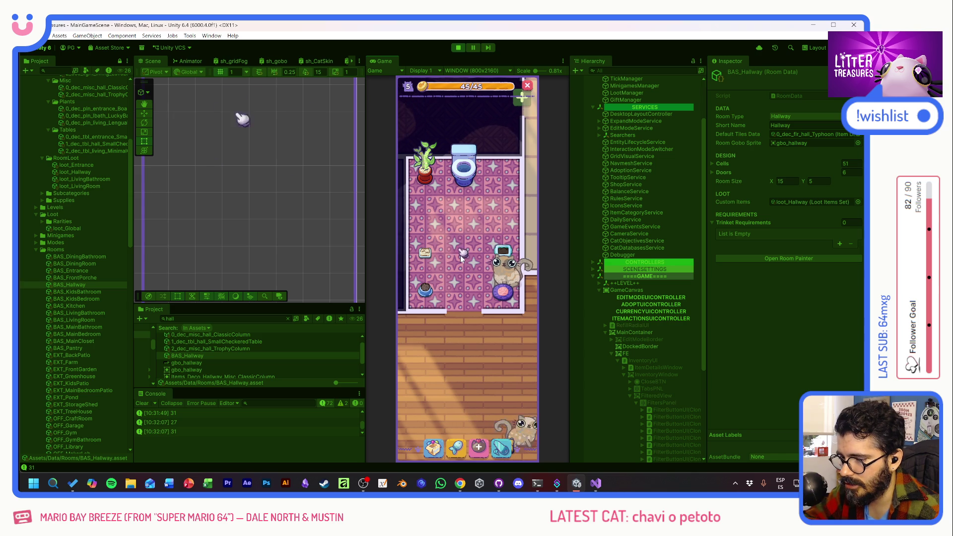
left_click(503, 252)
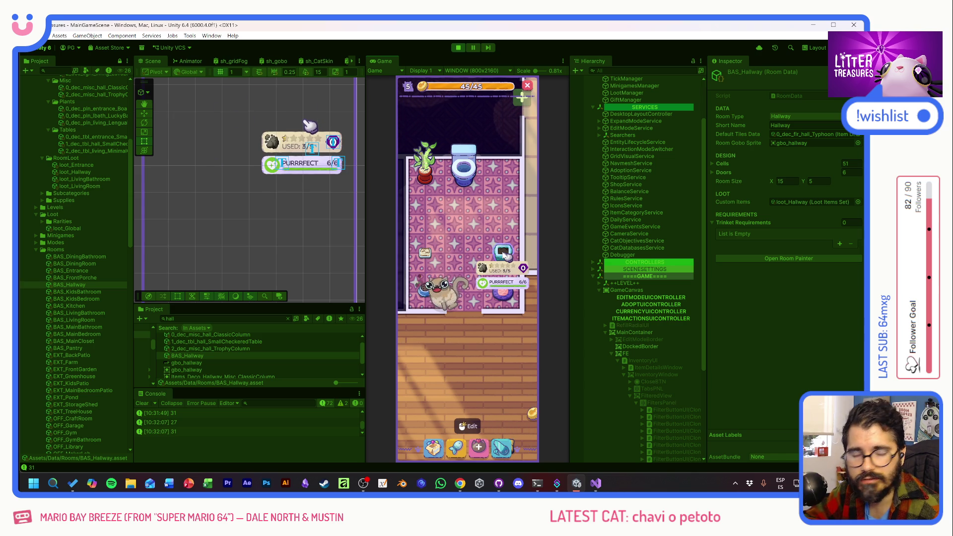
left_click(503, 254)
mouse_move(459, 253)
left_mouse_down()
mouse_move(492, 239)
mouse_move(465, 230)
left_mouse_up()
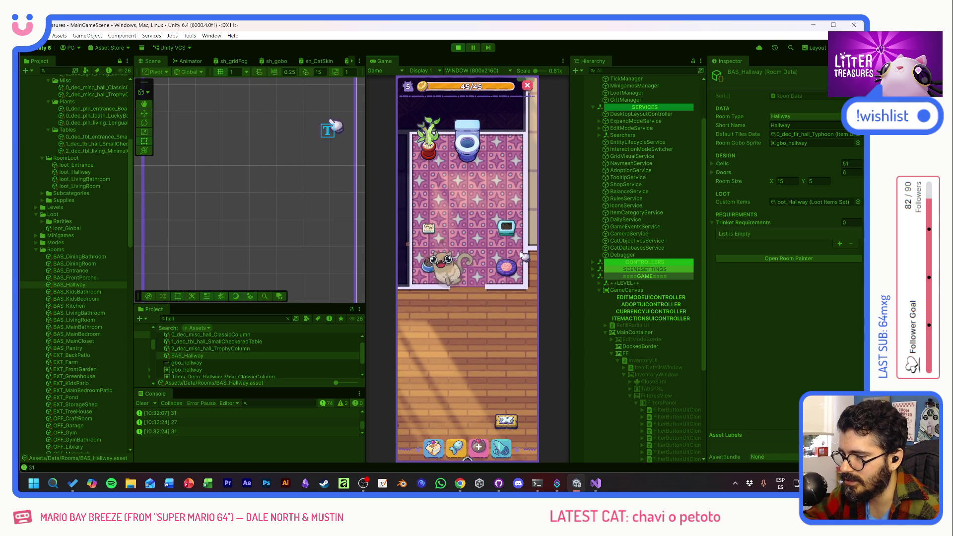
left_click_drag(494, 361, 503, 247)
scroll(477, 313, "down", 2)
scroll(476, 320, "down", 2)
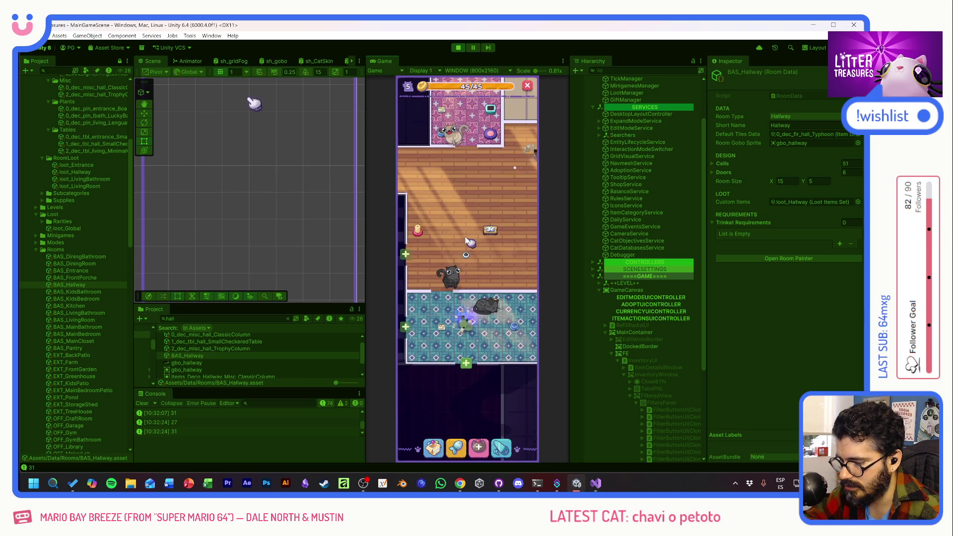
- Scoop two more litter boxes, winning a Plain Single Sofa
left_click(479, 335)
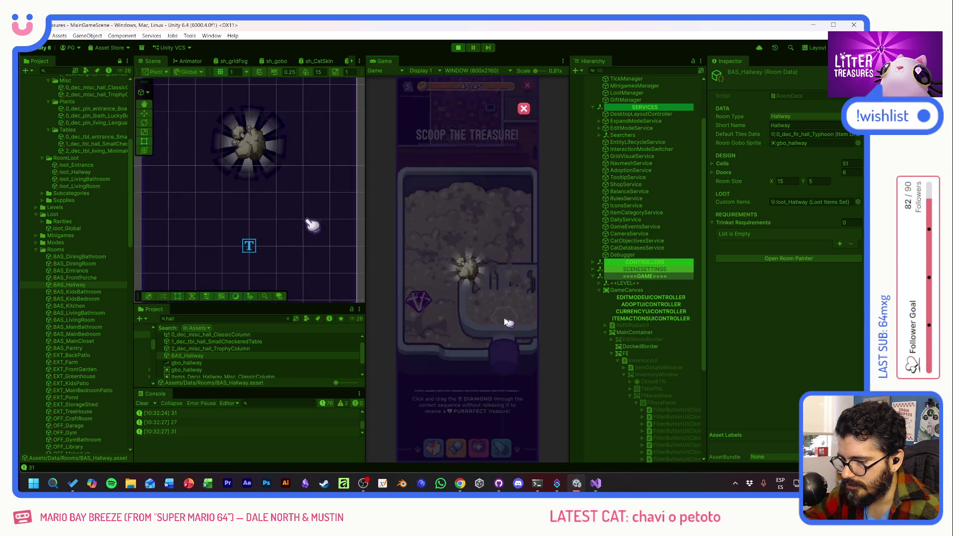
left_click(488, 285)
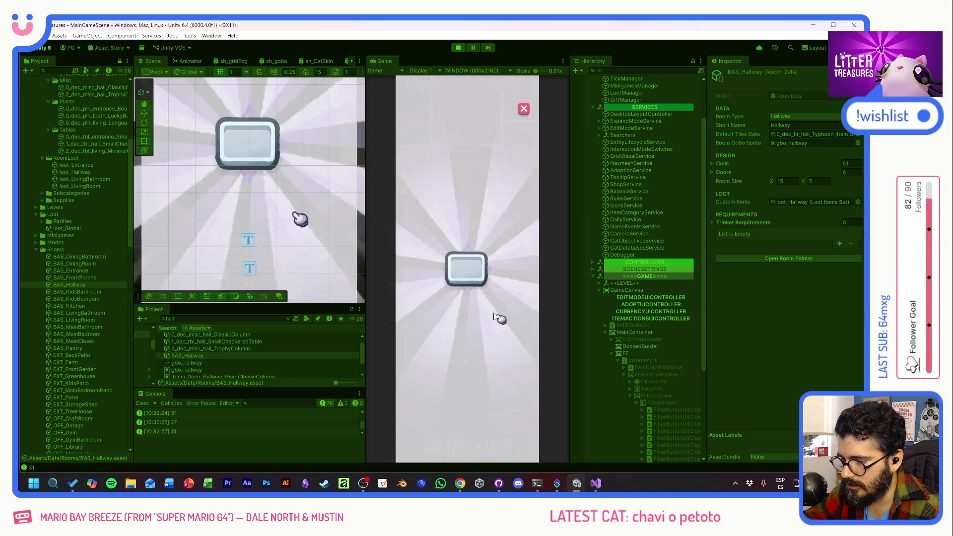
left_click(483, 274)
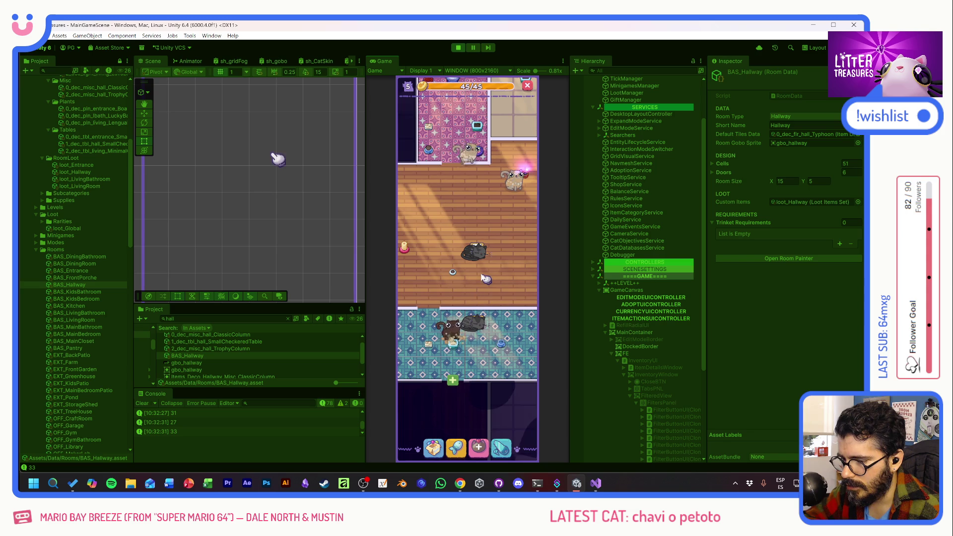
left_click(470, 314)
left_click_drag(439, 227, 497, 320)
left_click(486, 257)
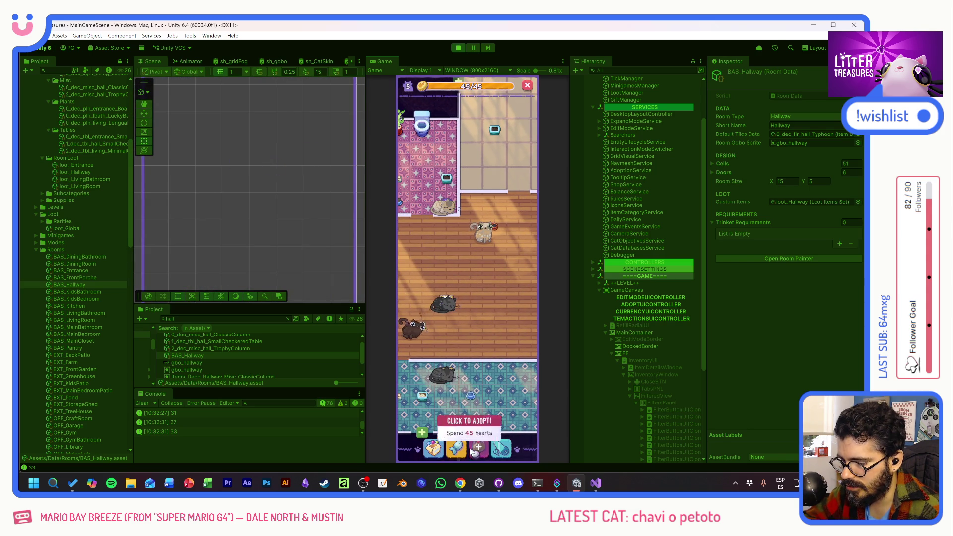
- Place the Plain Single Sofa and the snake plant from the inventory in the hallway
left_click(436, 450)
left_click(469, 315)
left_click(501, 228)
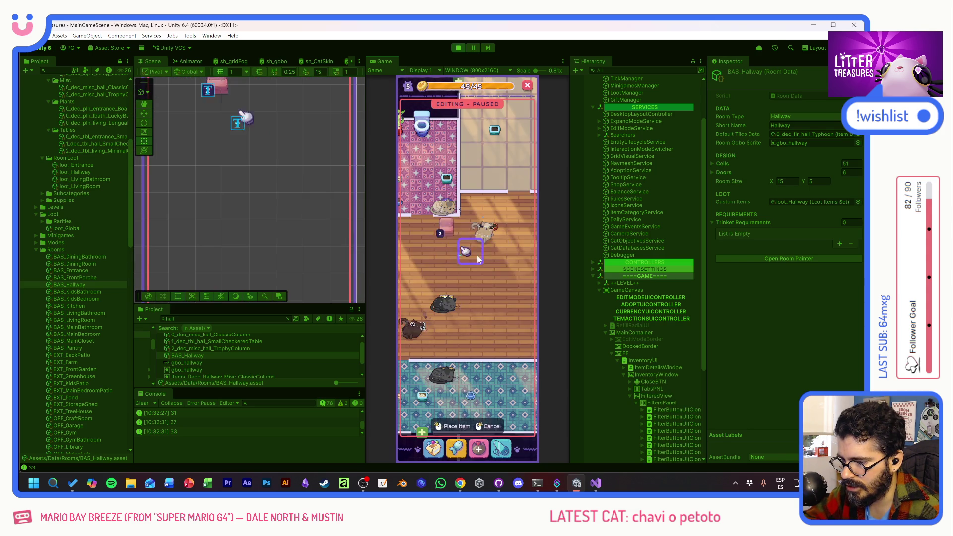
mouse_move(484, 281)
left_mouse_down()
mouse_move(424, 262)
mouse_move(442, 266)
left_mouse_up()
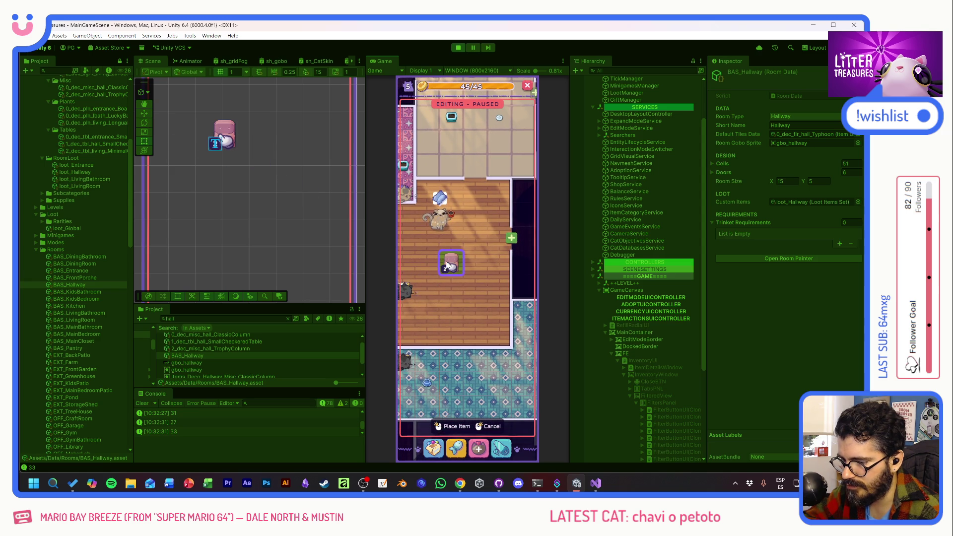
left_click(450, 262)
left_click(436, 449)
left_click(414, 313)
left_click(502, 224)
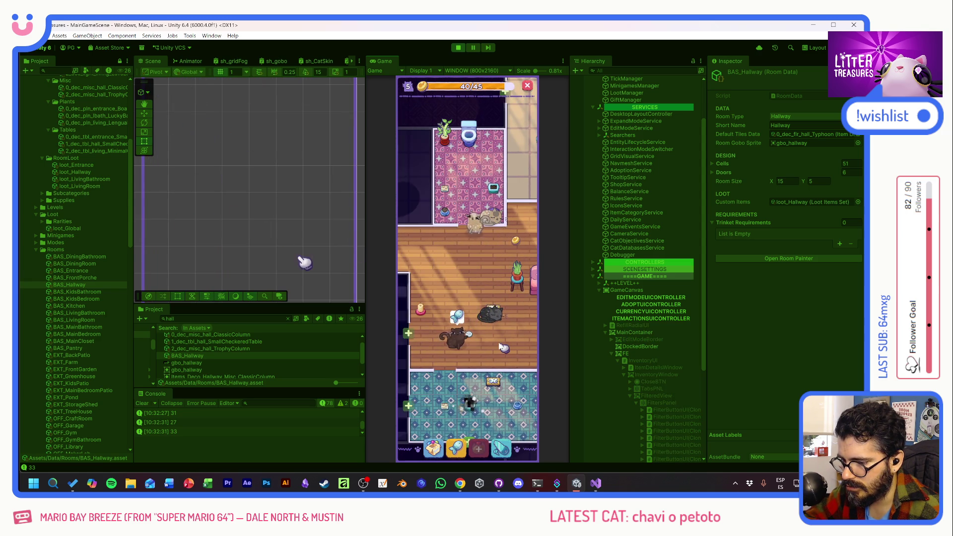
left_click_drag(479, 344, 504, 259)
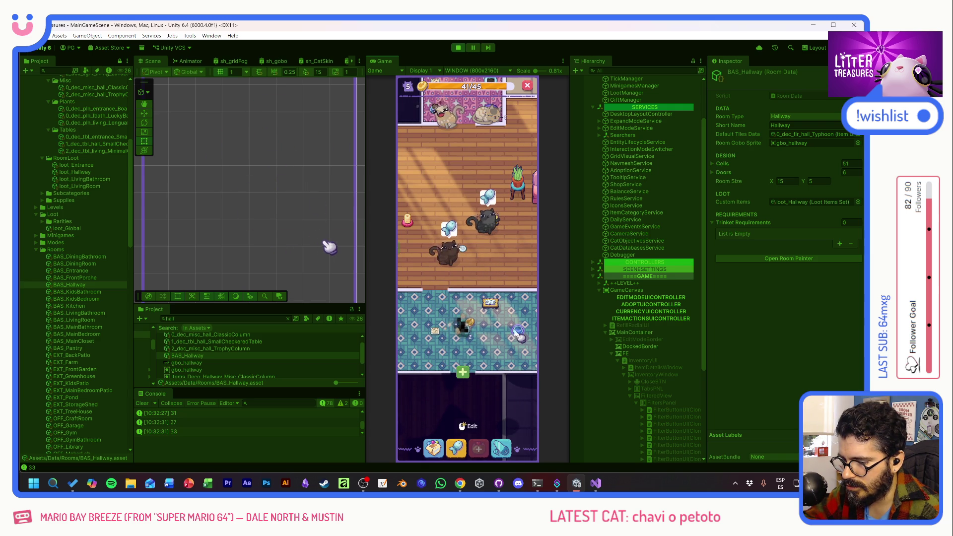
- Buy a Sand and a Food supply in the Supply Shop
left_click(456, 447)
left_click(476, 301)
left_click(468, 170)
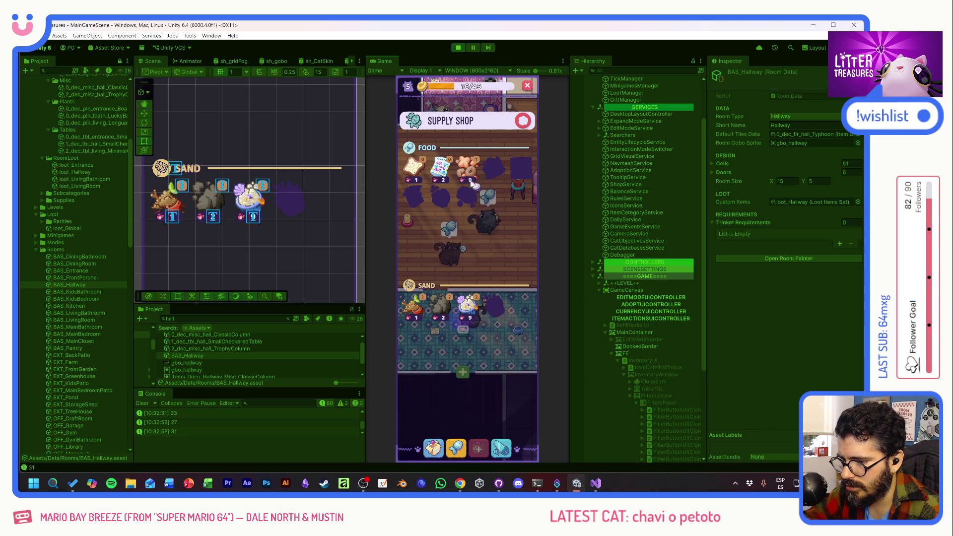
left_click(524, 122)
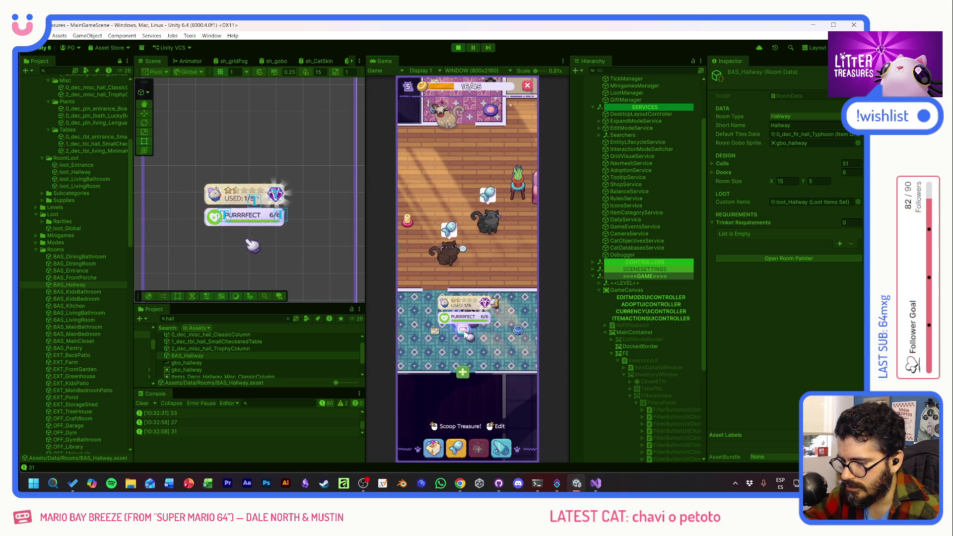
left_click(486, 272)
scroll(491, 238, "up", 3)
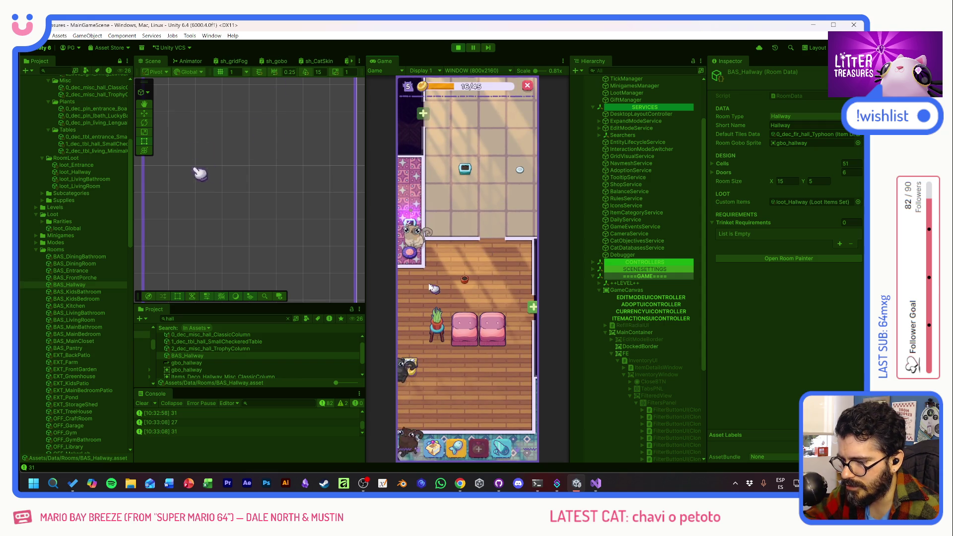
- Scoop the bathroom and another litter box, checking the Supply Shop between scoops
left_click(480, 248)
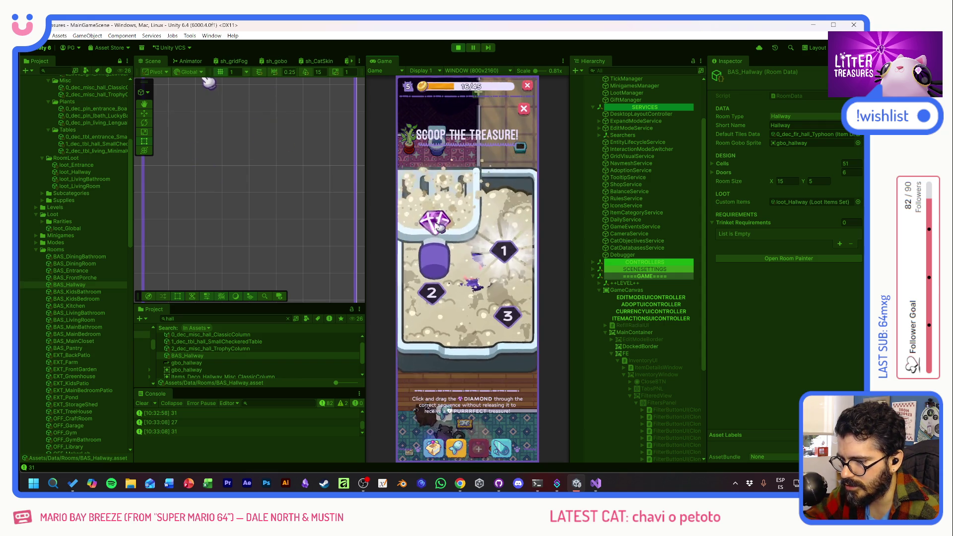
mouse_move(433, 225)
left_mouse_down()
mouse_move(436, 286)
mouse_move(504, 315)
left_mouse_up()
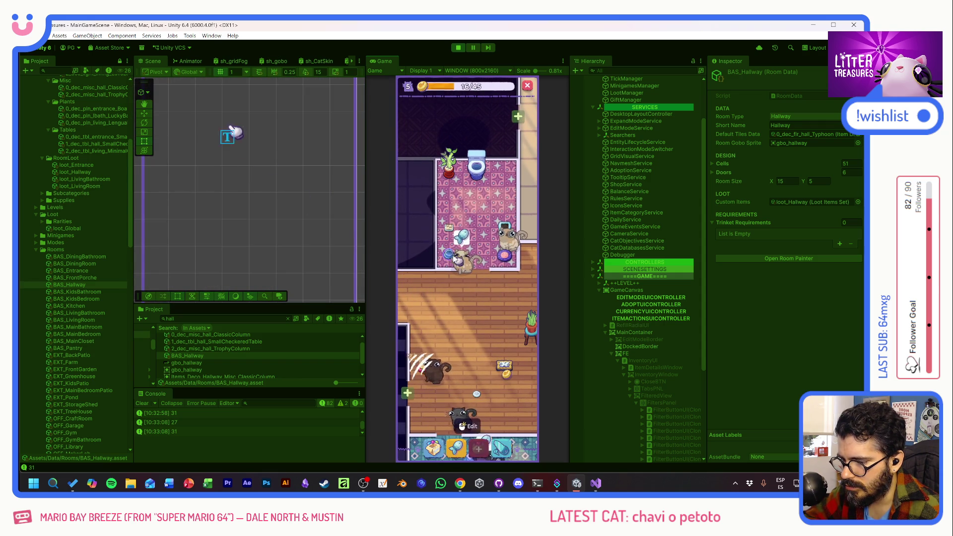
left_click(451, 448)
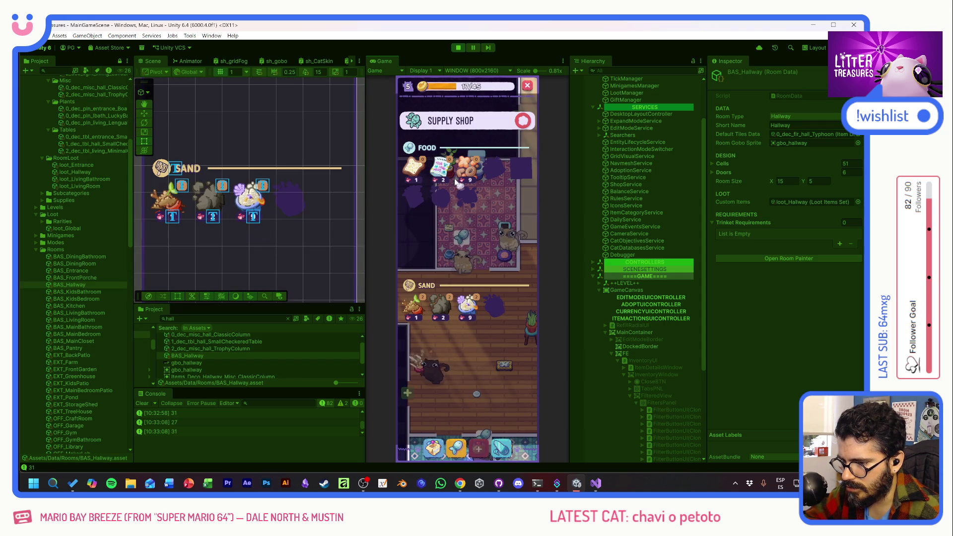
left_click(523, 122)
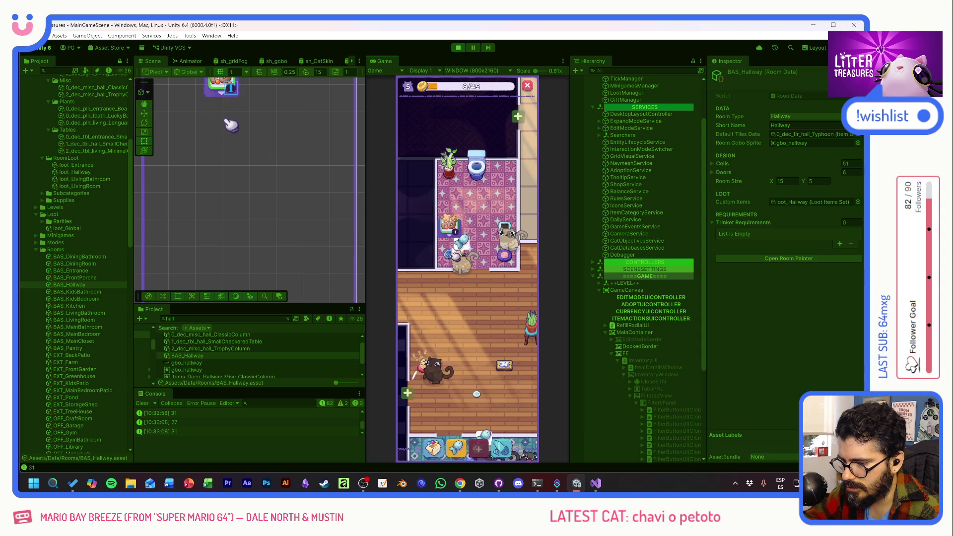
scroll(485, 211, "down", 3)
left_click(465, 369)
left_click_drag(445, 309, 496, 316)
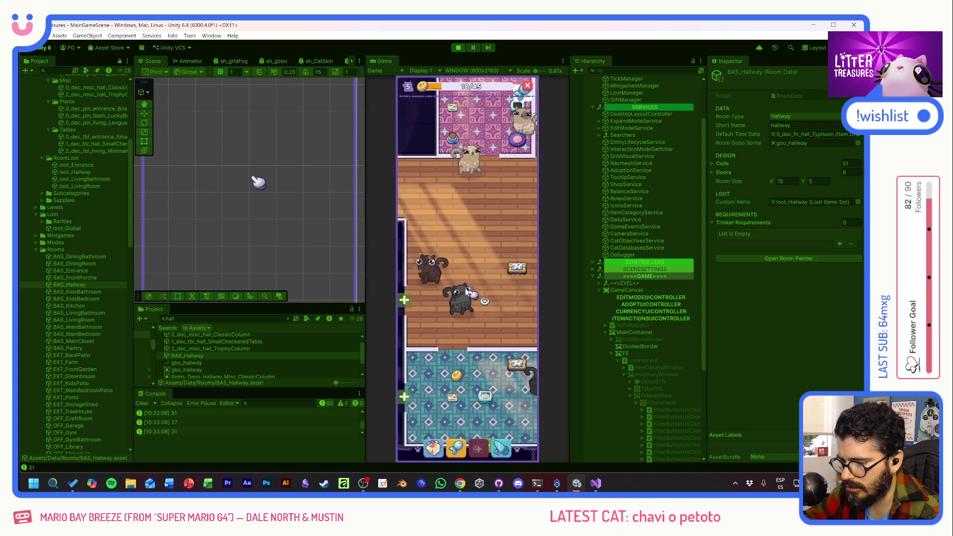
mouse_move(502, 298)
left_mouse_down()
mouse_move(453, 324)
mouse_move(465, 352)
left_mouse_up()
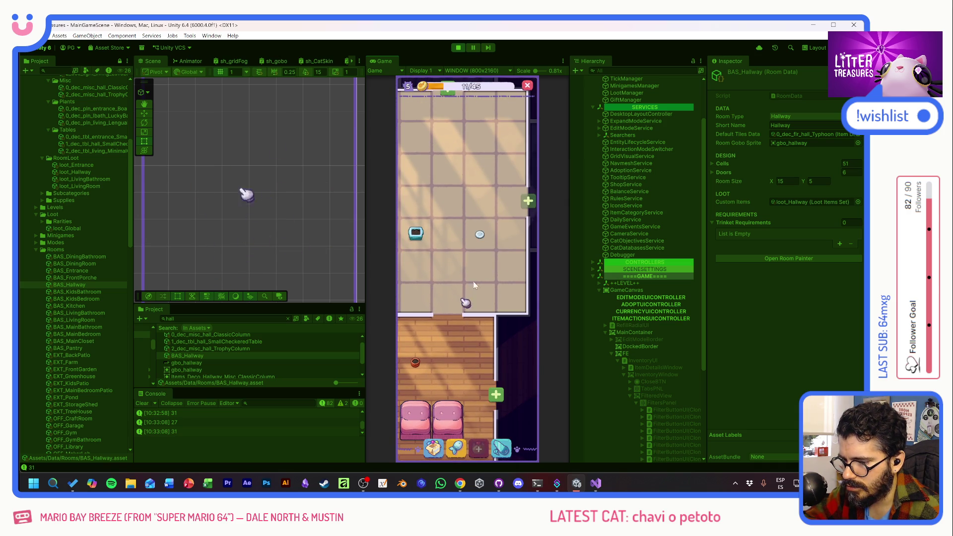
left_click(455, 449)
left_click(528, 86)
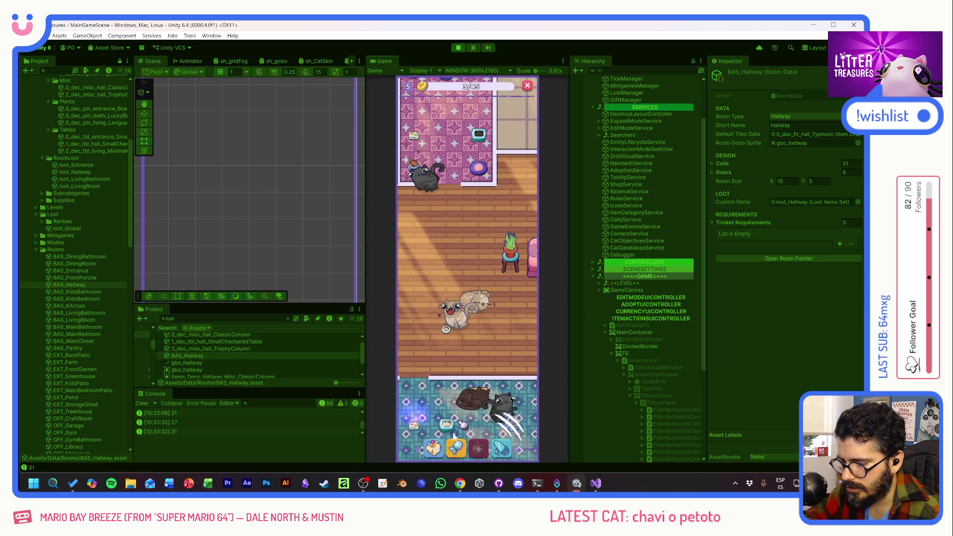
left_click(434, 446)
- Place the bowl from the decorations inventory in the tiled room and check the Supply Shop
left_click(422, 273)
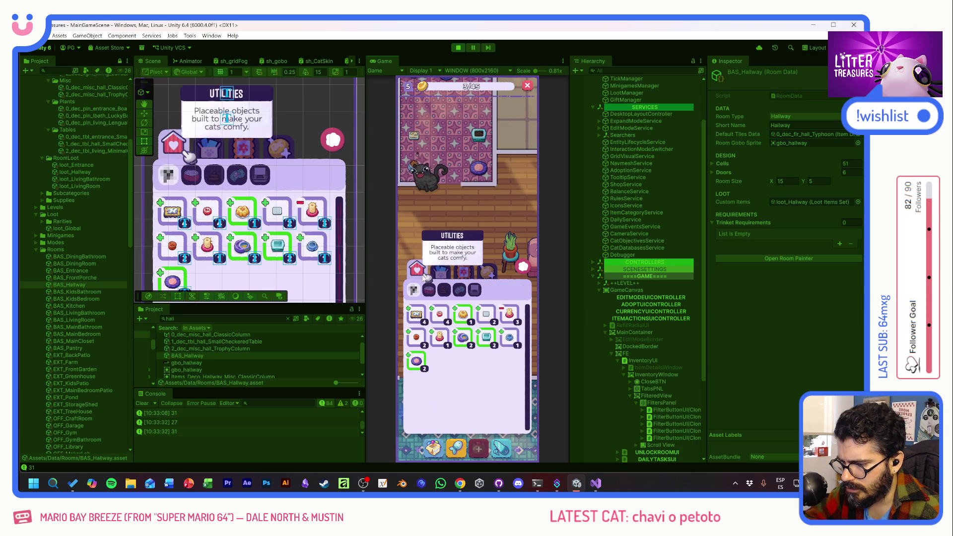
left_click_drag(467, 342, 451, 275)
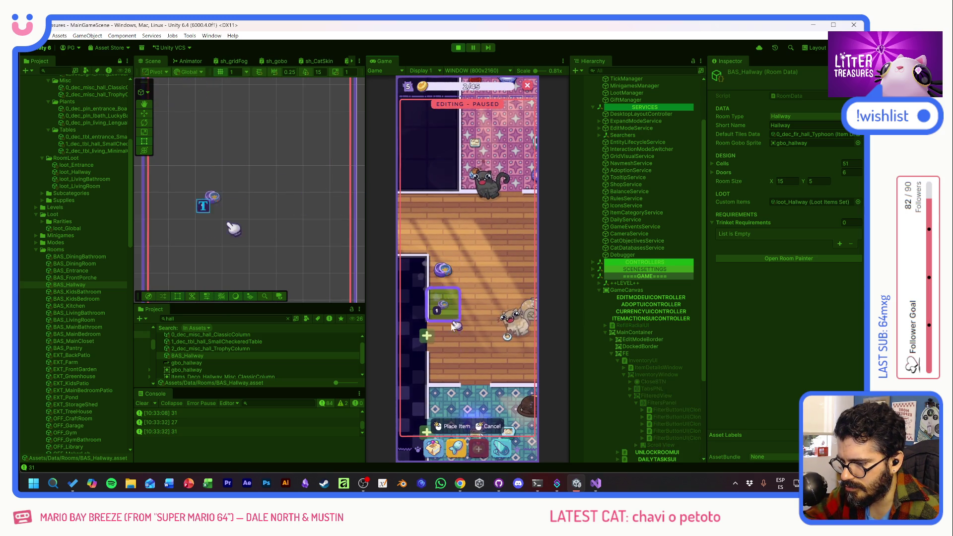
left_click(445, 350)
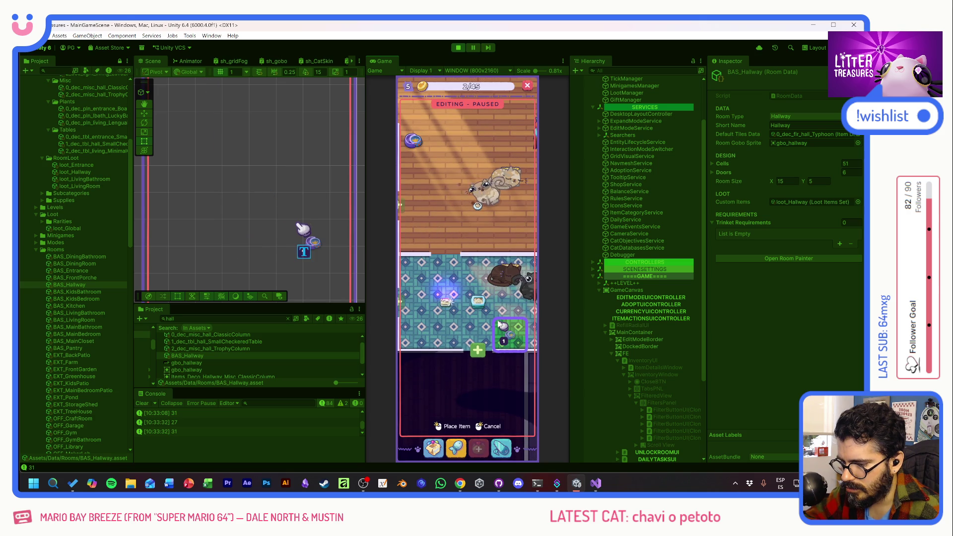
left_click_drag(503, 325, 447, 298)
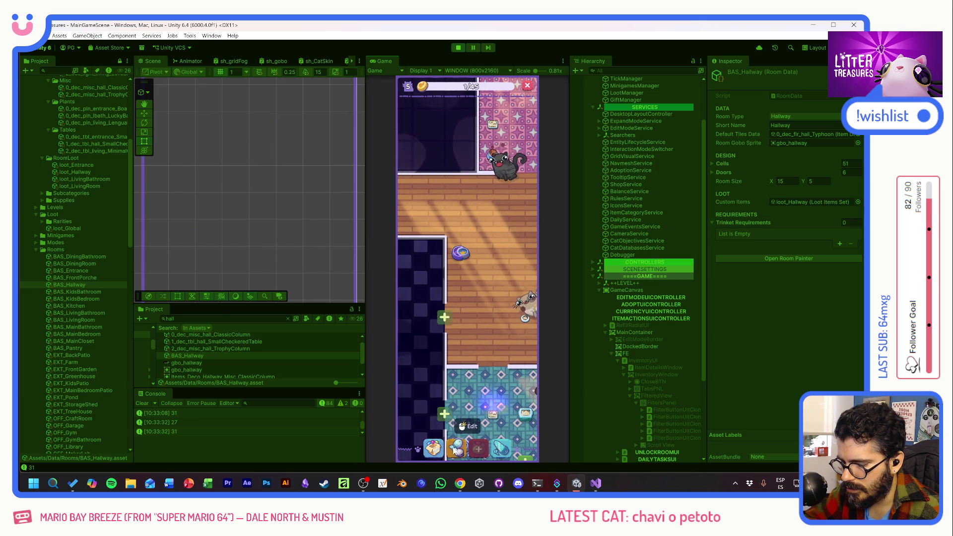
left_click(462, 428)
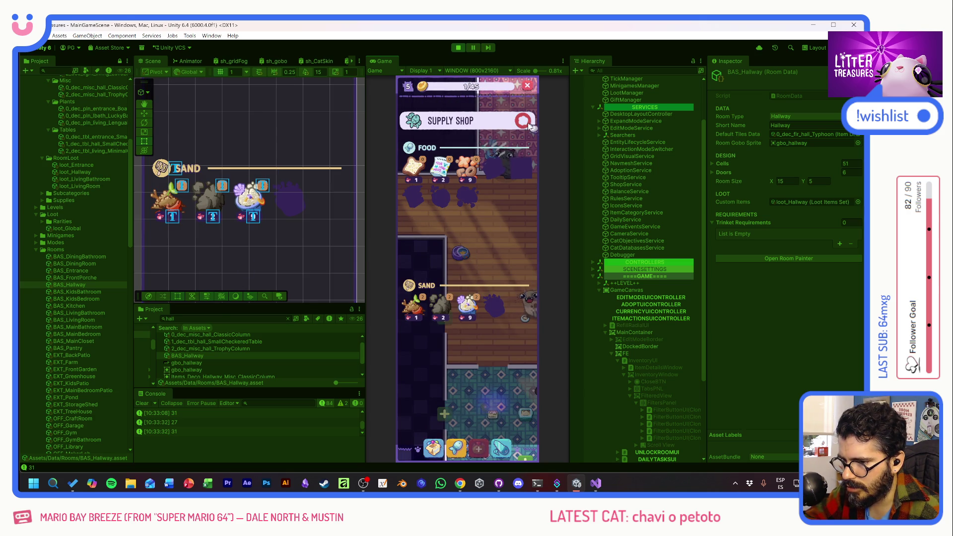
left_click(525, 122)
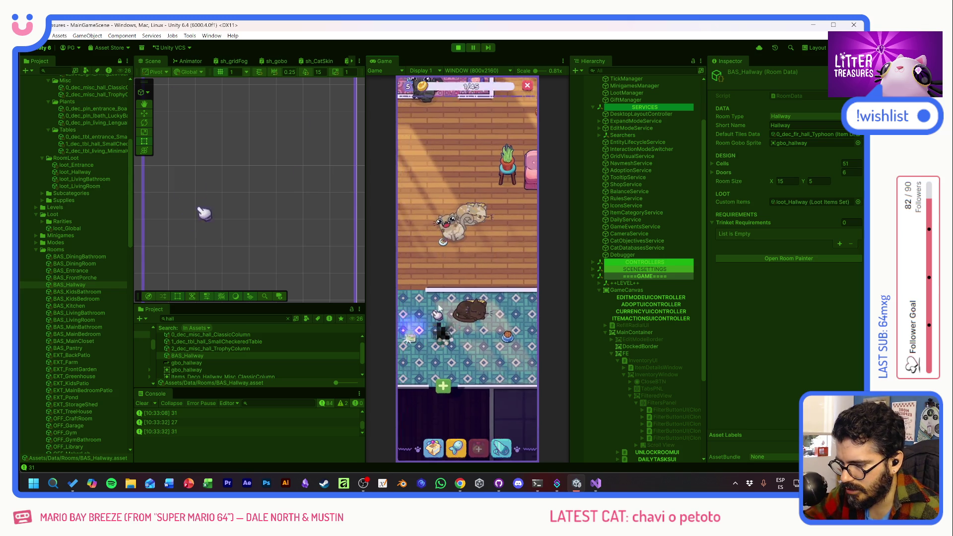
- Scoop two treasures, winning a Ceramic Watermelon and a Small Checkered Table
left_click(431, 320)
left_click_drag(425, 295, 446, 237)
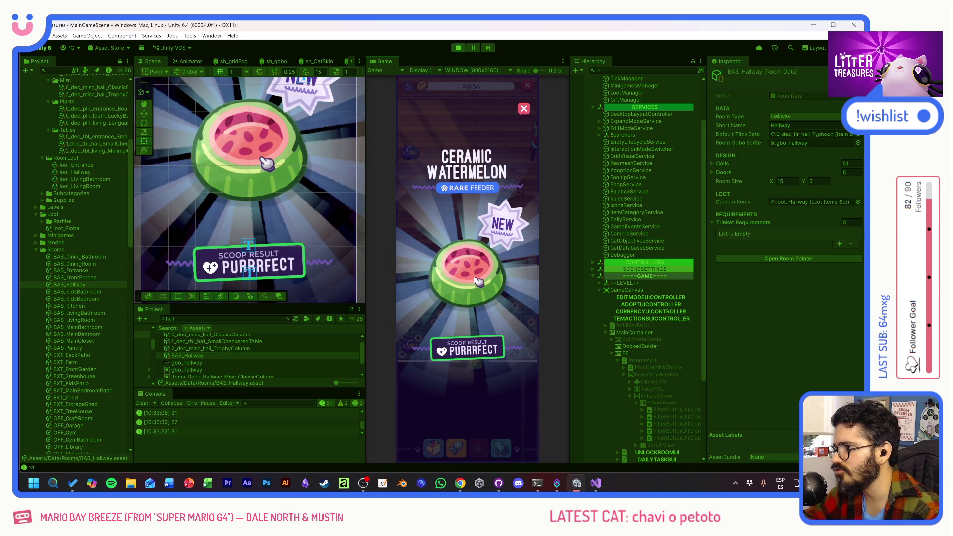
left_click(481, 273)
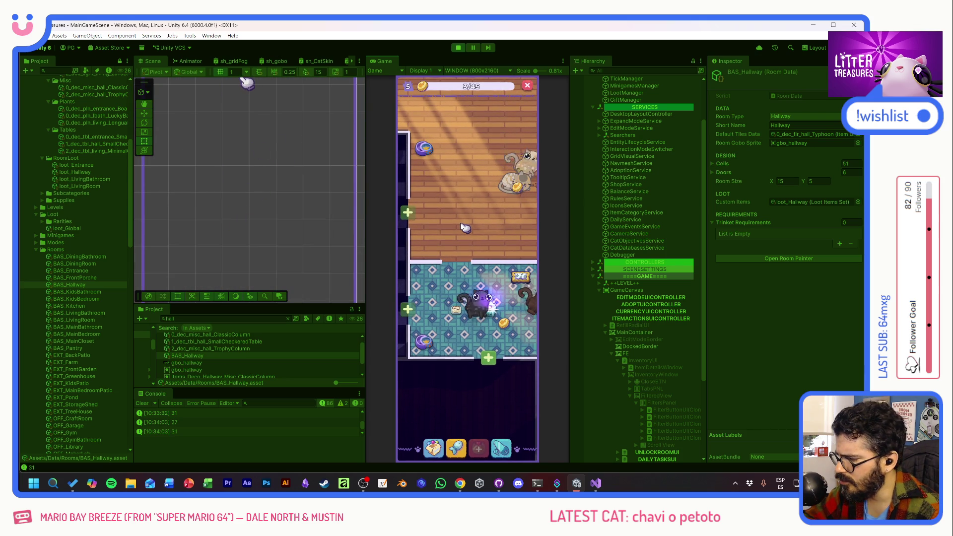
left_click(487, 306)
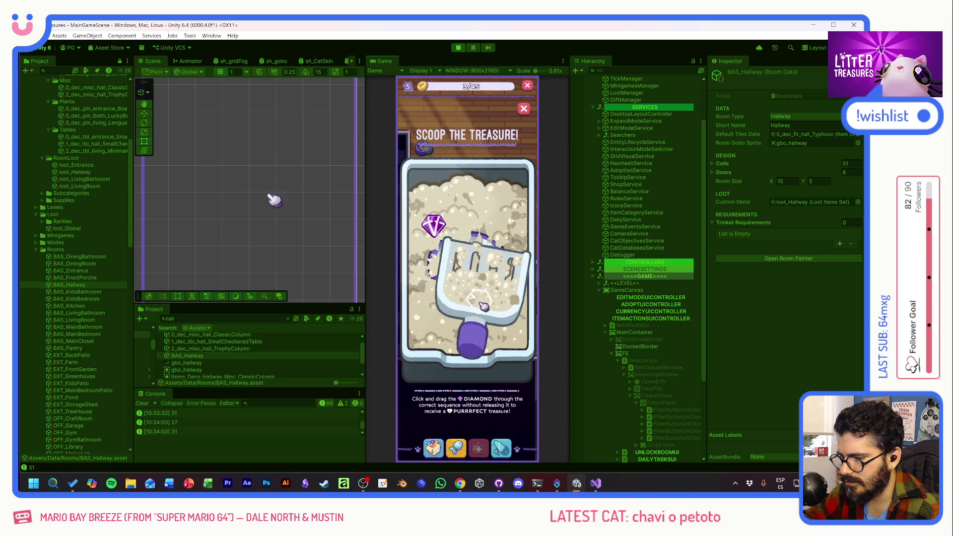
left_click_drag(513, 256, 504, 319)
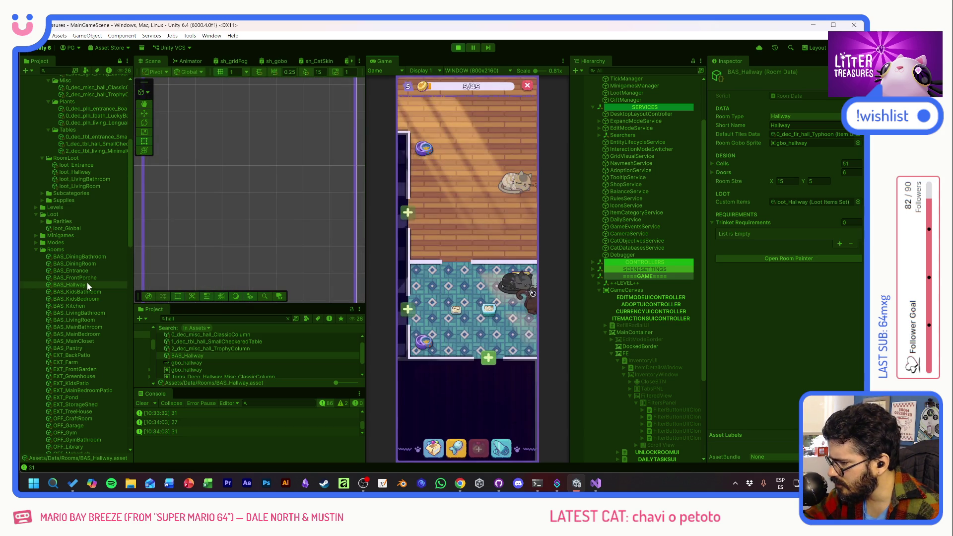
scroll(88, 283, "up", 5)
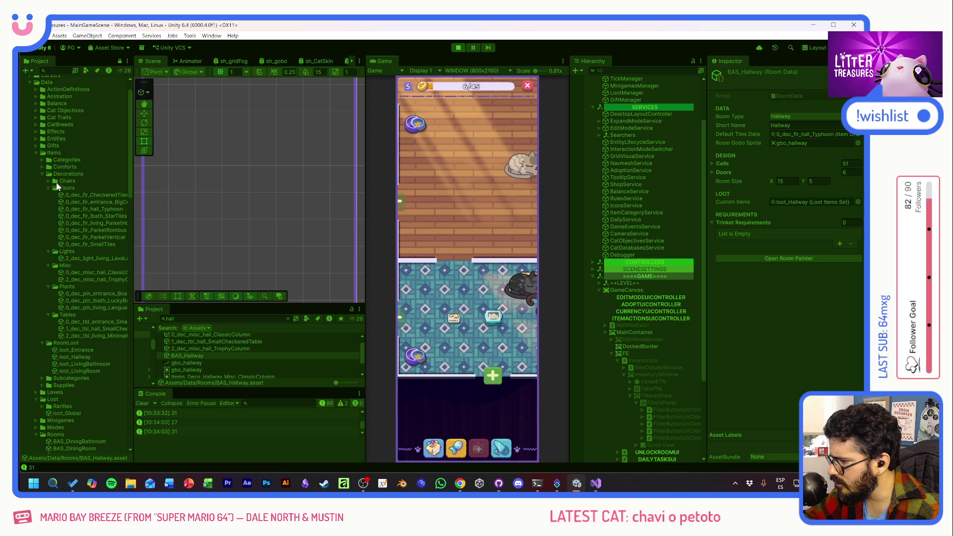
- Inspect the 2_fdr_watermelon feeder's data, keeping its food capacity tier at Medium
left_click(43, 166)
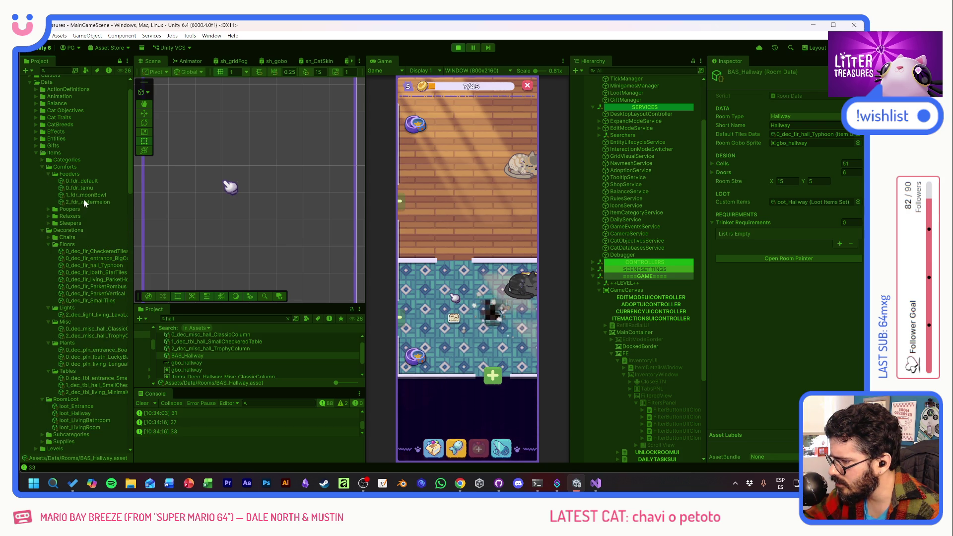
left_click(84, 203)
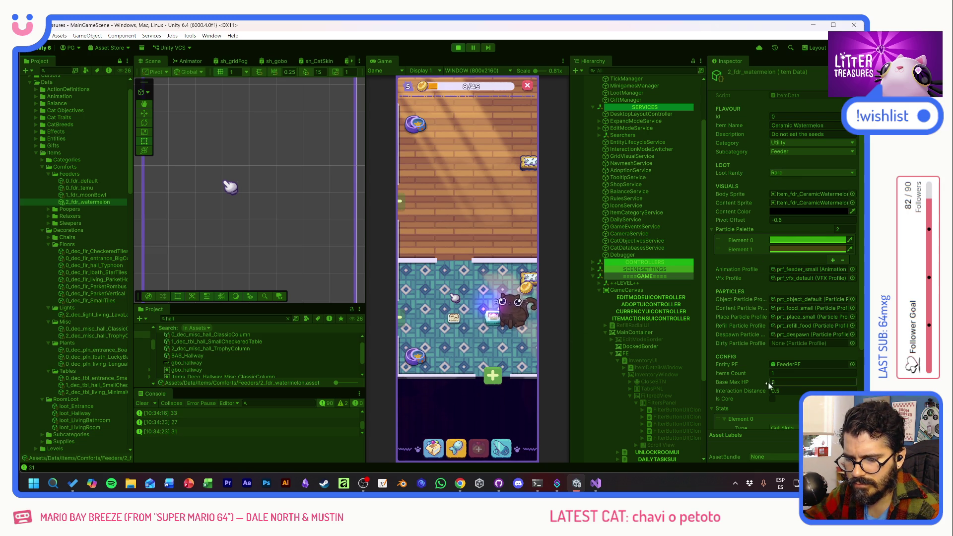
scroll(751, 378, "down", 3)
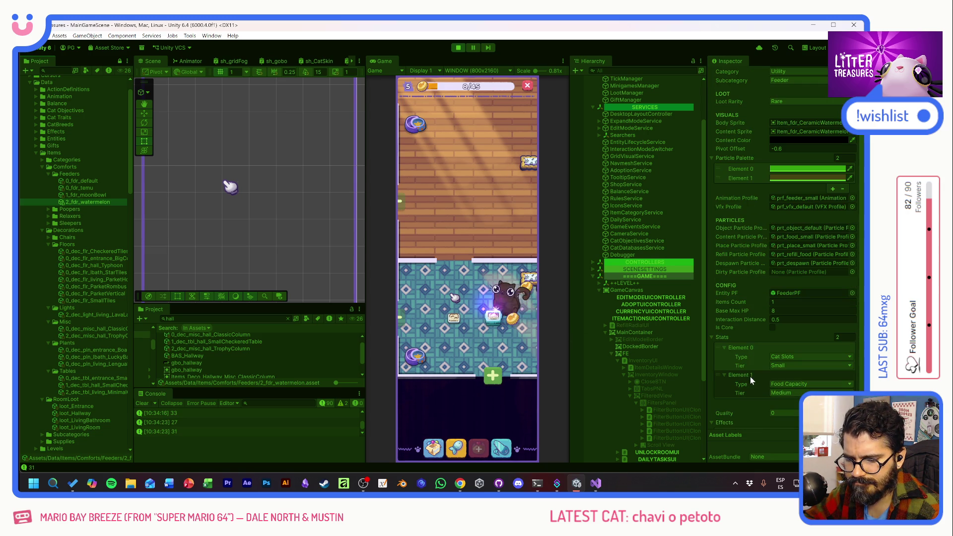
left_click(785, 392)
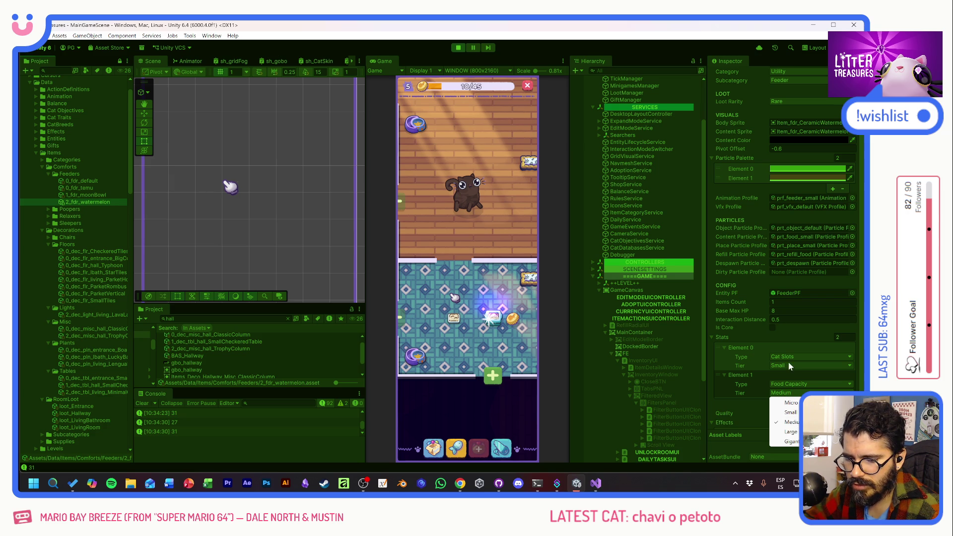
left_click(790, 422)
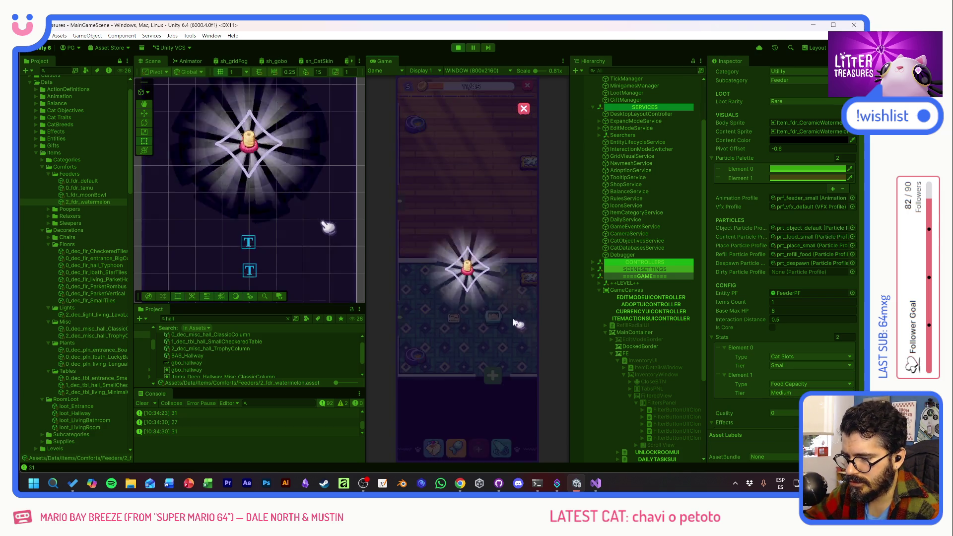
- Scoop the pink room treasure for a Basic Toilet and another hallway treasure
left_click_drag(462, 182, 487, 305)
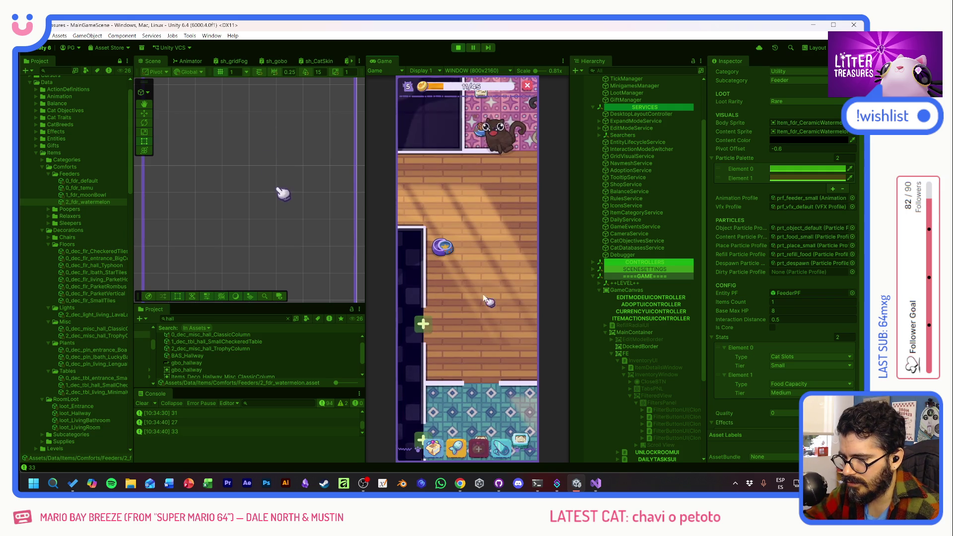
left_click_drag(456, 254, 465, 320)
left_click(469, 262)
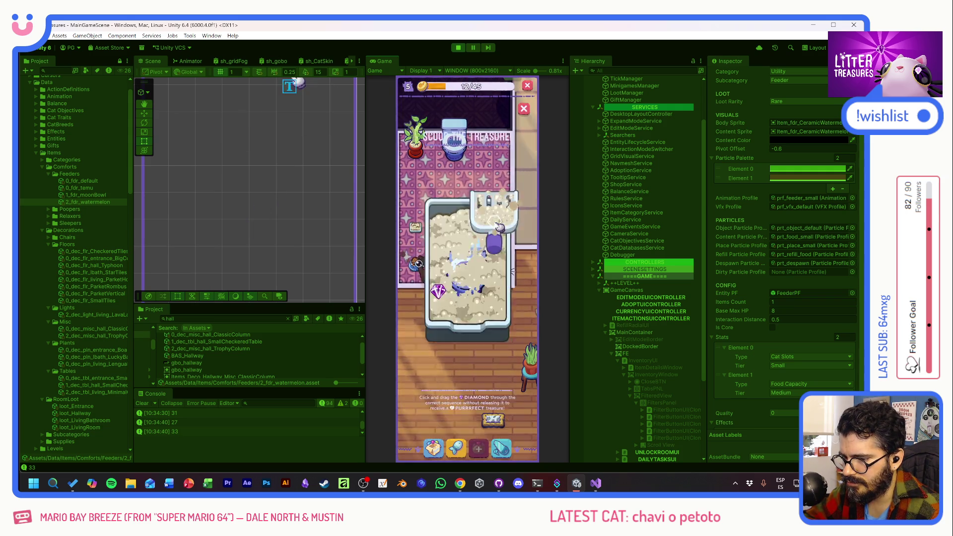
left_click_drag(439, 289, 498, 306)
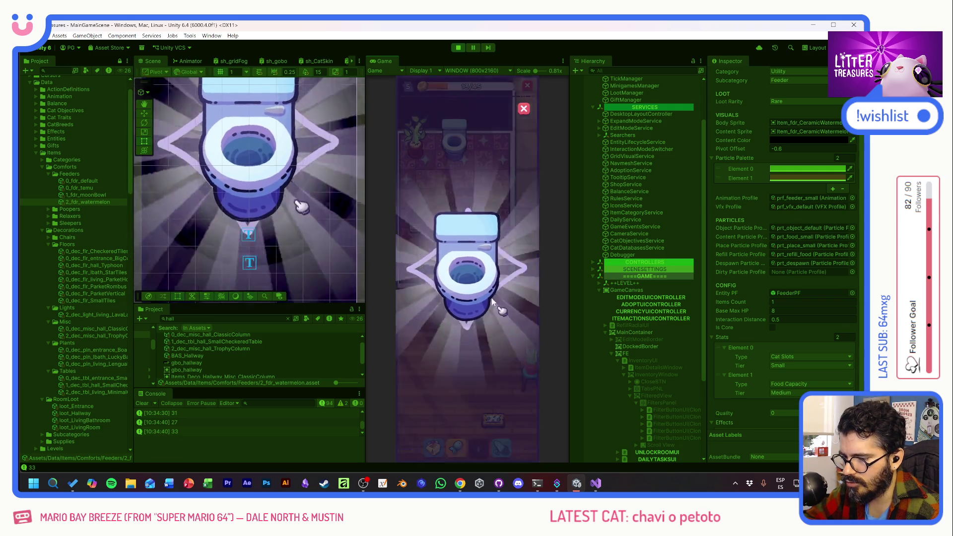
left_click(464, 199)
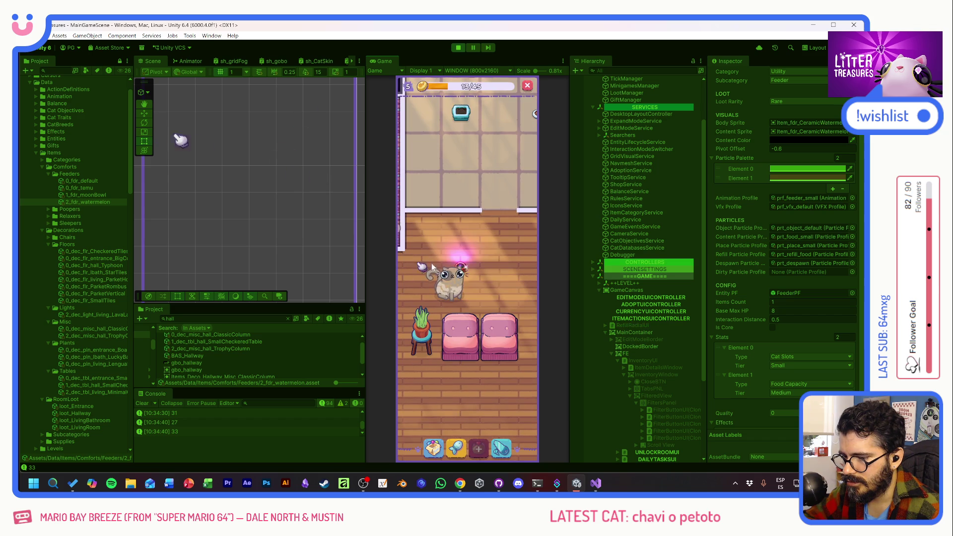
left_click(459, 276)
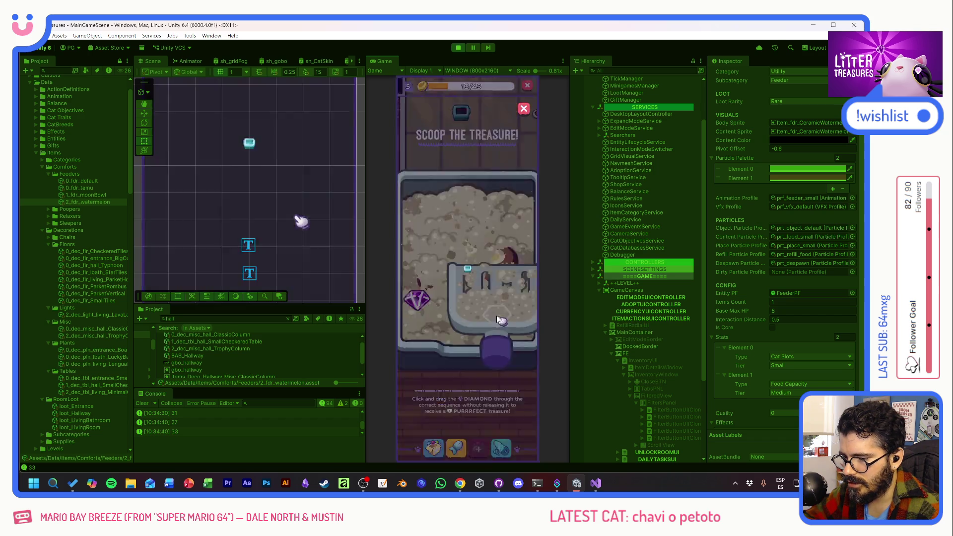
left_click(468, 277)
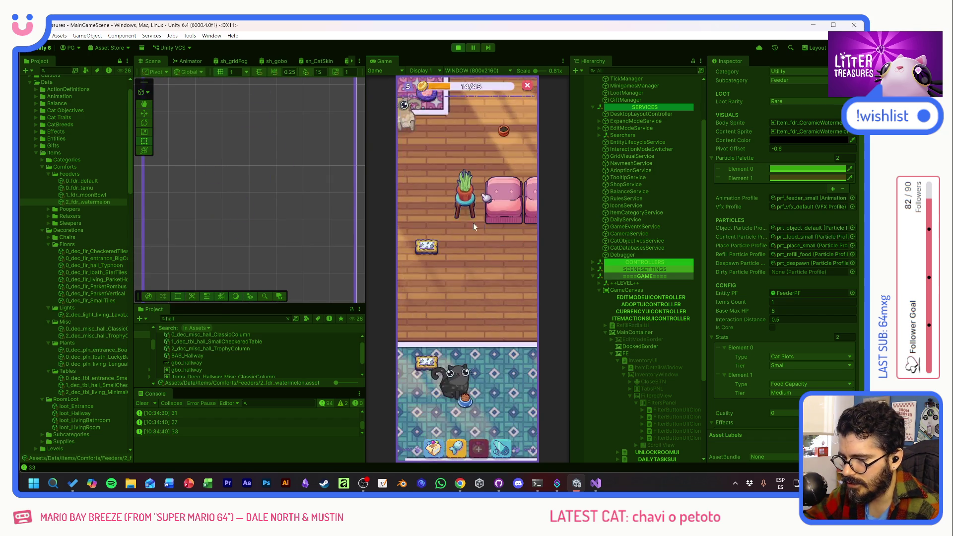
left_click_drag(473, 299, 446, 321)
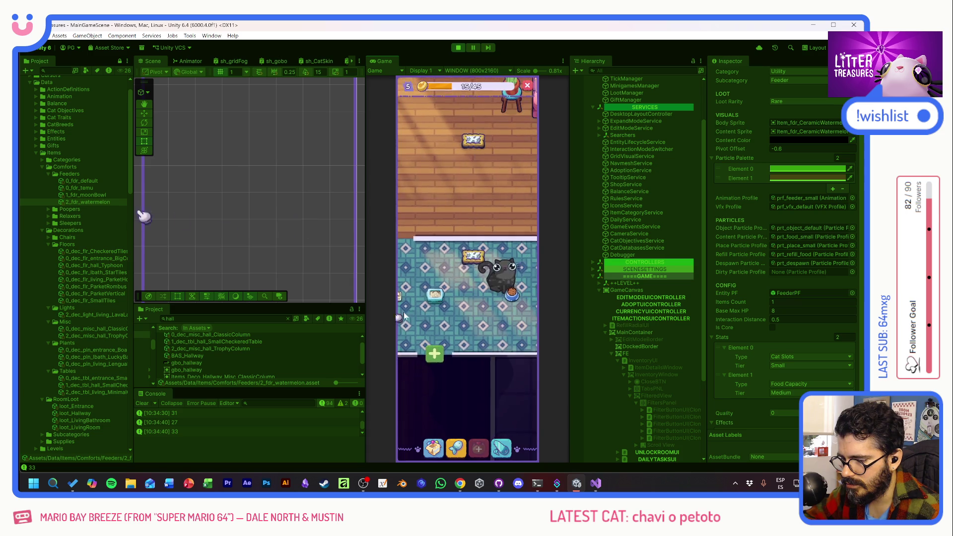
scroll(439, 283, "up", 3)
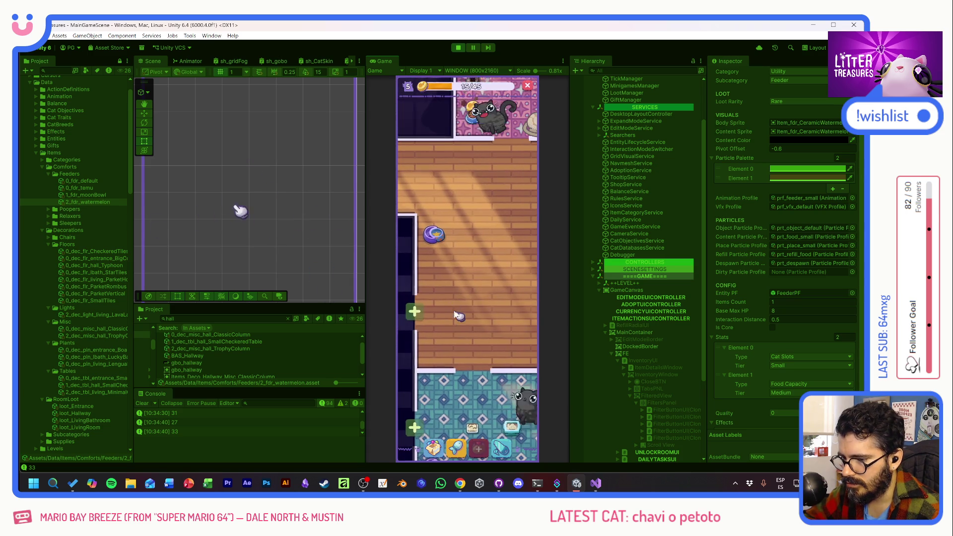
scroll(480, 289, "up", 3)
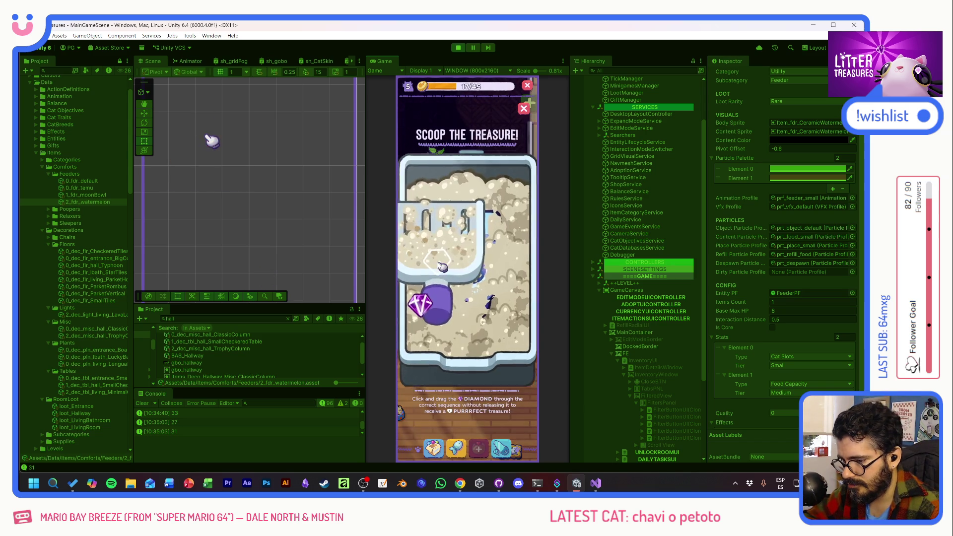
- Scoop the sand to uncover the Basic Toilet, then stop the running game
left_click_drag(418, 320, 466, 272)
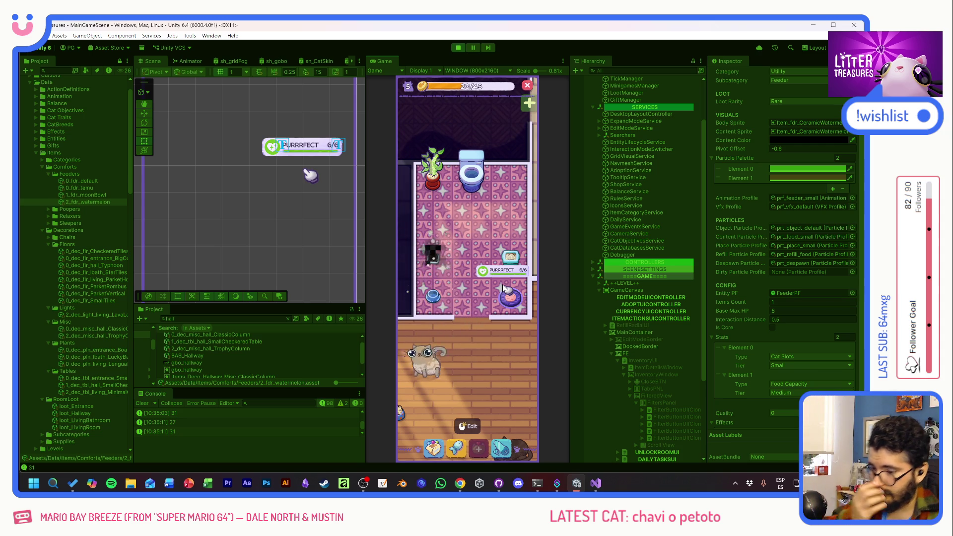
left_click(457, 47)
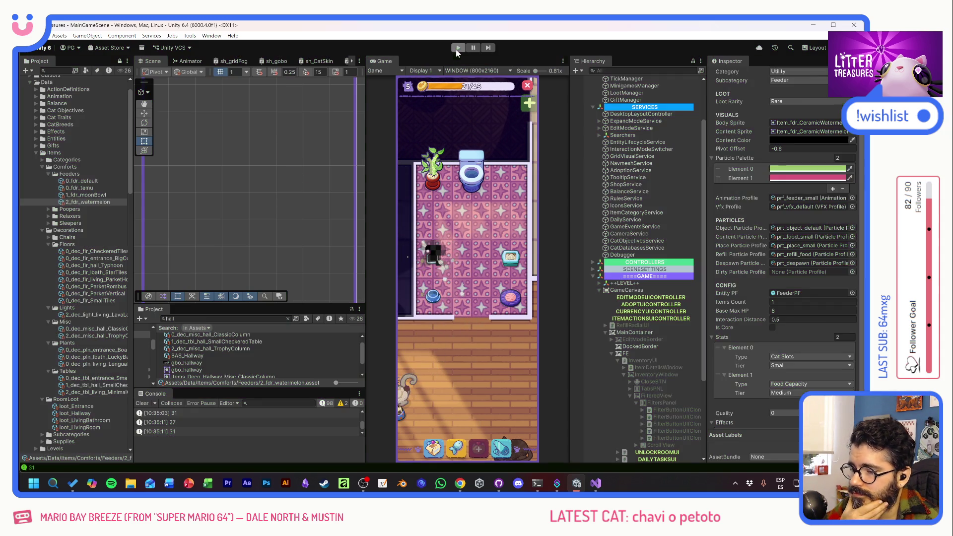
- Commit 89 files to develop as 'Rooms con su propio LootSet', push to origin and return to Unity
left_click(500, 484)
scroll(195, 245, "down", 5)
scroll(196, 244, "down", 5)
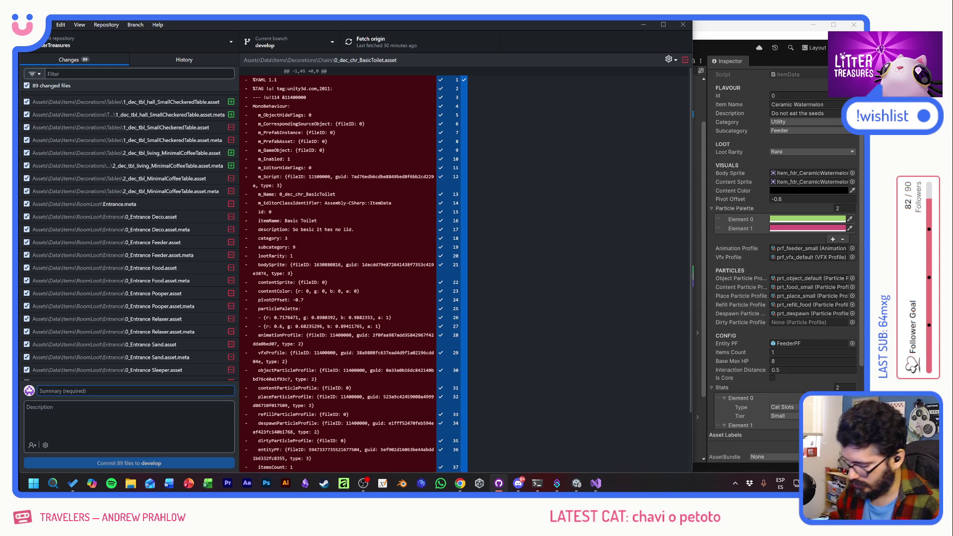
type("Rooms con su propio LootSet")
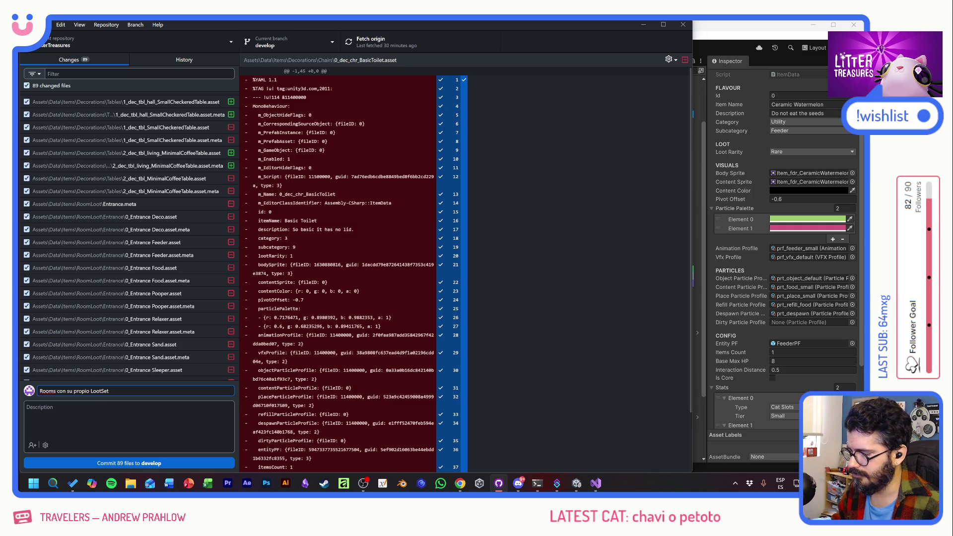
left_click(161, 467)
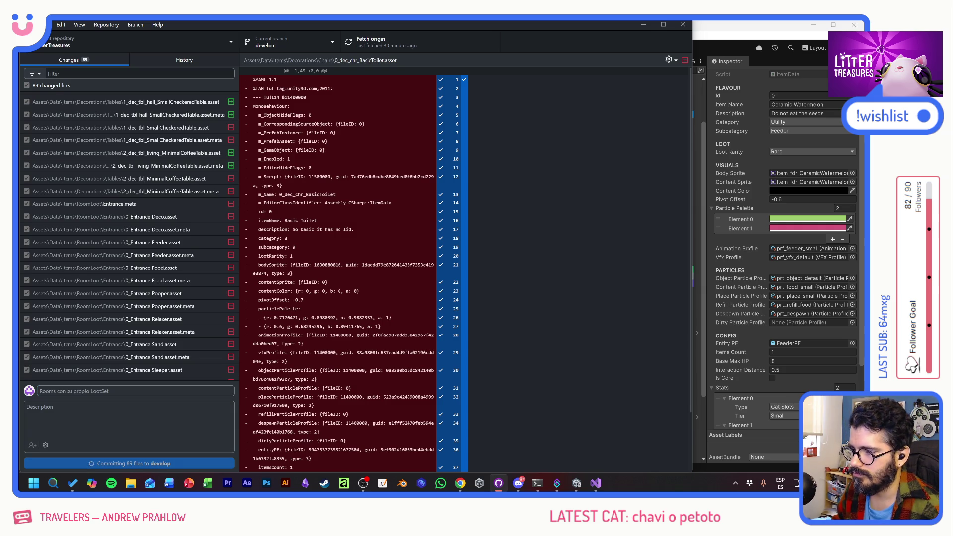
left_click(390, 47)
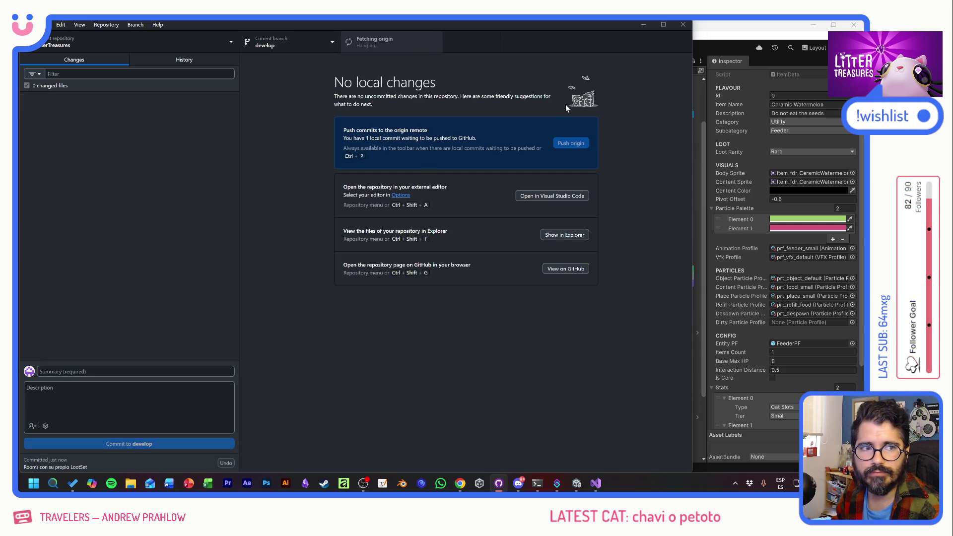
left_click(709, 31)
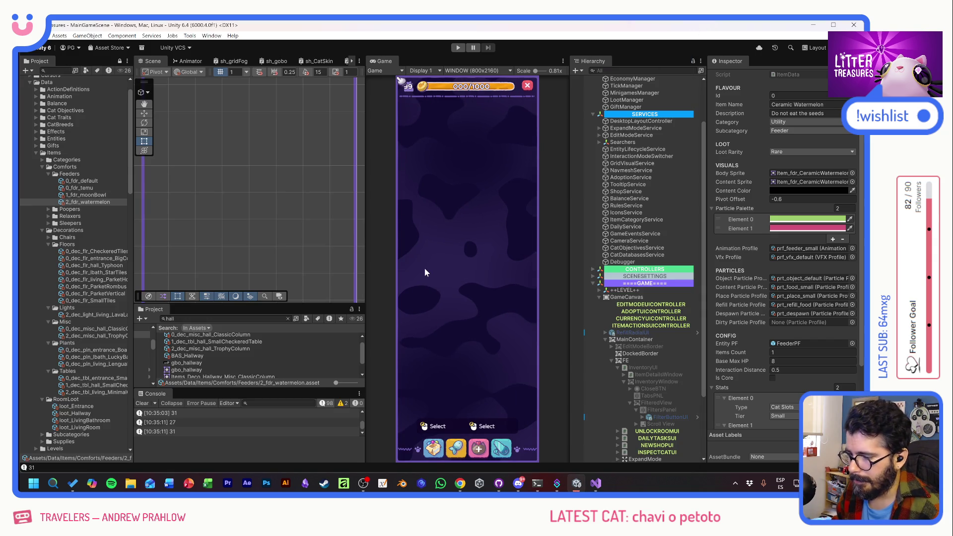
- Delete the two Debug.Log(_mixedItemsData.Count) lines from GetLoot in LootManager.cs
left_click(207, 412)
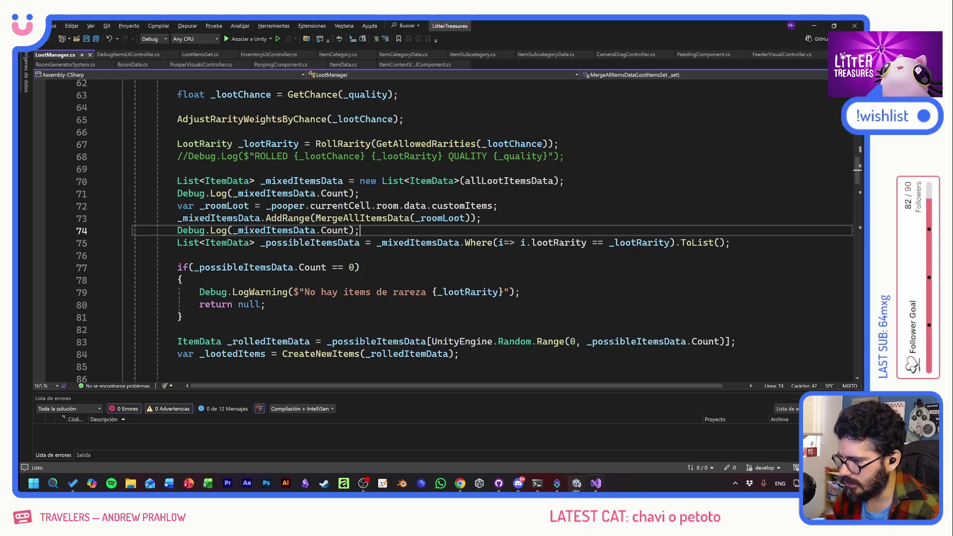
key("shift+Home")
key("shift+Home")
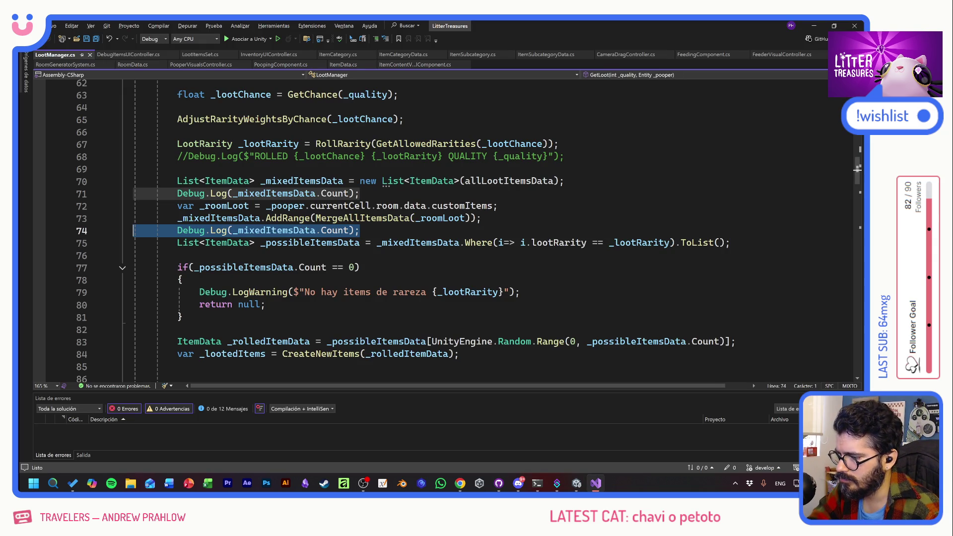
key("Delete")
key("Up")
key("Up")
key("Up")
key("shift+End")
key("Delete")
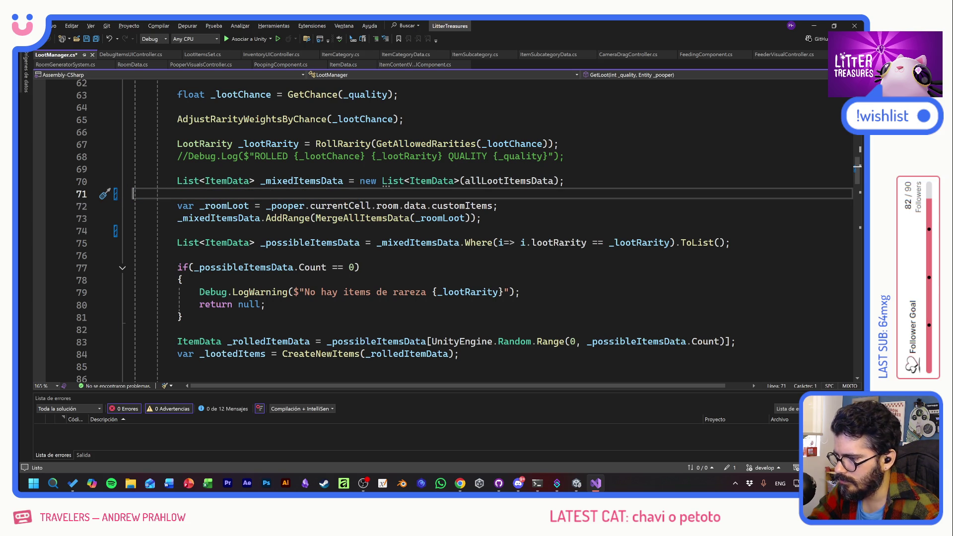
scroll(447, 231, "up", 6)
scroll(446, 231, "up", 4)
- Save LootManager.cs, close DebugItemsUIController.cs and jump to the CreateNewItems call in GetLoot
key("ctrl+s")
scroll(447, 230, "up", 4)
scroll(447, 231, "up", 2)
scroll(157, 337, "down", 3)
scroll(223, 260, "down", 4)
scroll(298, 186, "down", 10)
scroll(354, 144, "down", 6)
scroll(447, 231, "down", 7)
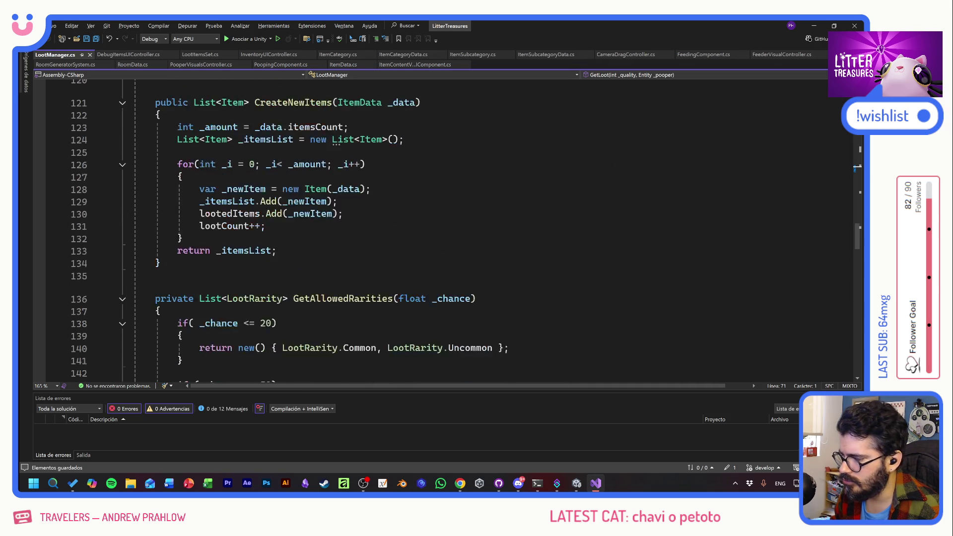
middle_click(142, 54)
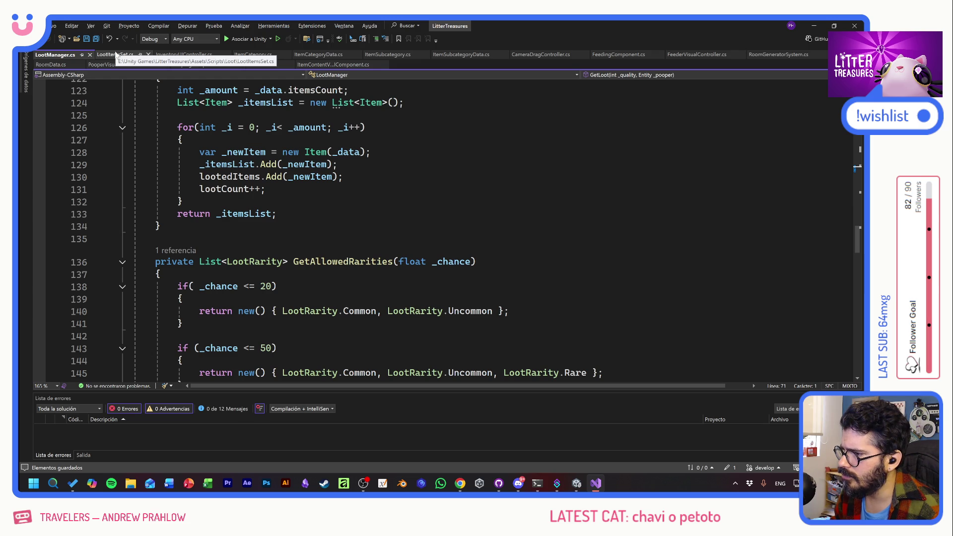
mouse_move(339, 349)
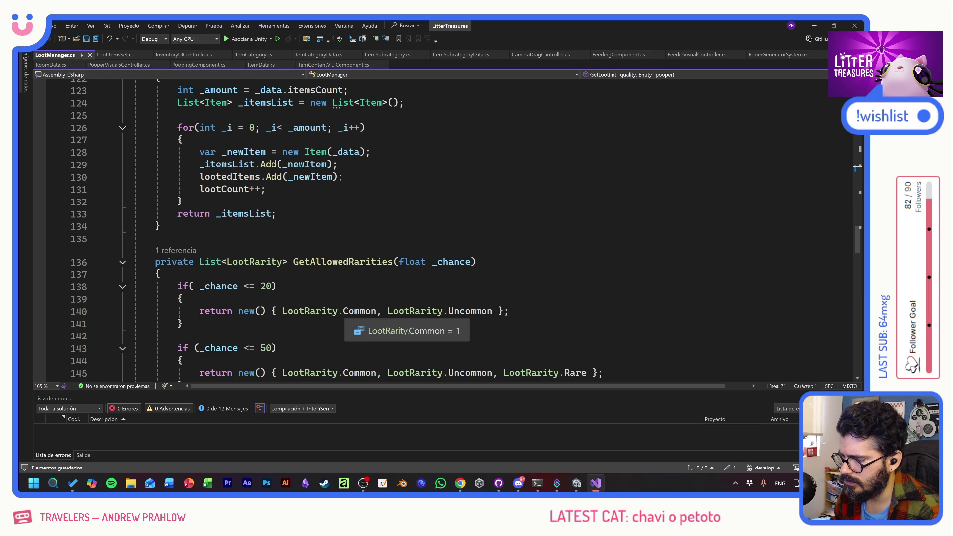
scroll(357, 317, "down", 6)
scroll(358, 316, "down", 2)
scroll(358, 317, "down", 7)
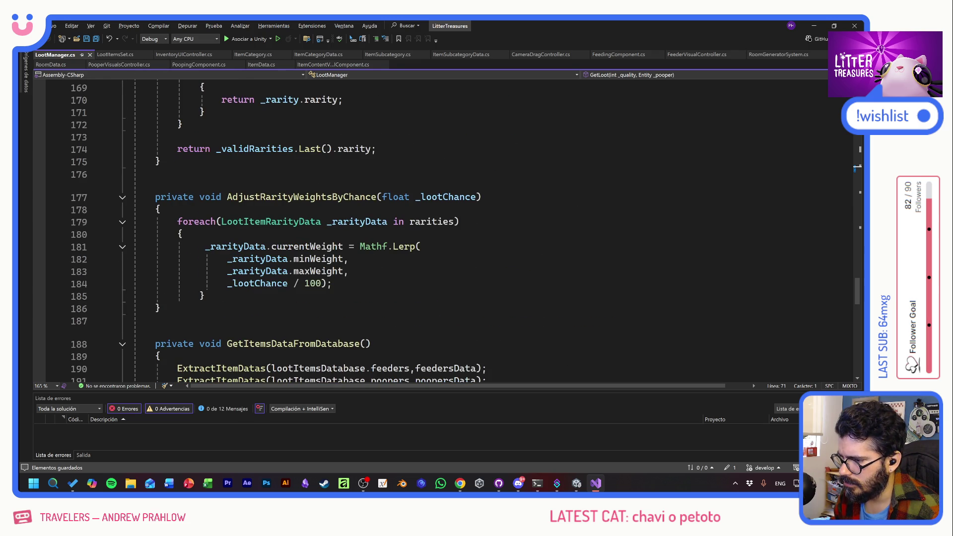
scroll(357, 316, "down", 4)
scroll(357, 316, "down", 5)
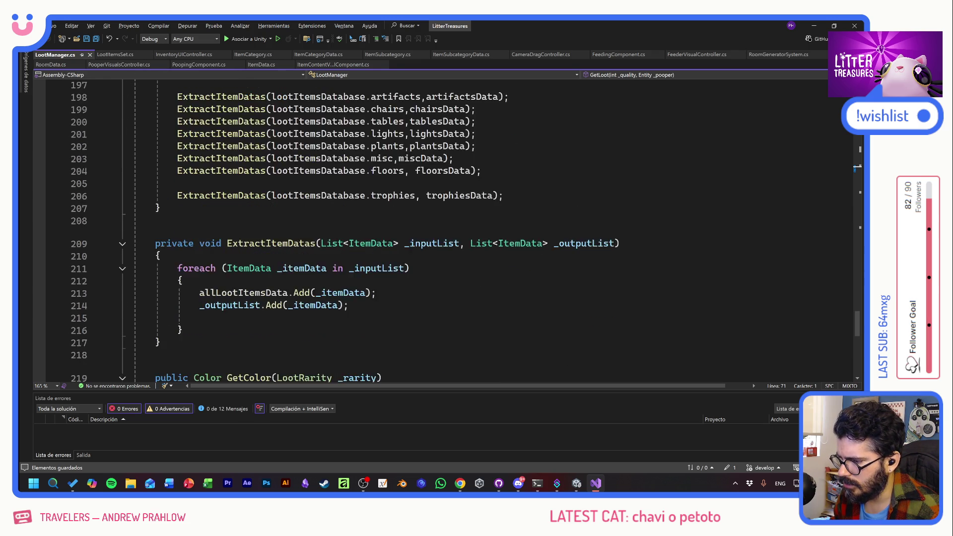
scroll(358, 317, "down", 4)
scroll(357, 316, "down", 5)
scroll(357, 317, "up", 9)
scroll(358, 317, "up", 12)
scroll(358, 316, "up", 10)
scroll(357, 316, "up", 5)
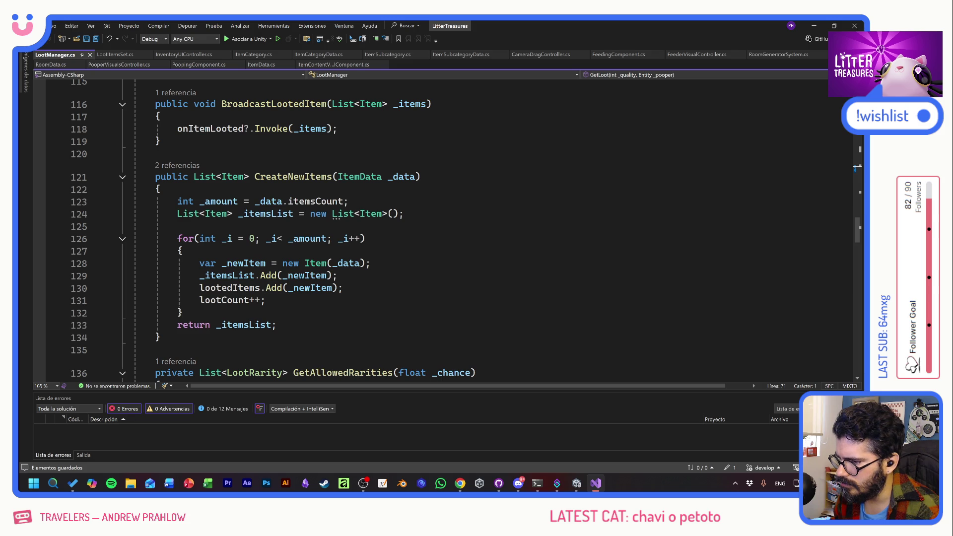
scroll(274, 229, "up", 1)
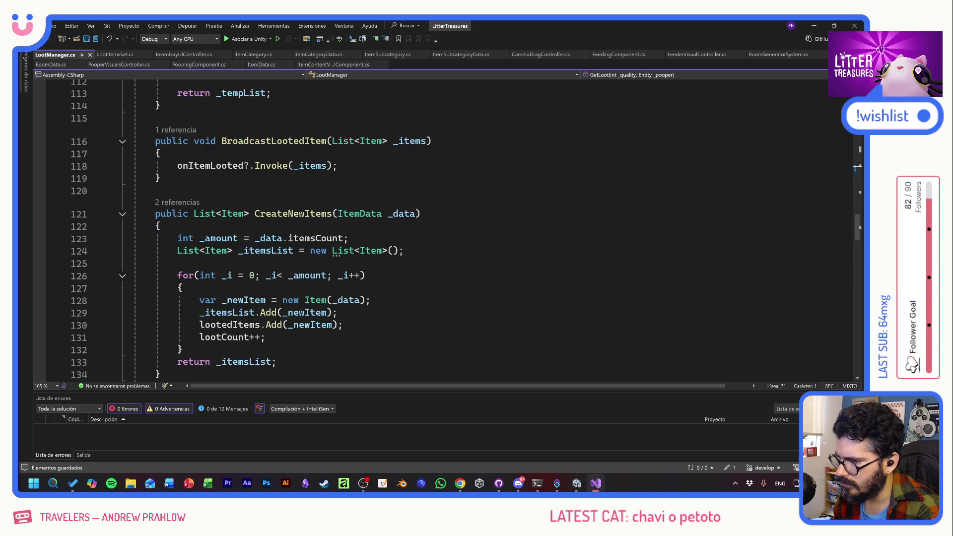
scroll(274, 228, "up", 1)
scroll(274, 229, "up", 1)
scroll(274, 229, "up", 2)
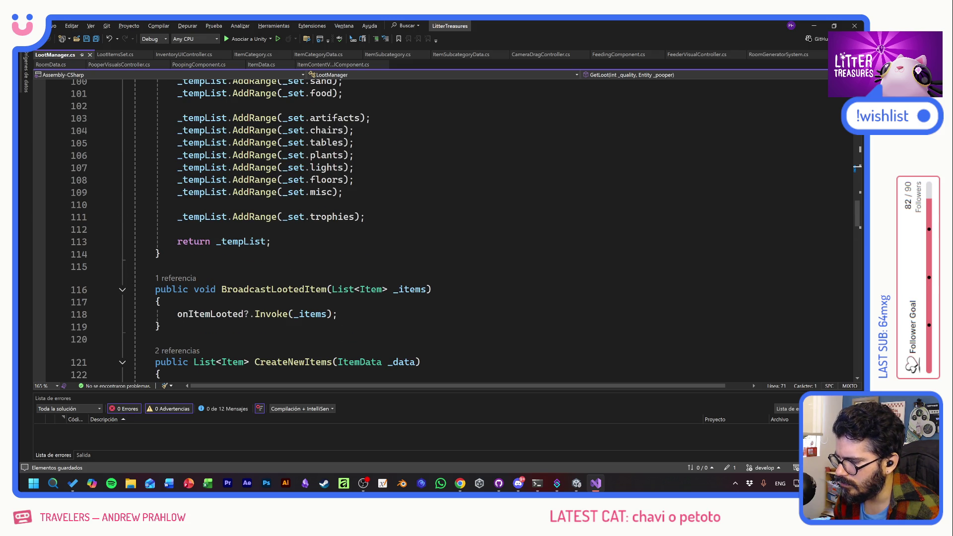
left_click(188, 352)
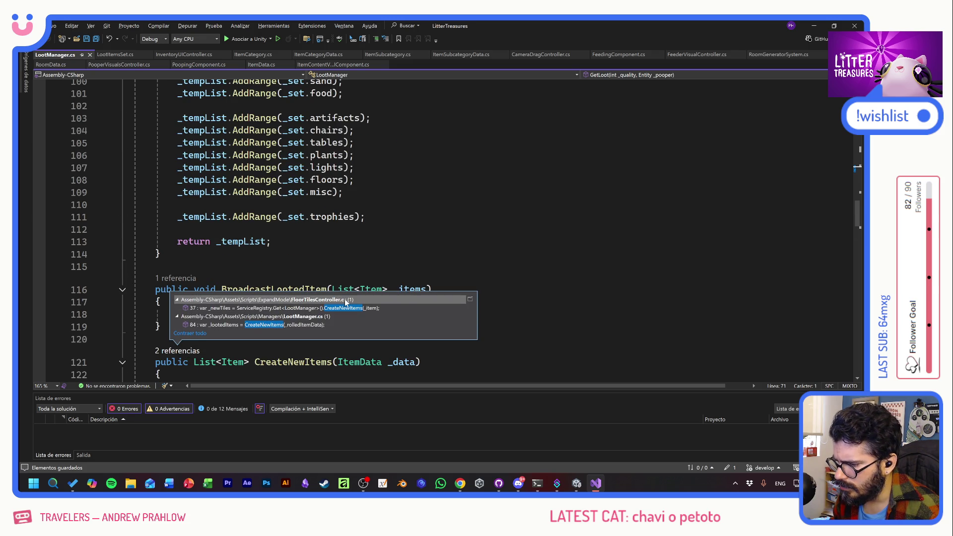
left_click(282, 326)
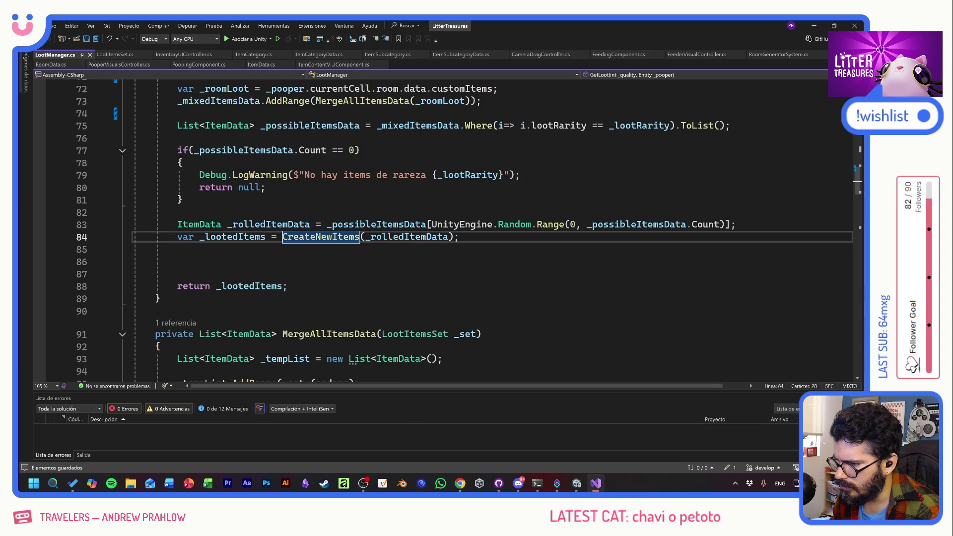
- Go to the CreateNewItems method definition
key("Down")
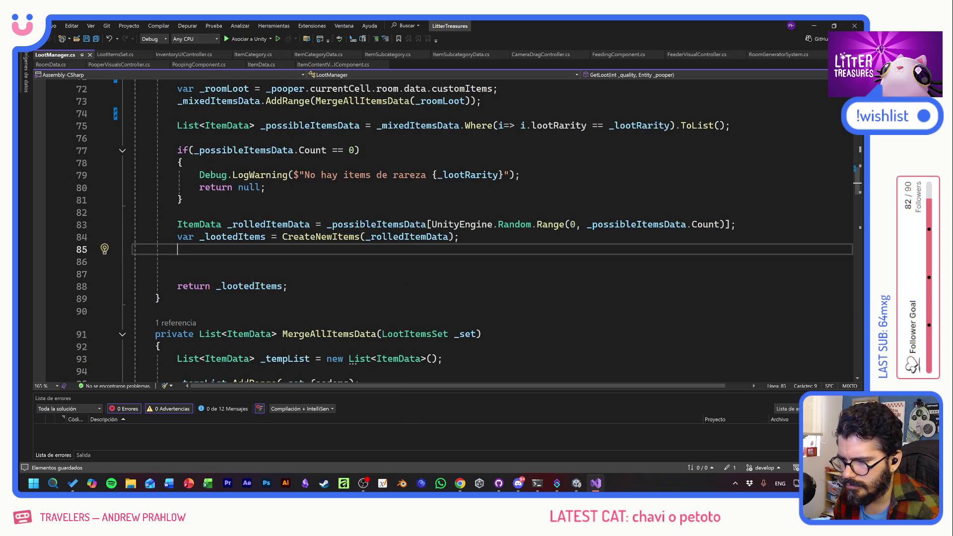
scroll(447, 223, "up", 3)
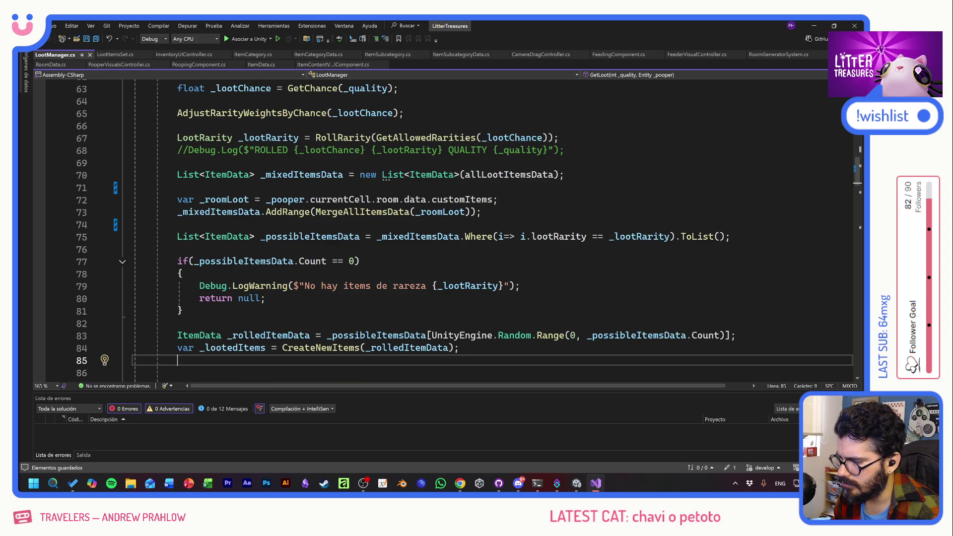
scroll(465, 233, "down", 2)
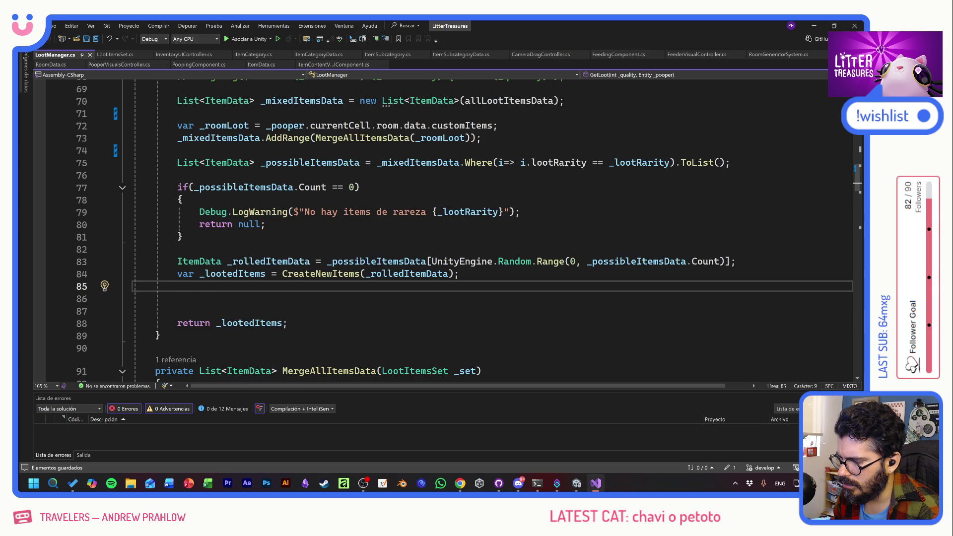
scroll(447, 231, "down", 5)
scroll(447, 231, "up", 10)
scroll(447, 231, "up", 5)
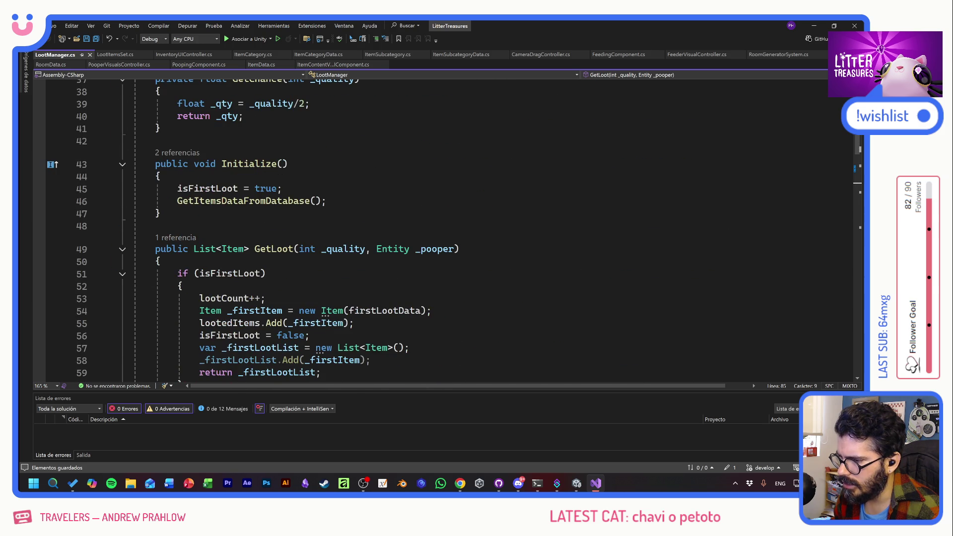
scroll(325, 312, "up", 6)
scroll(447, 231, "up", 5)
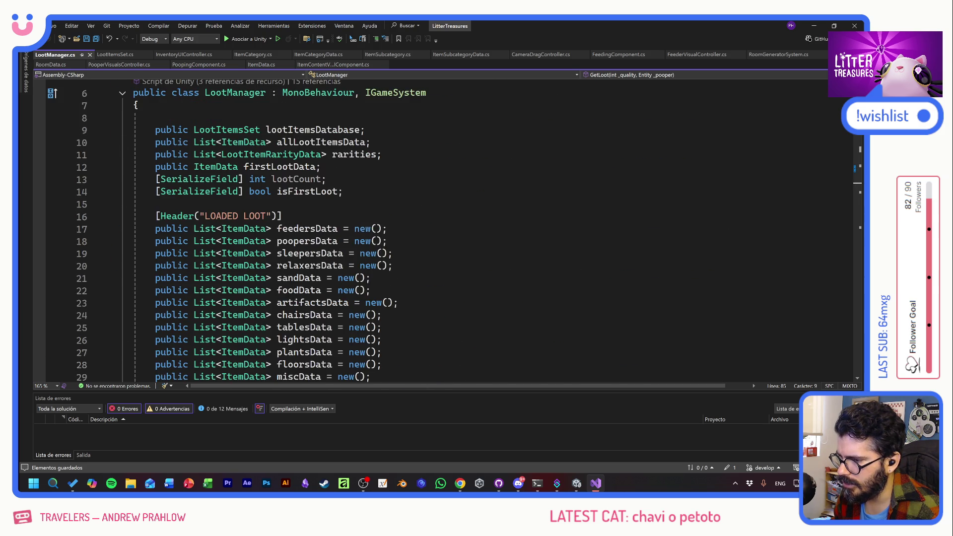
scroll(447, 232, "down", 6)
scroll(446, 232, "down", 12)
scroll(447, 231, "down", 4)
scroll(447, 231, "down", 1)
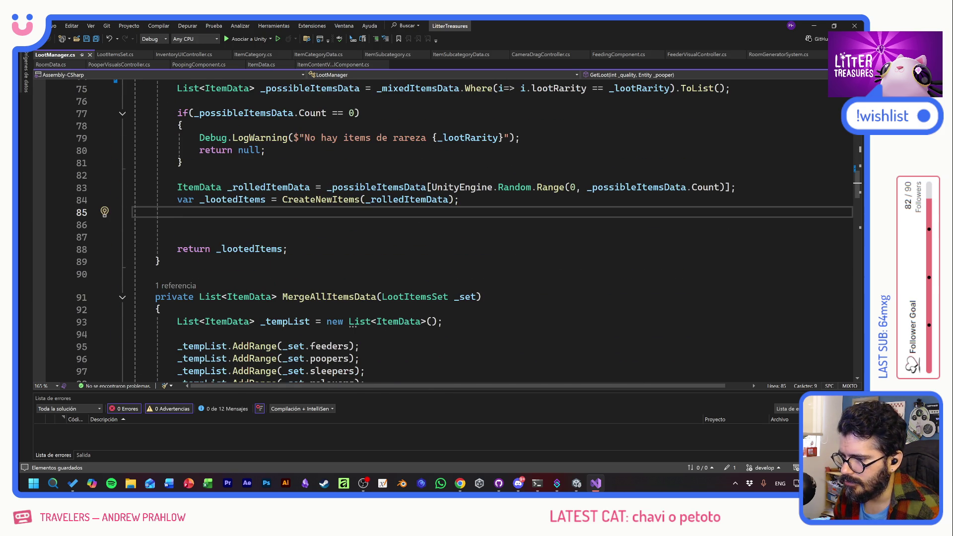
key("F12")
key("Down")
key("Down")
key("Down")
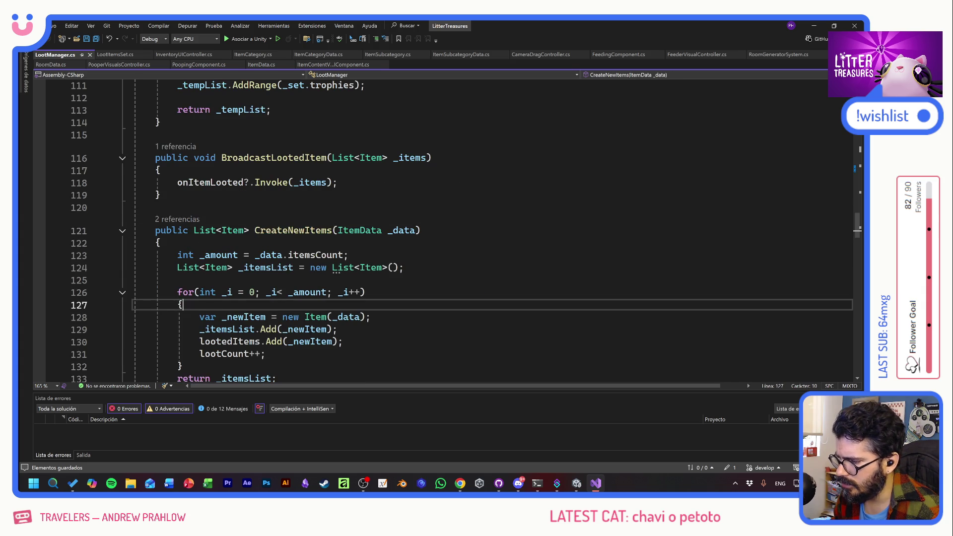
scroll(447, 231, "down", 2)
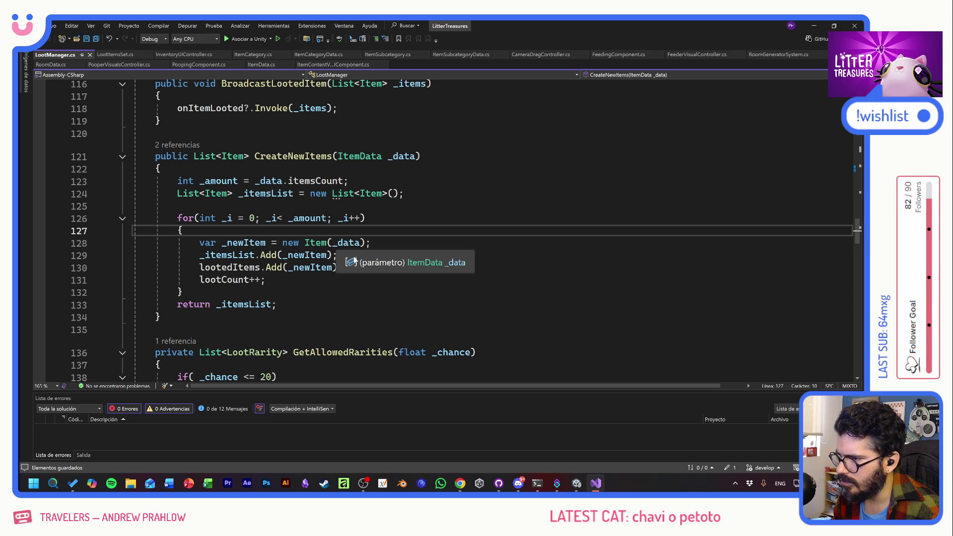
- Close the LootItemsSet, InventoryUIController, ItemCategory and ItemSubcategory script tabs
left_click(115, 54)
middle_click(121, 57)
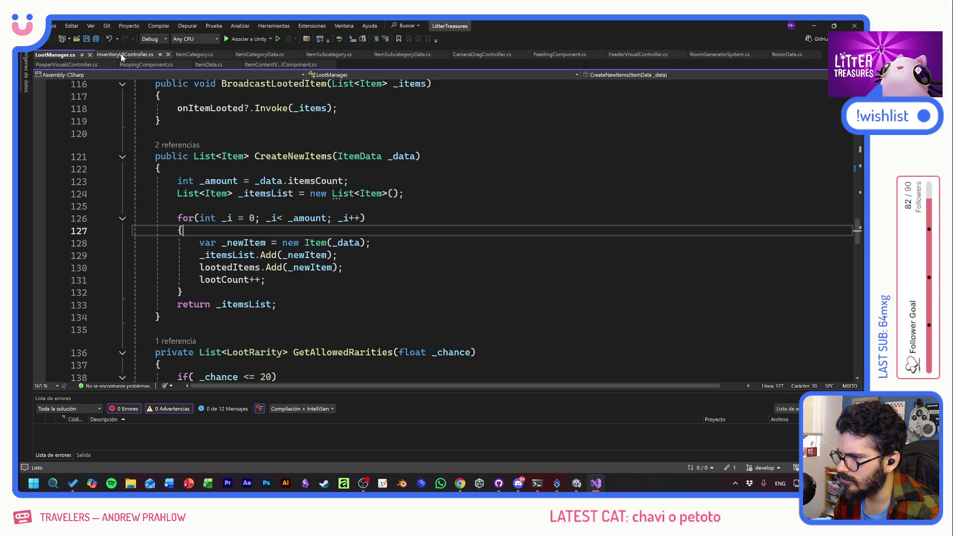
left_click(122, 57)
middle_click(122, 57)
left_click(121, 57)
middle_click(121, 56)
middle_click(121, 57)
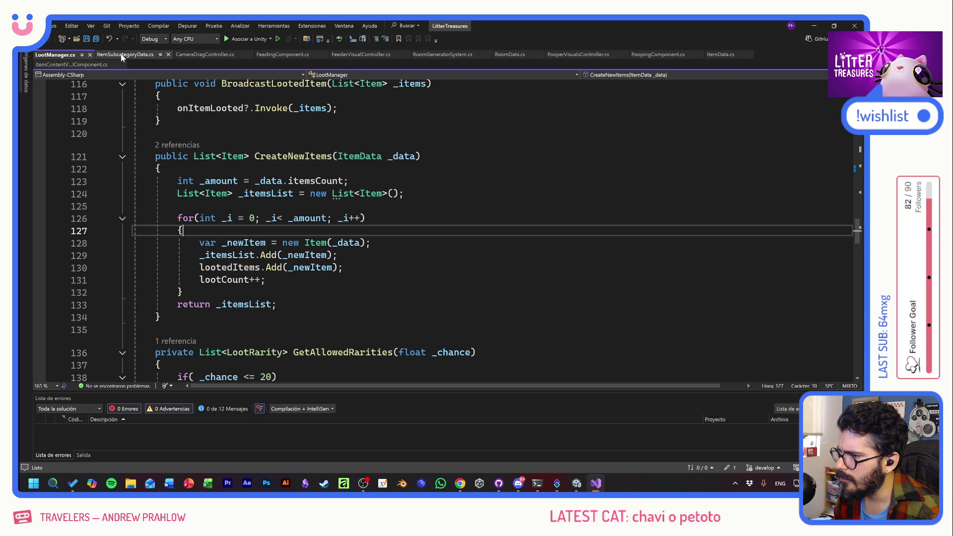
middle_click(122, 57)
middle_click(122, 56)
- Close the remaining component and ItemData tabs so only LootManager.cs stays open
middle_click(121, 56)
middle_click(121, 57)
middle_click(122, 57)
middle_click(122, 57)
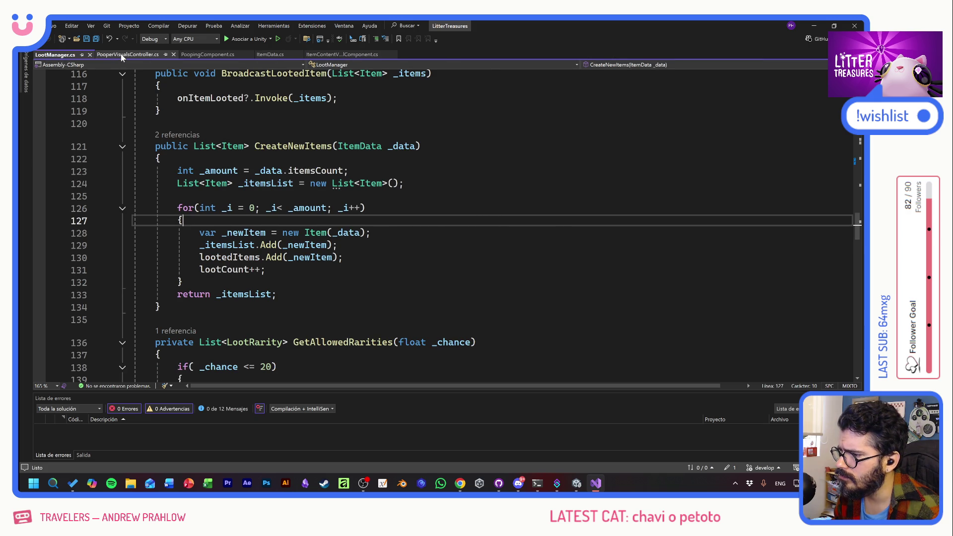
middle_click(121, 56)
middle_click(121, 57)
middle_click(122, 57)
middle_click(122, 56)
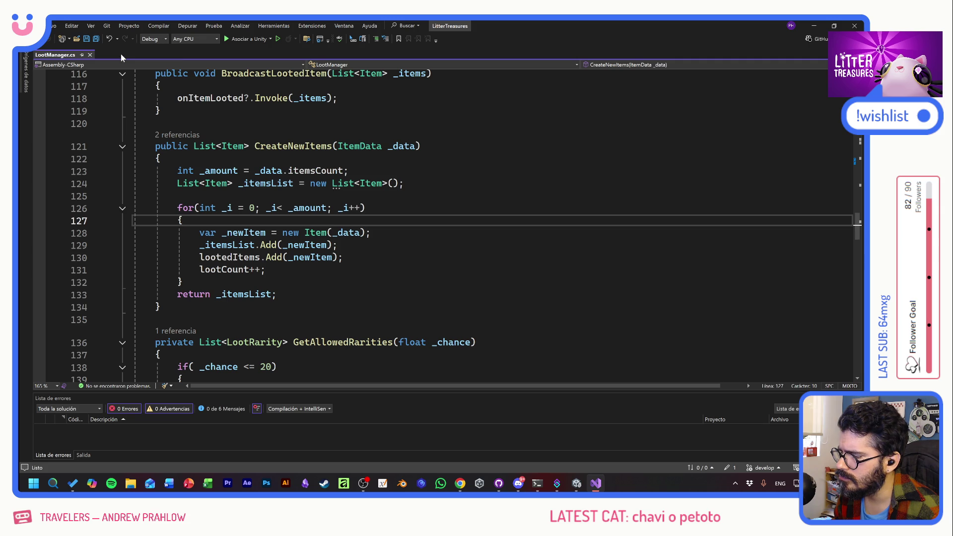
key("Down")
key("End")
- Search the project for 'condition' and step through the first run of matches across scripts
key("ctrl+f")
type("condition")
key("Return")
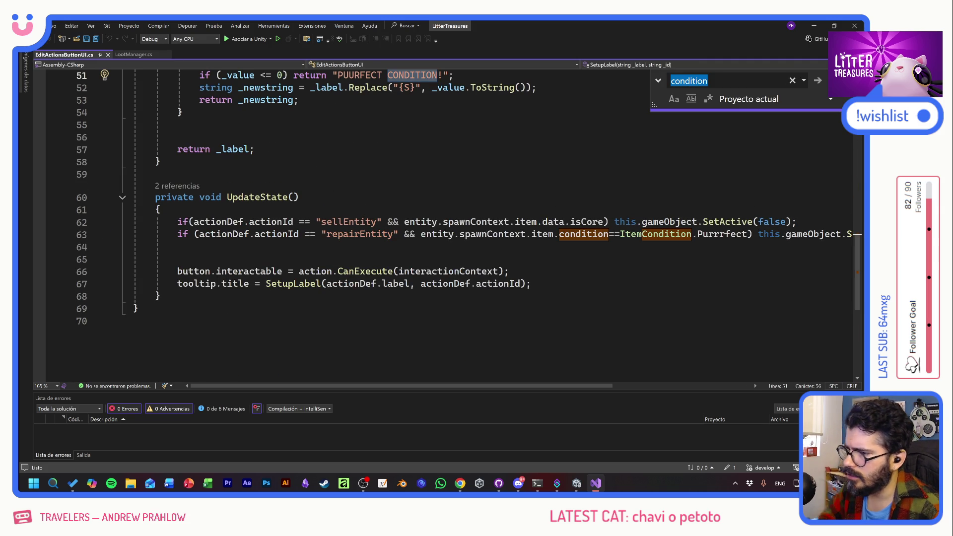
key("Return")
key("Return")
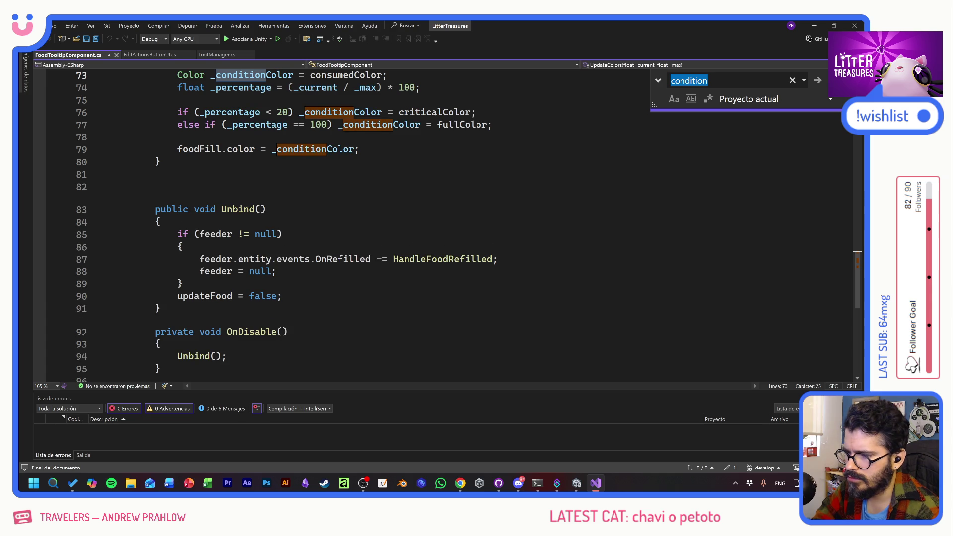
key("Return")
key("Return")
key("Return")
key("Return")
key("Return")
key("Return")
key("Return")
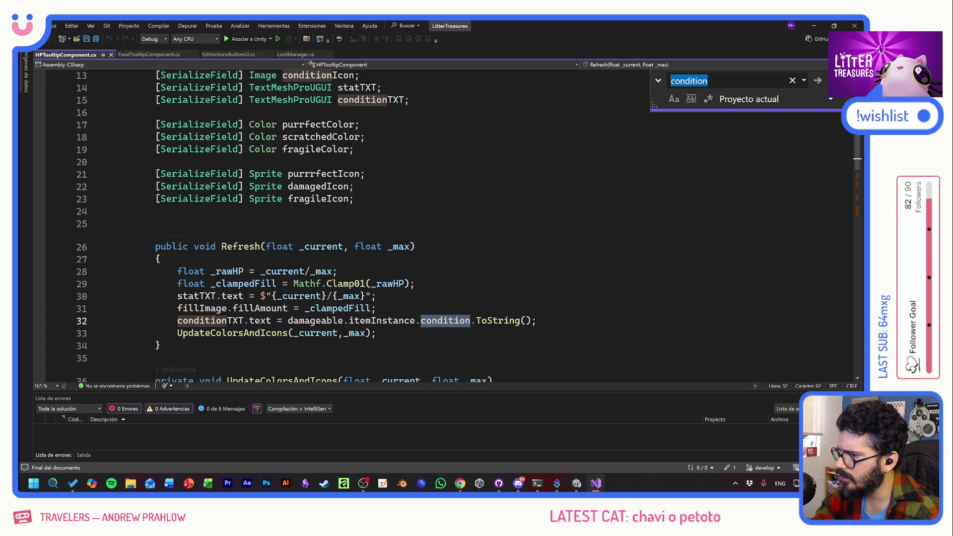
key("Return")
key("Return")
key("Return")
key("Return")
key("Return")
key("Return")
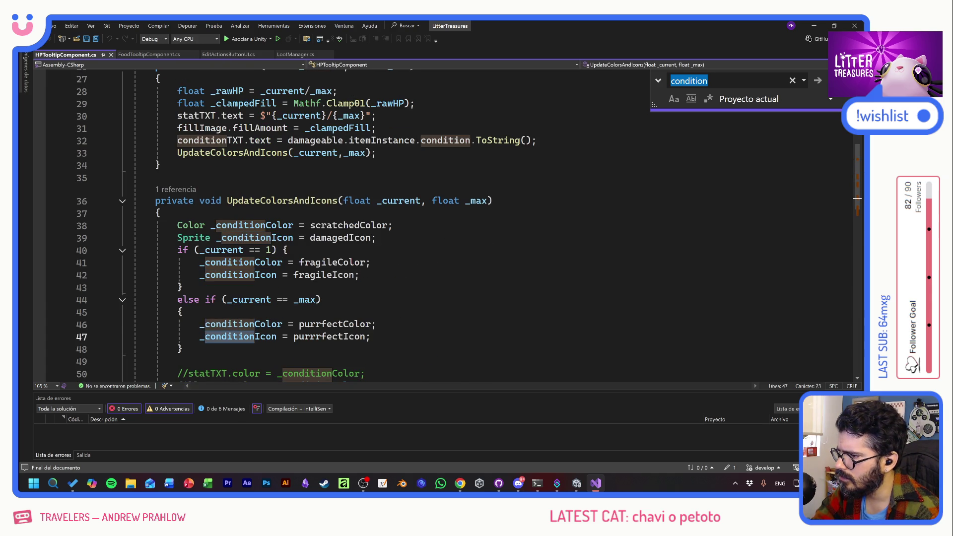
key("Return")
key("Return")
key("Return")
key("Return")
key("Return")
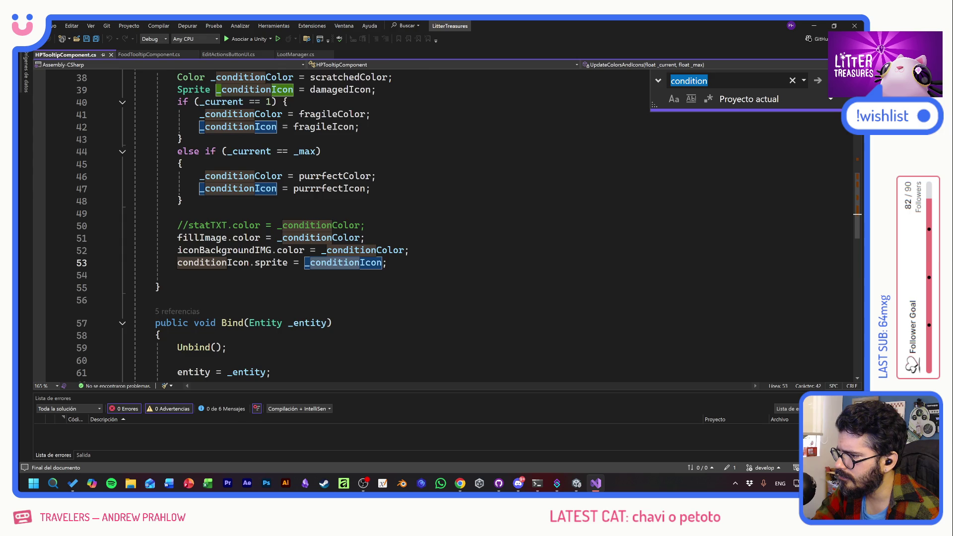
key("Return")
key("Return")
key("Return")
key("Return")
key("Return")
key("Return")
key("Return")
key("Return")
key("Return")
key("Return")
key("Return")
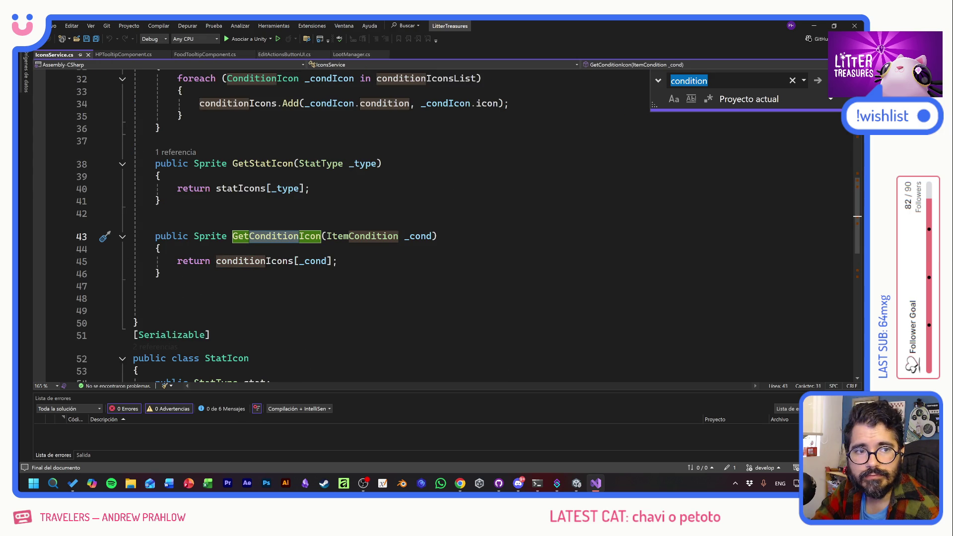
- Re-select the 'condition' search term and continue through matches until Item.cs line 10 shows
key("alt+Tab")
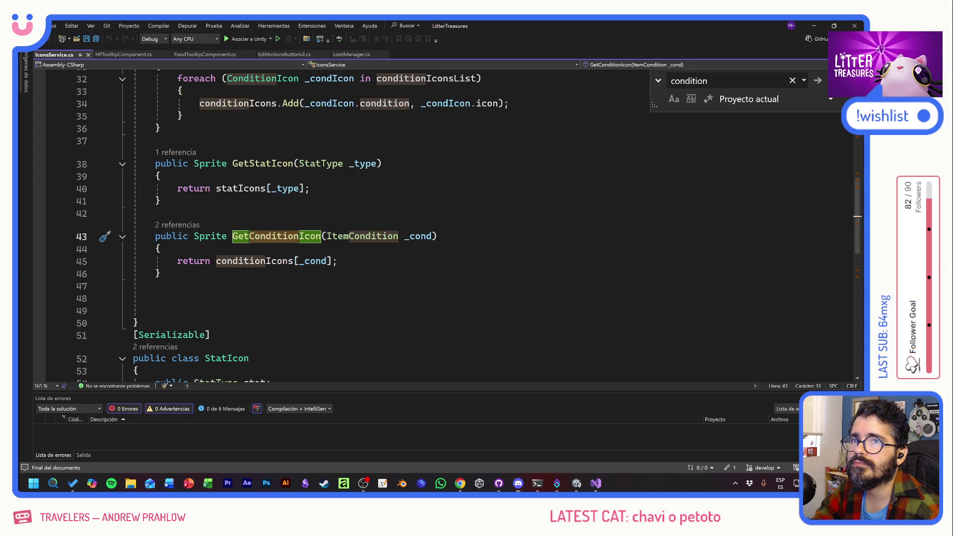
left_click(725, 82)
key("Return")
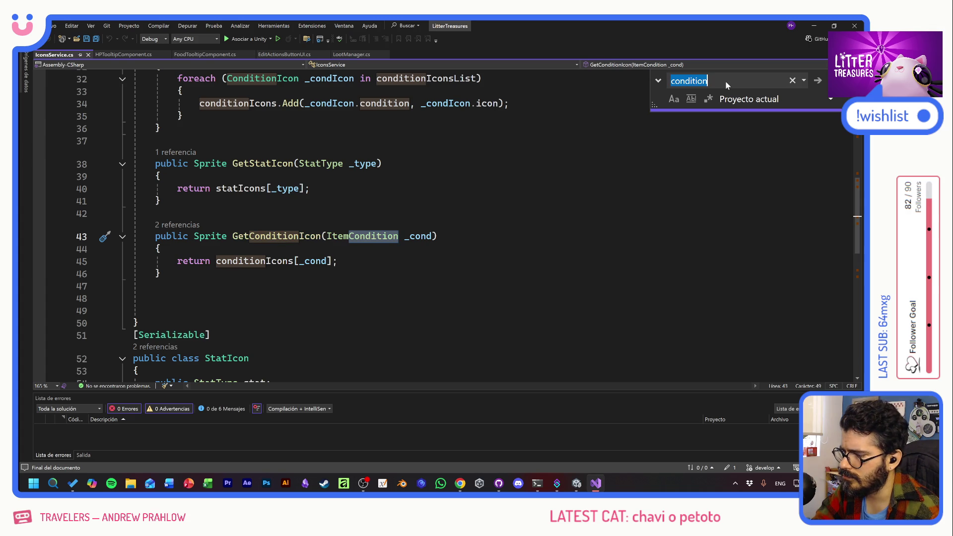
key("Return")
key("Return")
key("Return")
key("Return")
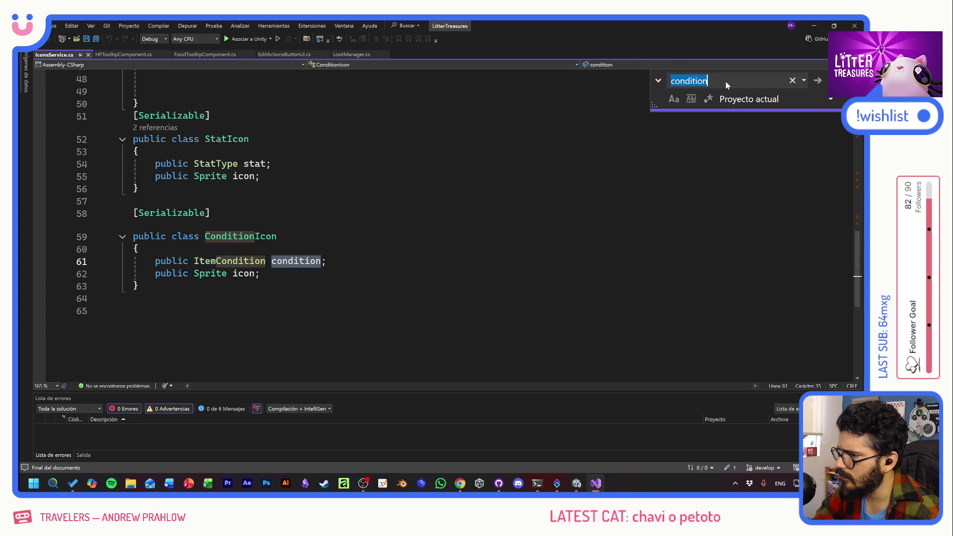
key("Return")
key("Return")
key("Return")
key("Return")
key("Return")
key("Return")
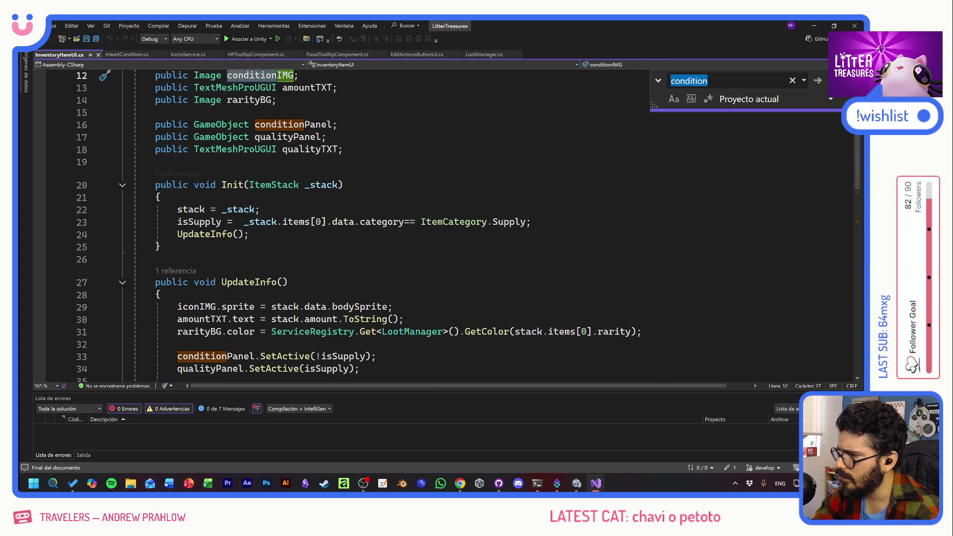
key("Return")
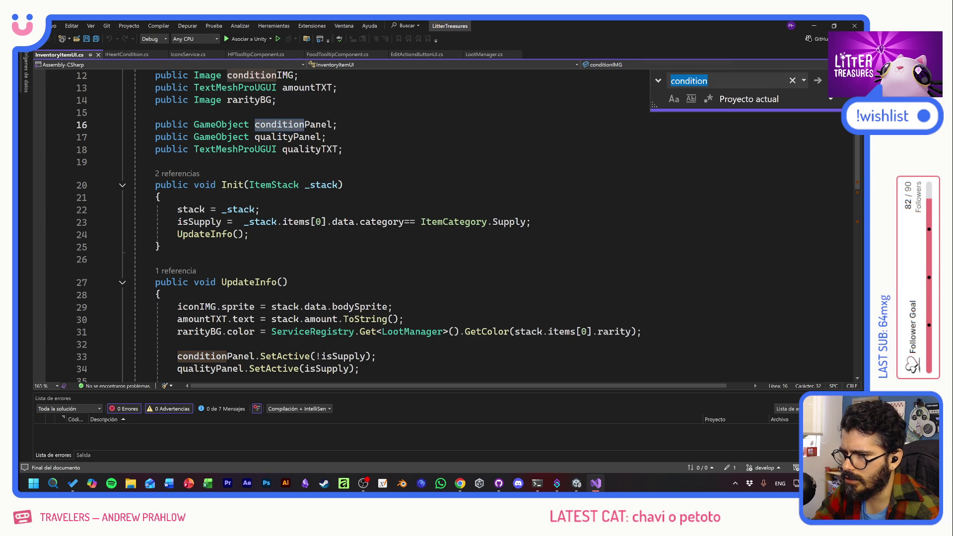
key("Return")
key("Return")
key("Return")
key("Return")
key("Return")
key("Return")
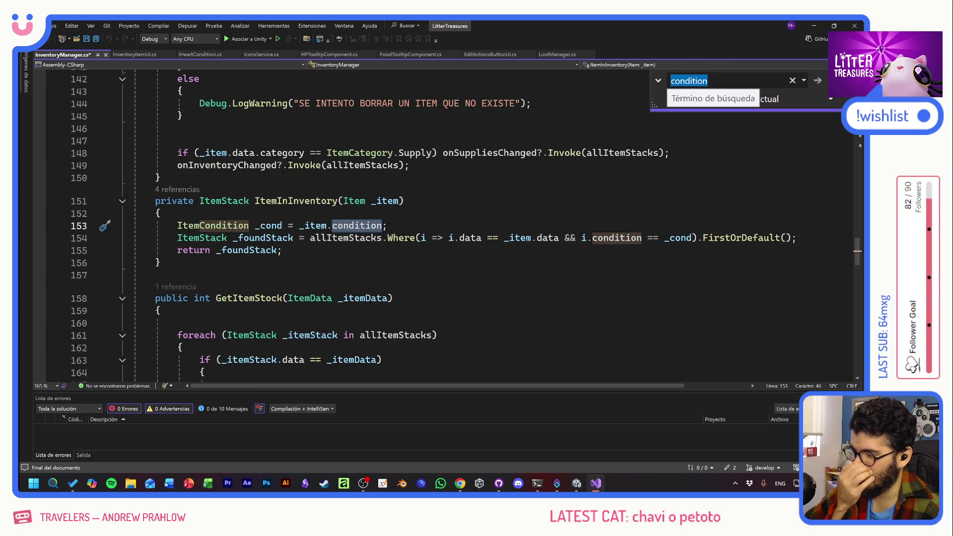
scroll(446, 224, "up", 1)
scroll(447, 224, "up", 2)
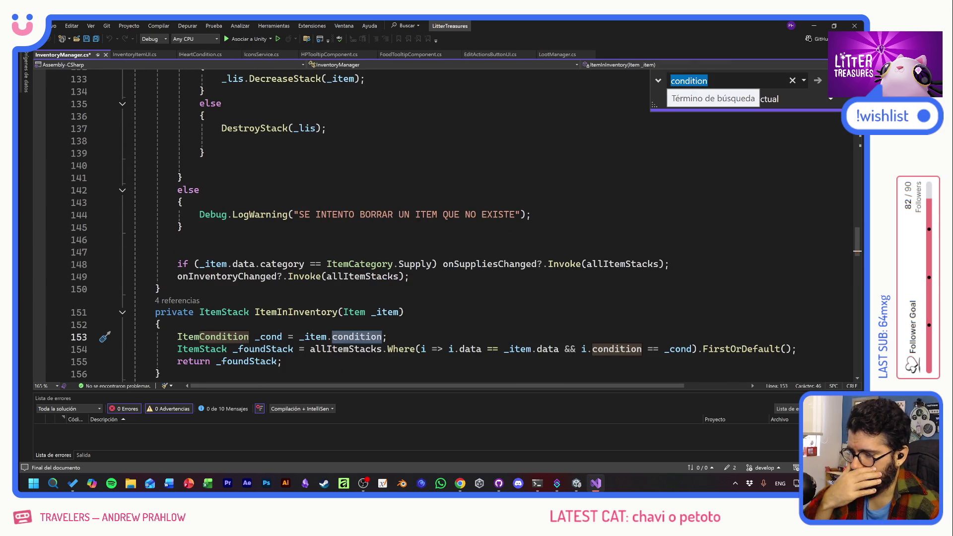
scroll(447, 223, "up", 5)
scroll(446, 224, "down", 10)
scroll(447, 224, "down", 5)
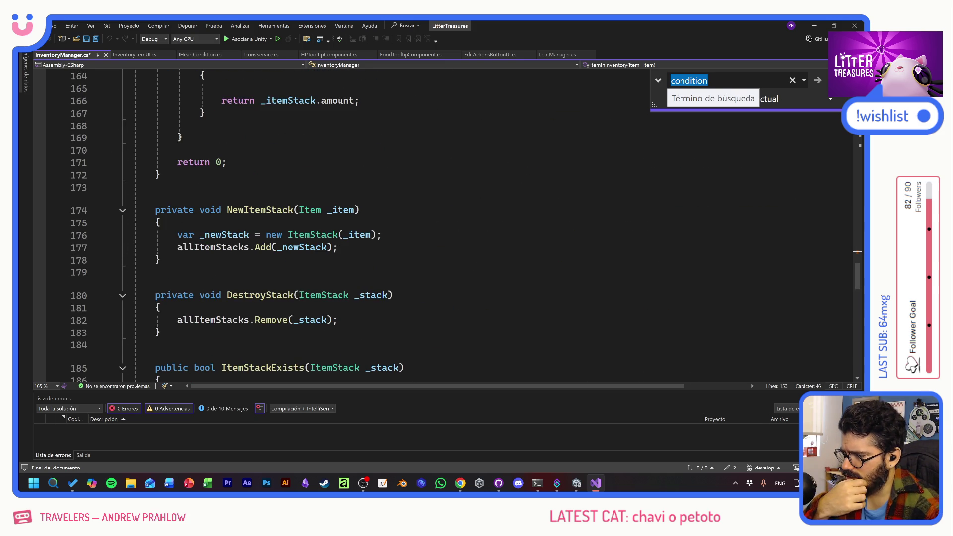
key("Return")
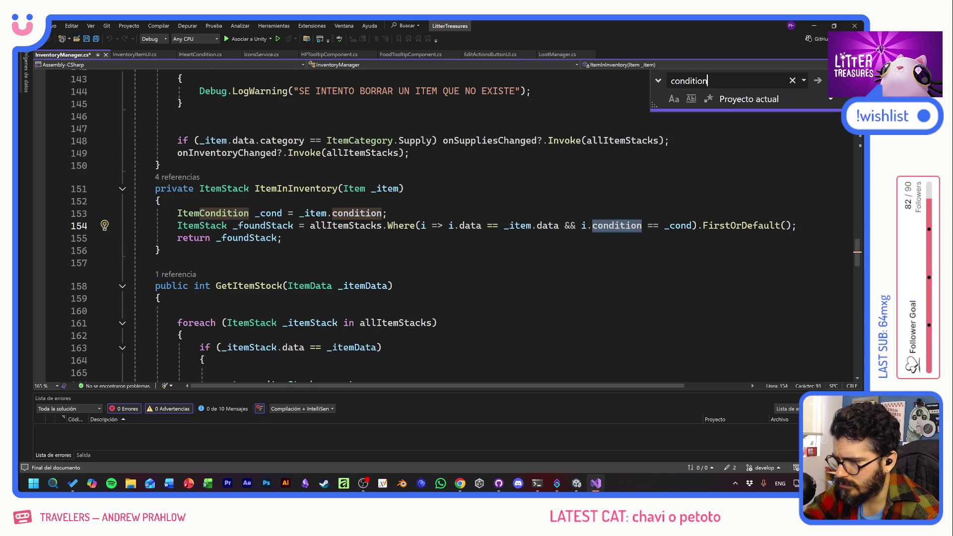
key("Return")
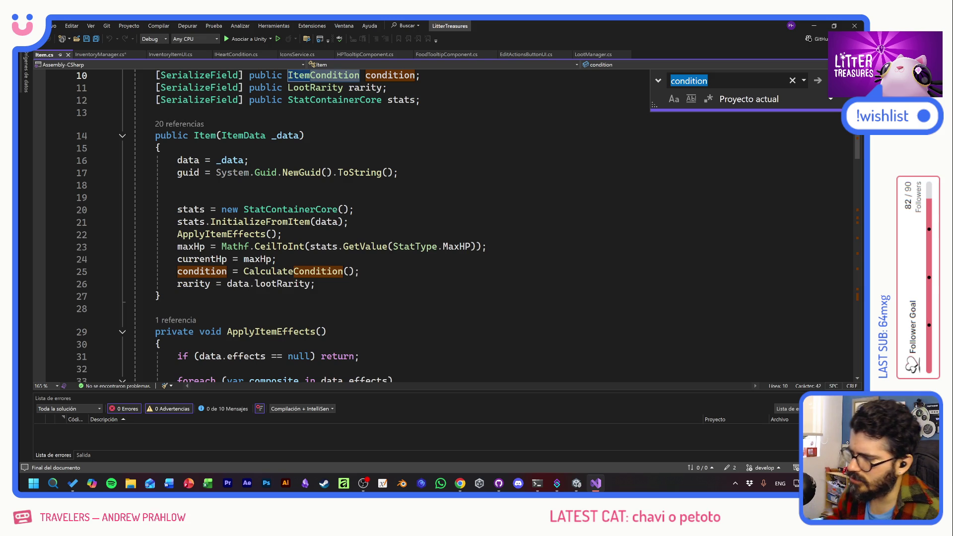
- Go to the CalculateCondition definition from its constructor call and move into the method body
left_click(337, 271)
left_click(312, 272, "ctrl")
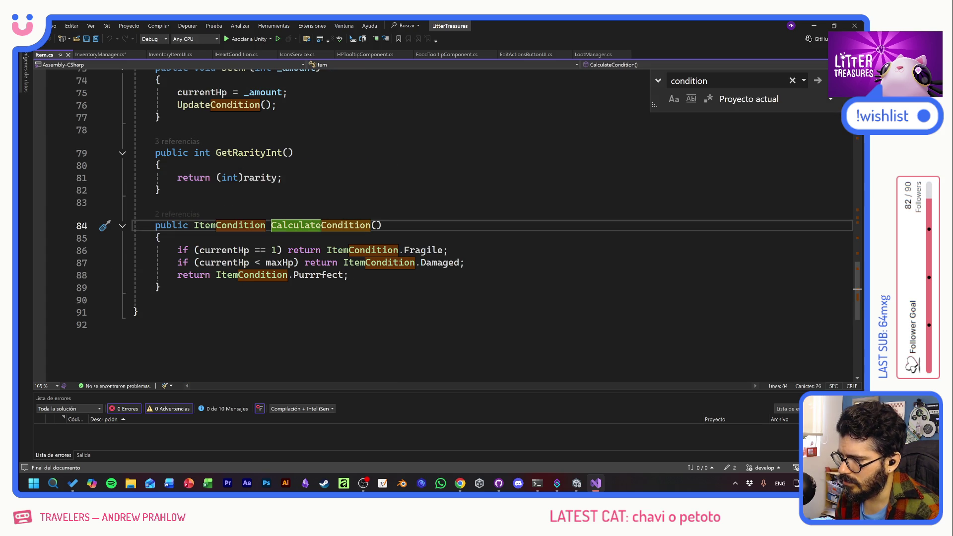
scroll(469, 226, "up", 5)
scroll(468, 225, "up", 3)
scroll(468, 226, "up", 6)
scroll(469, 225, "up", 4)
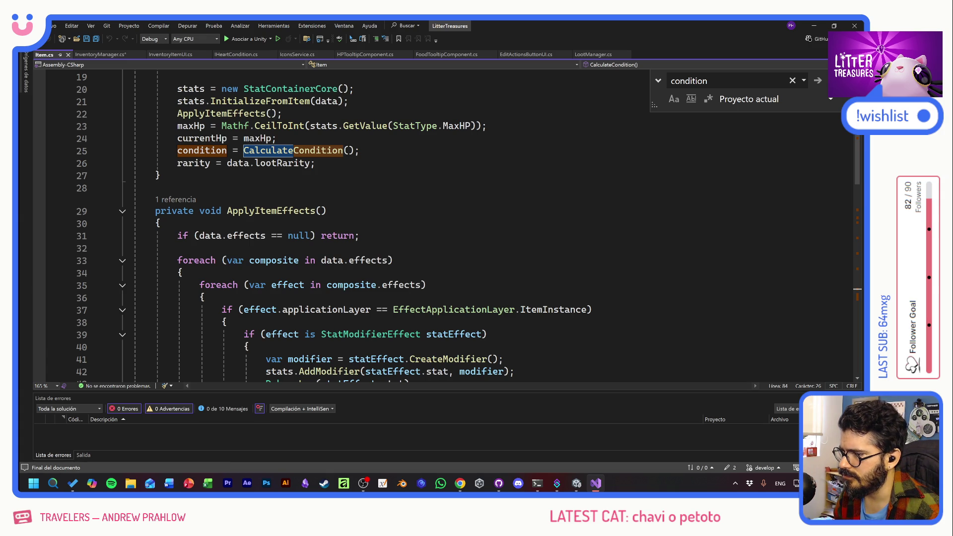
scroll(468, 225, "down", 6)
scroll(468, 225, "down", 4)
scroll(469, 226, "down", 3)
scroll(468, 226, "down", 2)
scroll(469, 225, "down", 4)
key("Down")
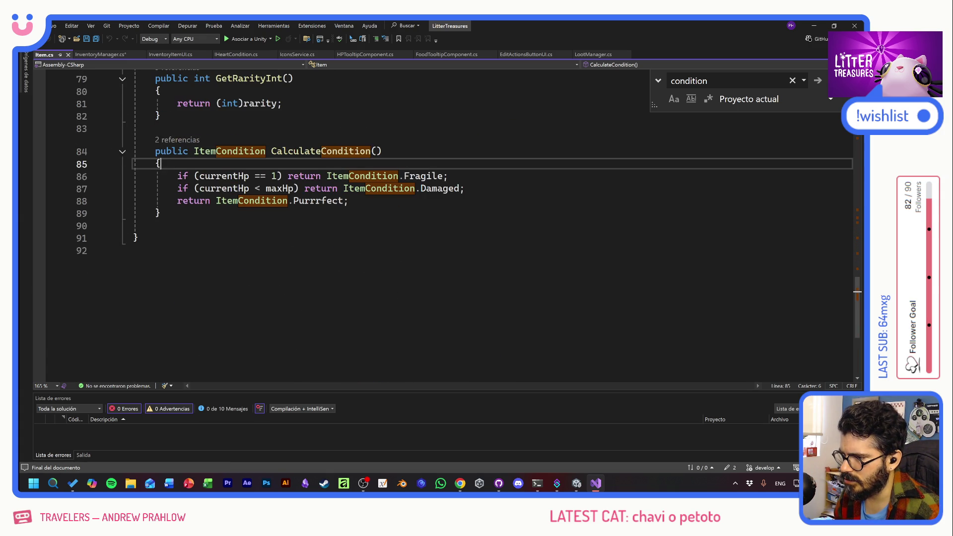
- Add 'if (data.category == ItemCategory.Supply) { }' at the top of CalculateCondition via IntelliSense
key("Return")
key("Return")
key("Up")
type("if(")
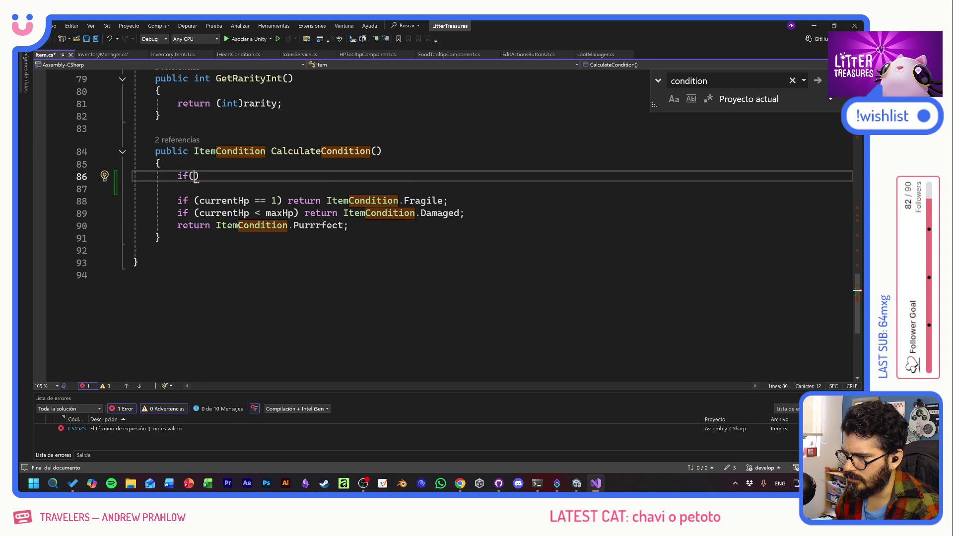
scroll(447, 223, "up", 2)
scroll(447, 224, "up", 7)
scroll(447, 223, "up", 11)
scroll(447, 223, "up", 5)
scroll(335, 194, "down", 14)
scroll(335, 194, "down", 6)
scroll(335, 194, "down", 5)
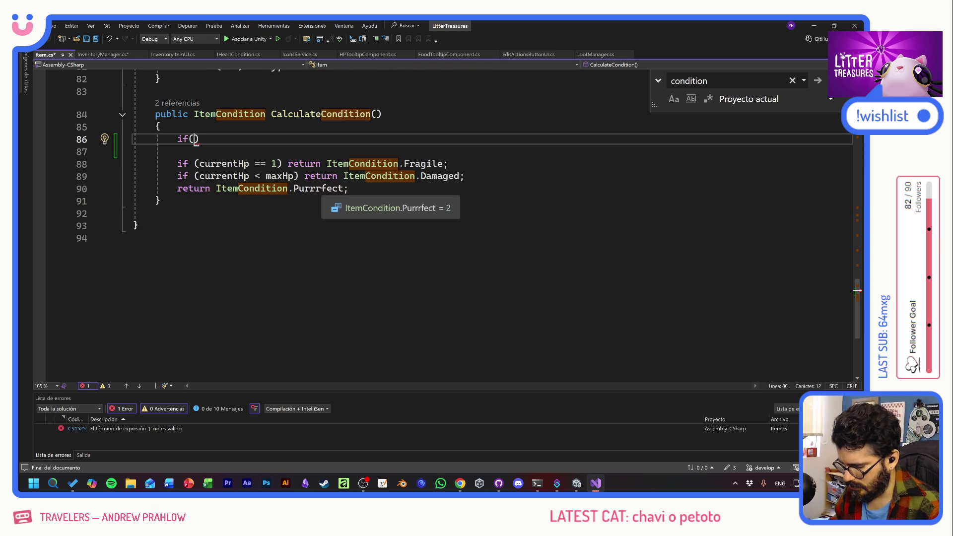
type("data.sub")
key("Tab")
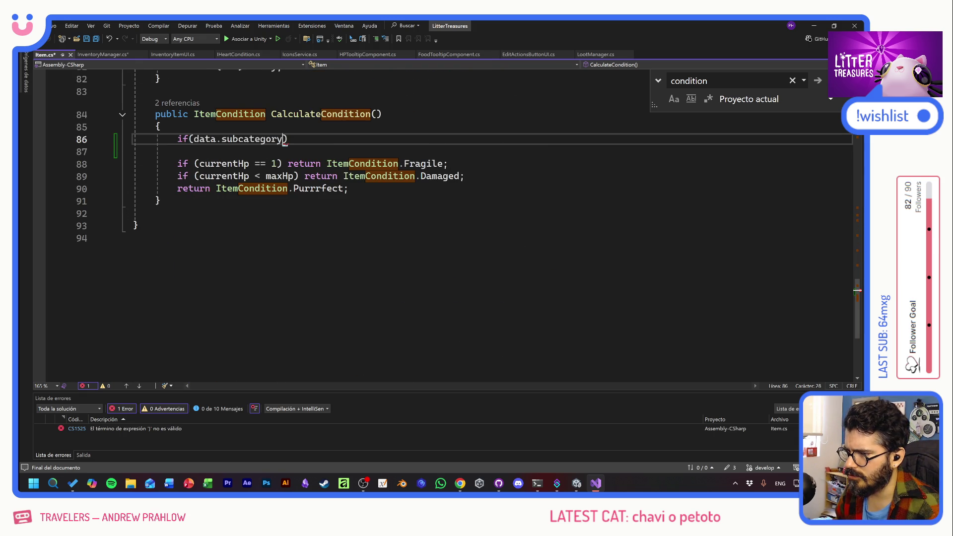
key("BackSpace")
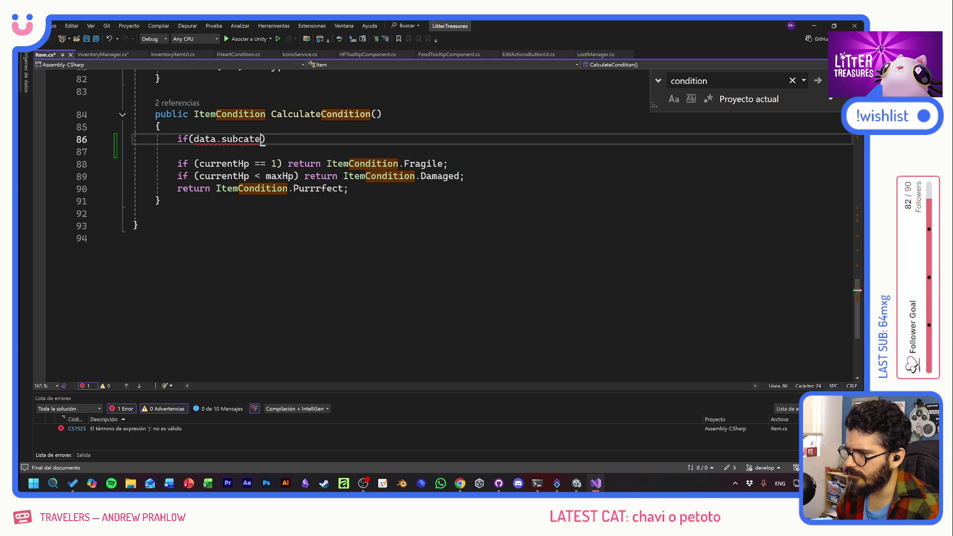
key("BackSpace")
type("ca")
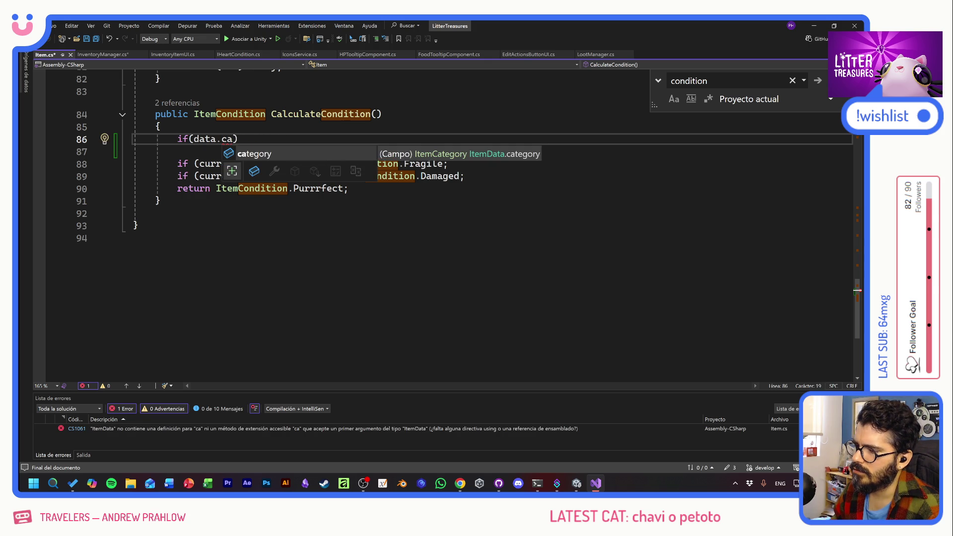
type("tegory")
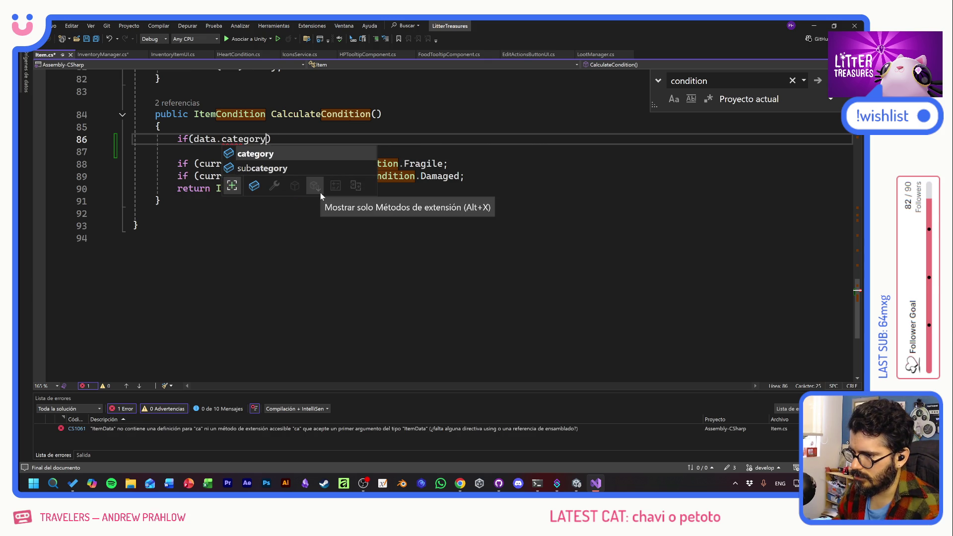
type("==")
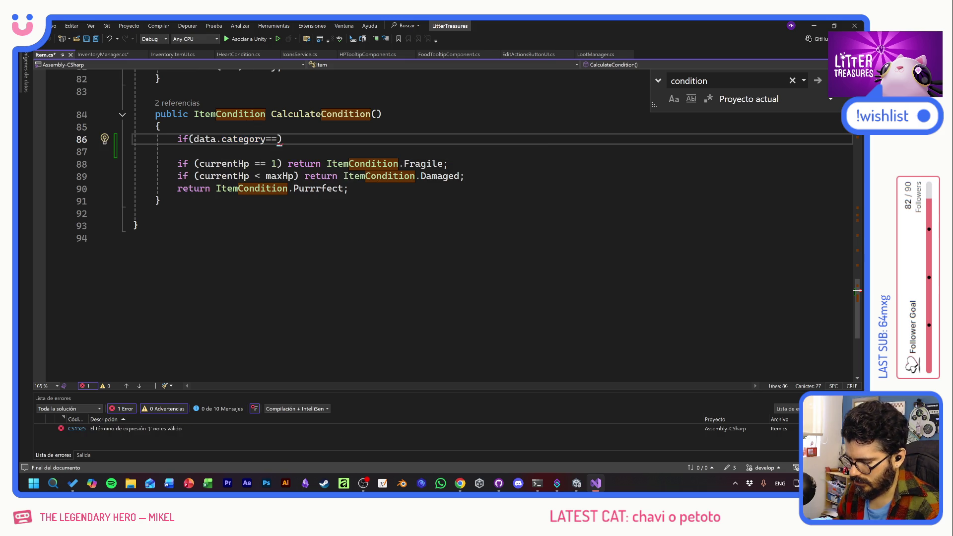
type("Cate")
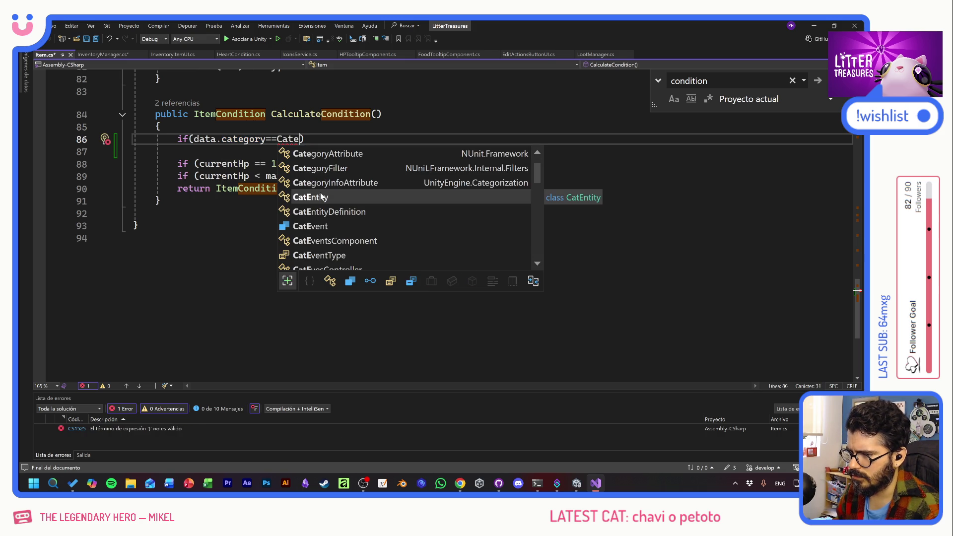
type("gory")
key("Tab")
type(".")
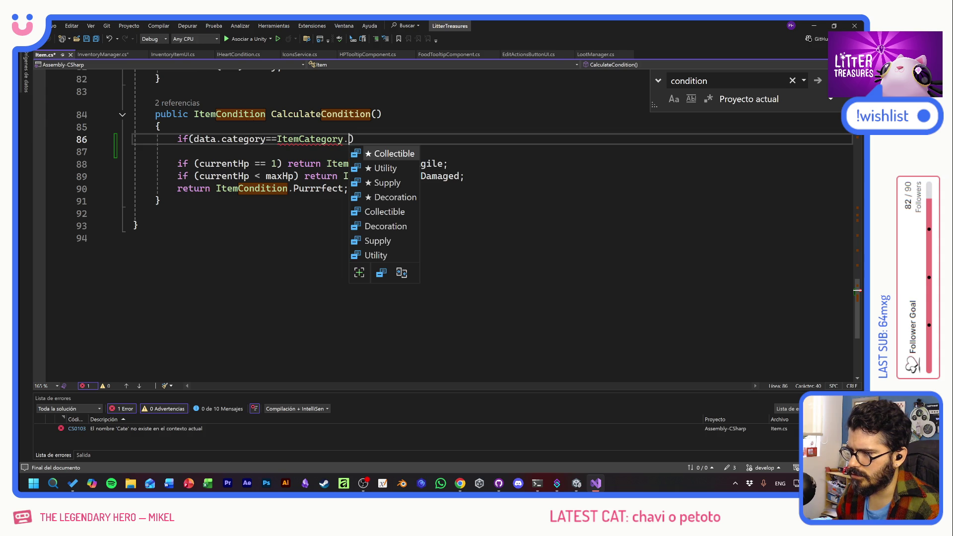
left_click(368, 185)
key("Tab")
type(")")
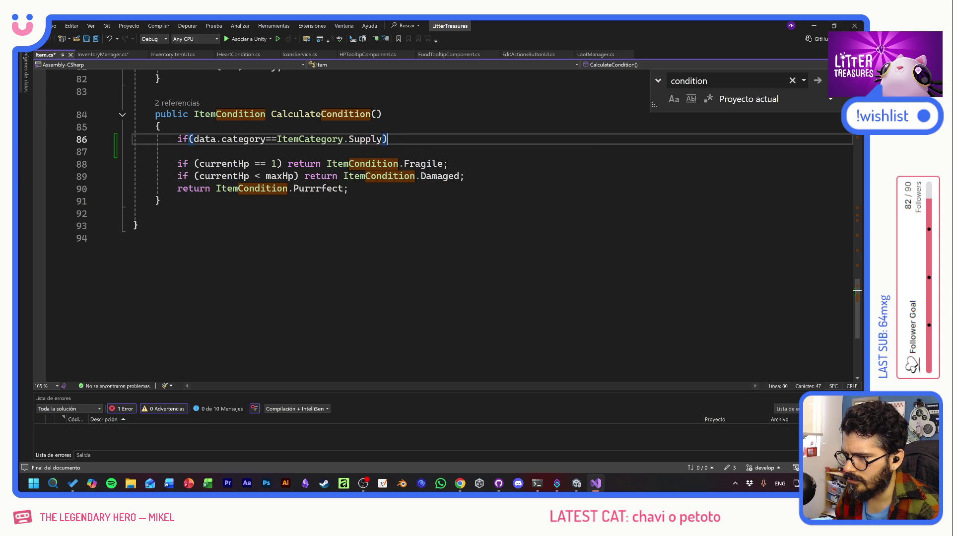
type("{")
key("Return")
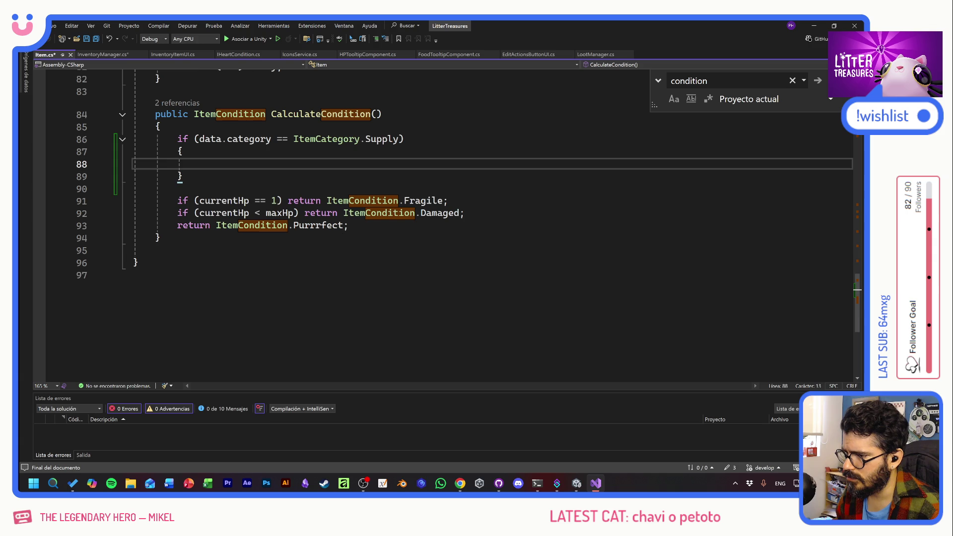
- Make the Supply check return Purrrfect inline, remove the empty brace block, and save Item.cs
left_click_drag(176, 226, 349, 226)
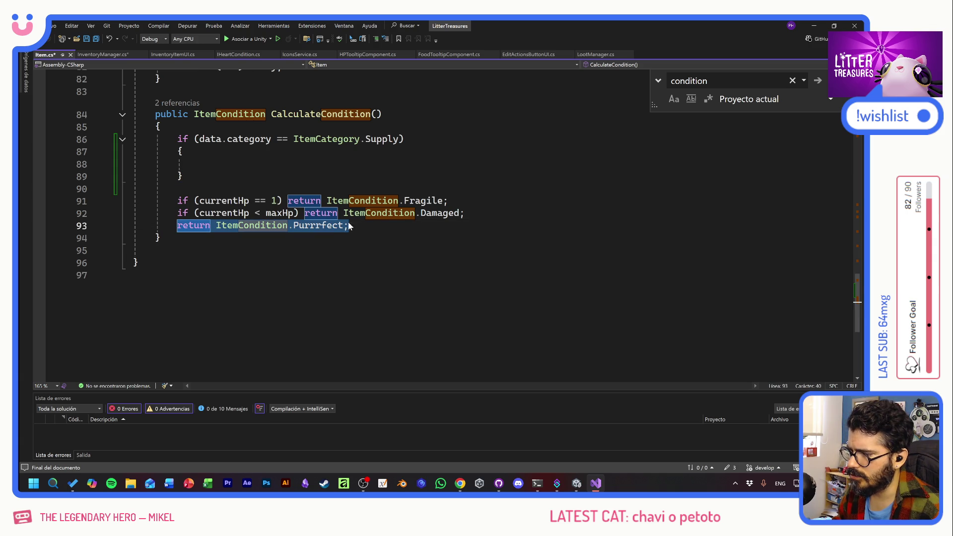
key("ctrl+c")
key("Up")
key("Up")
key("Up")
key("End")
key("ctrl+v")
key("Down")
key("Home")
key("shift+Down")
key("shift+Down")
key("shift+End")
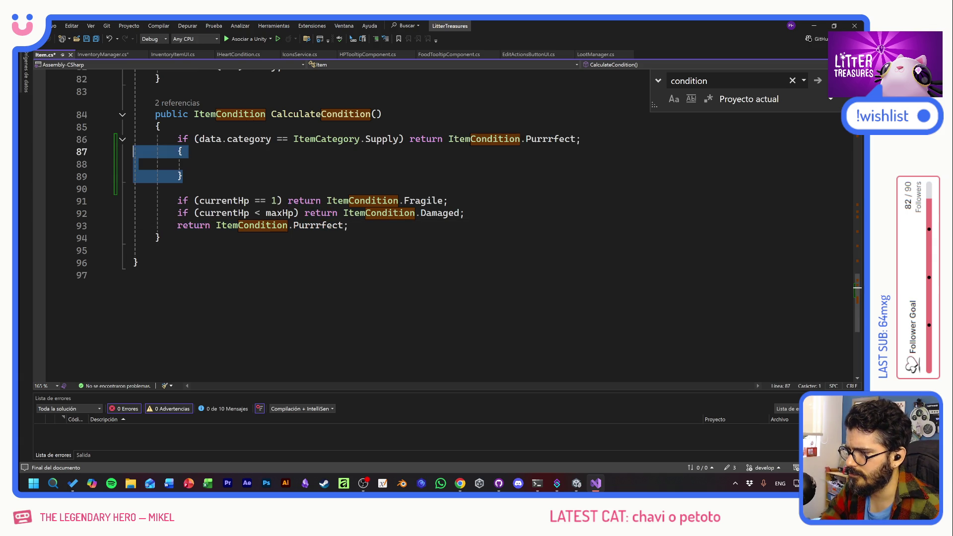
key("Delete")
key("Delete")
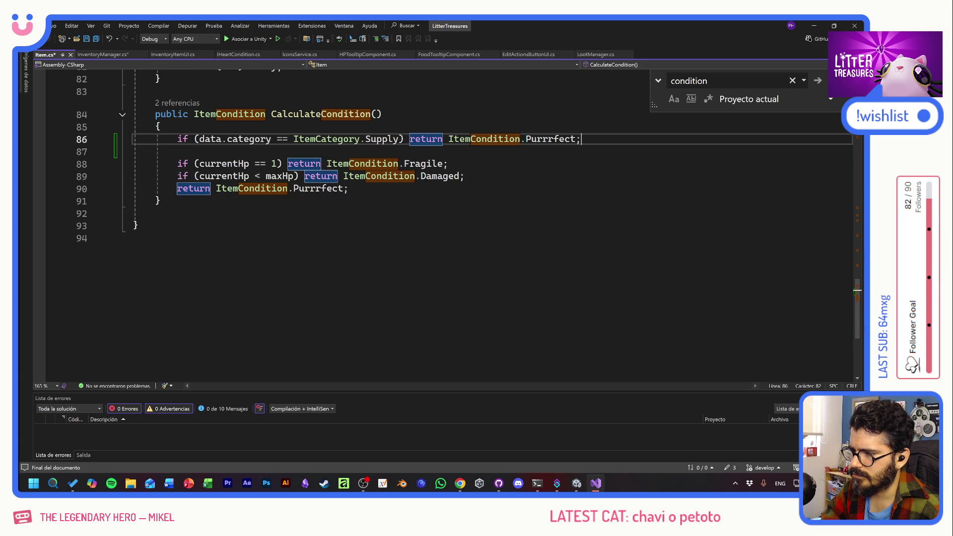
key("Return")
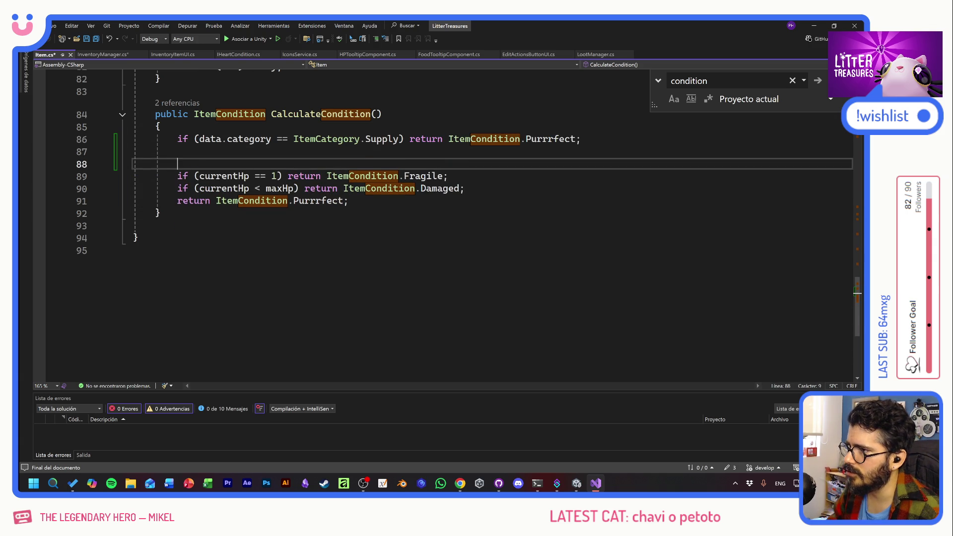
key("ctrl+s")
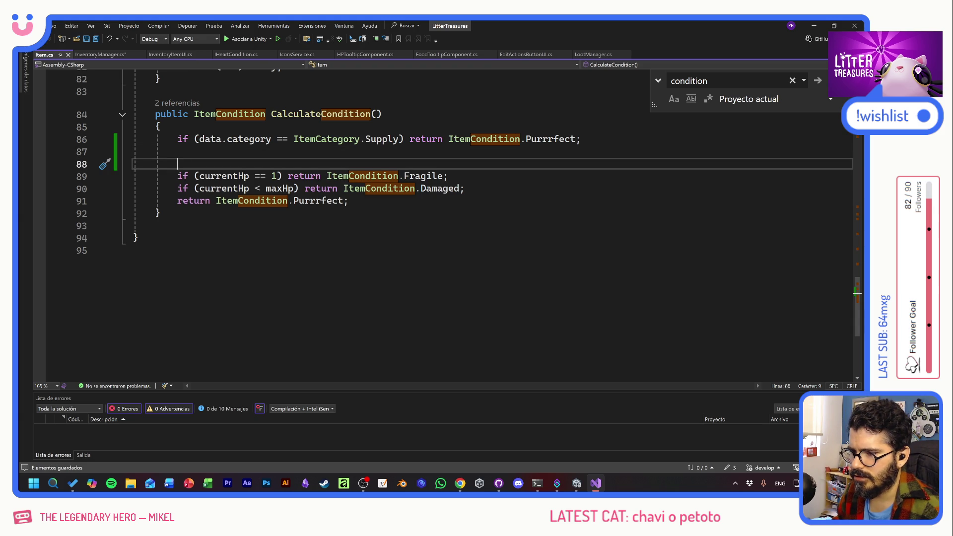
- Duplicate the check as data.subcategory == ItemSubcategory.Floor returning Purrrfect, and save
left_click(177, 151)
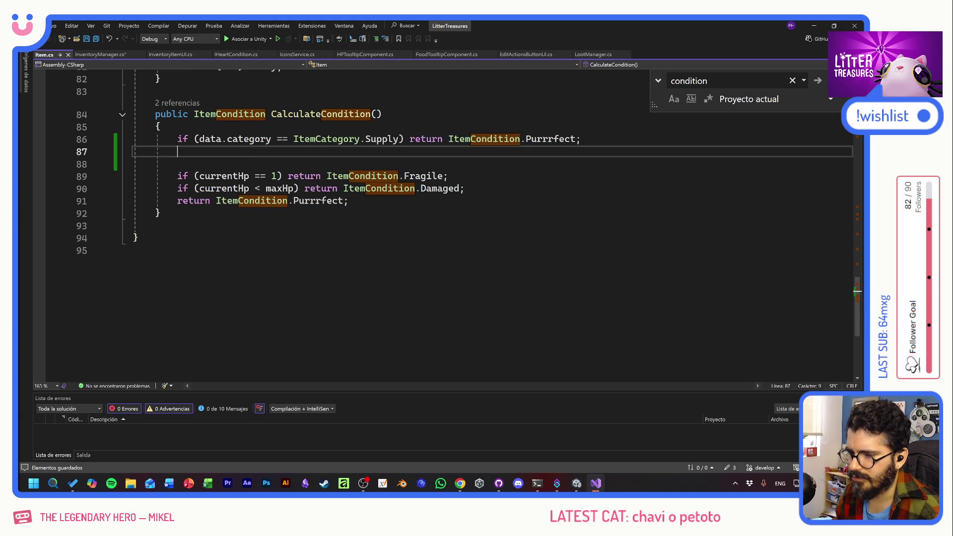
key("Up")
key("End")
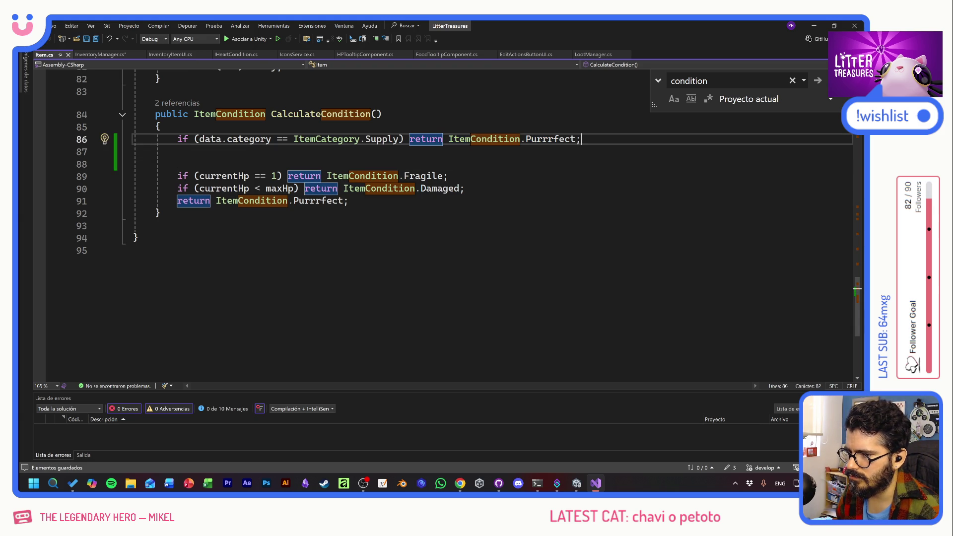
key("shift+Home")
key("shift+Home")
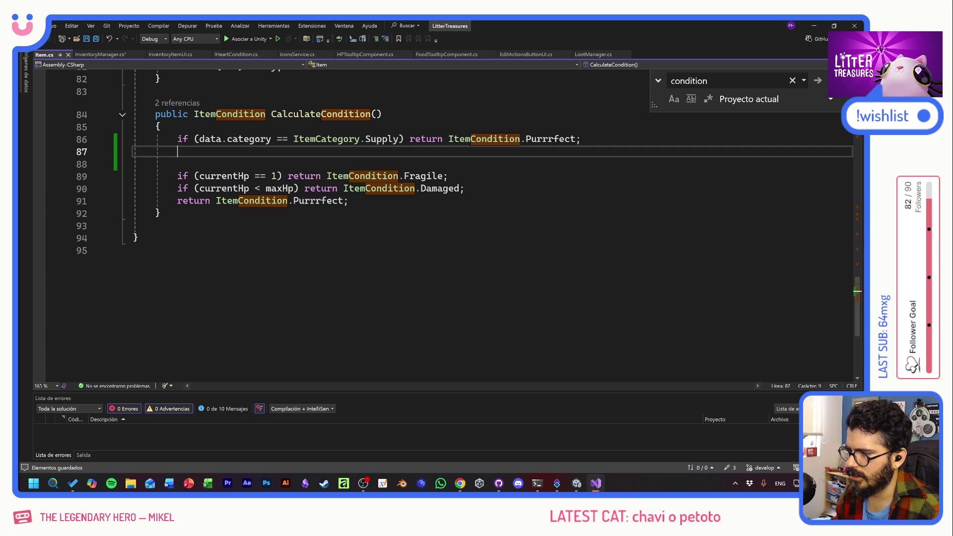
key("Down")
key("ctrl+v")
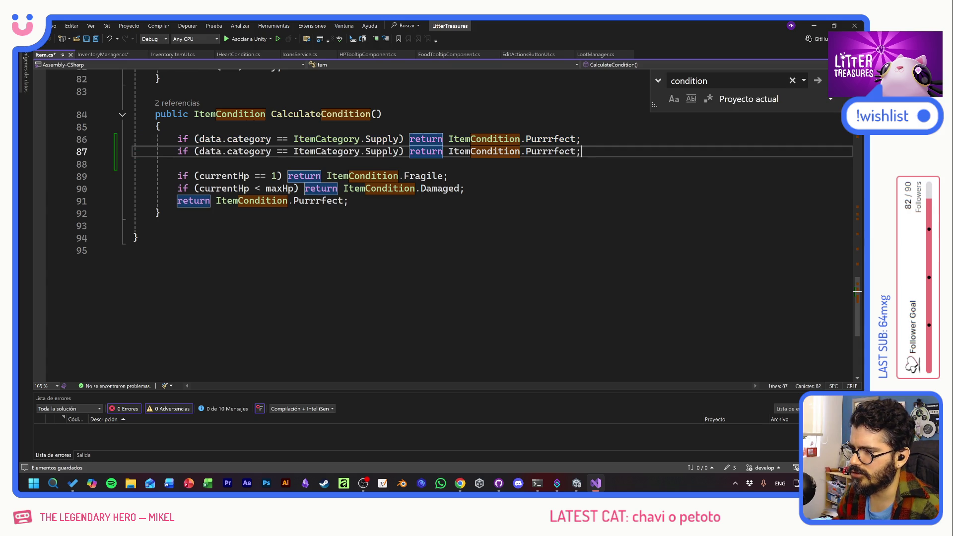
key("ctrl+Left")
key("ctrl+Left")
key("ctrl+Left")
key("ctrl+Left")
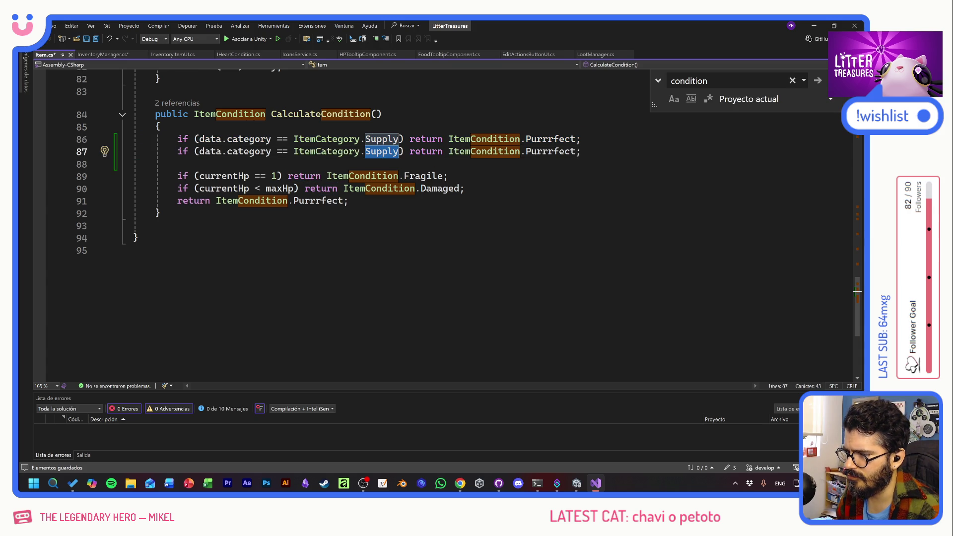
left_click(228, 151)
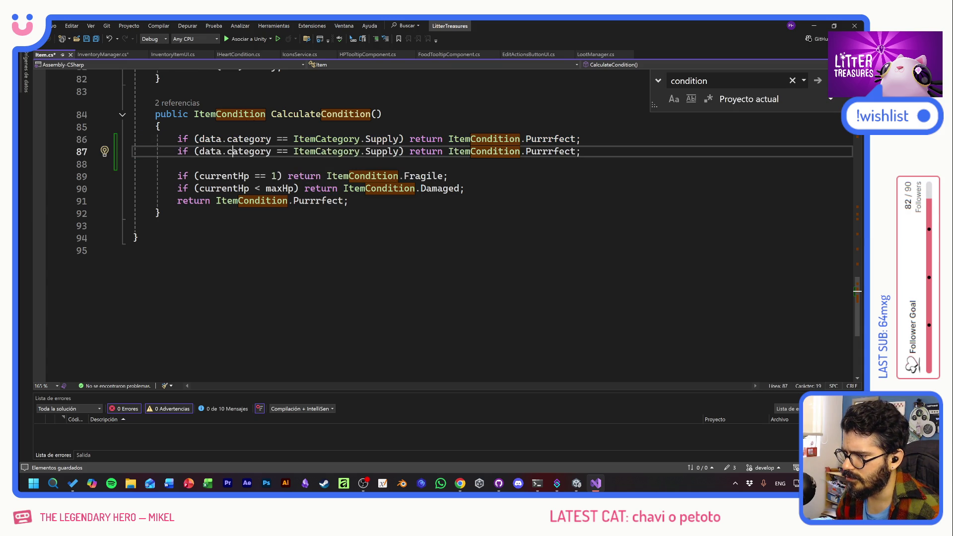
key("BackSpace")
type("sub")
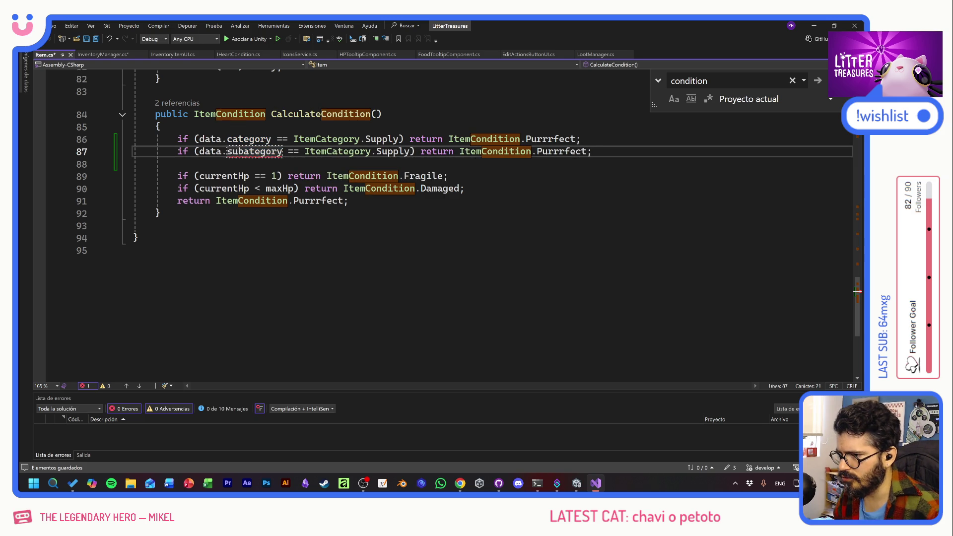
type("c")
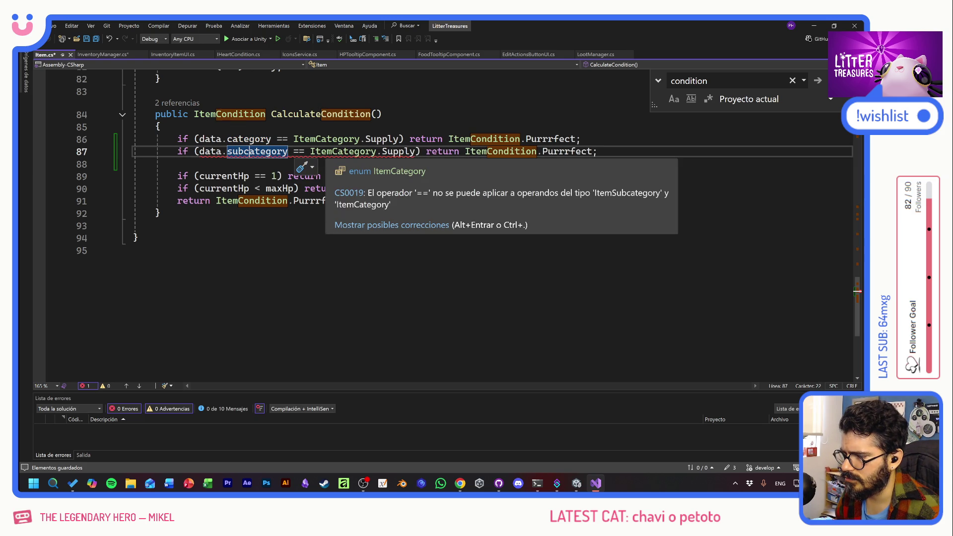
left_click(336, 151)
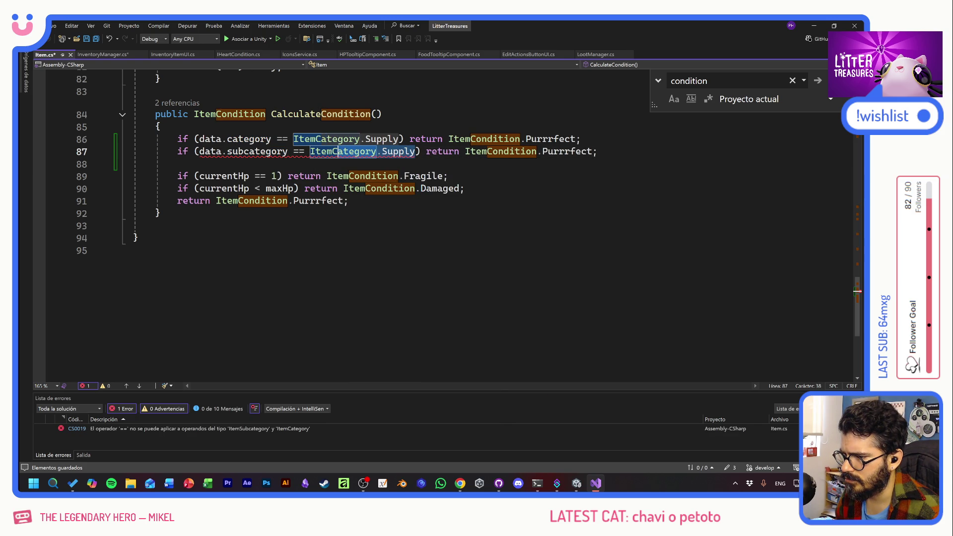
type("ItemSubcategory.")
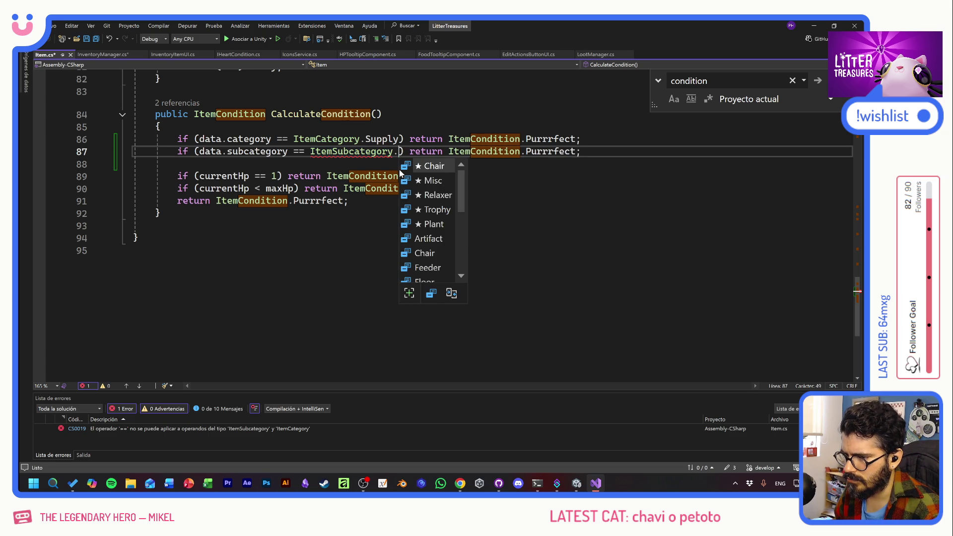
type("Flo")
key("Tab")
key("ctrl+s")
- Bring up InventoryManager.cs's ItemInInventory method
key("Down")
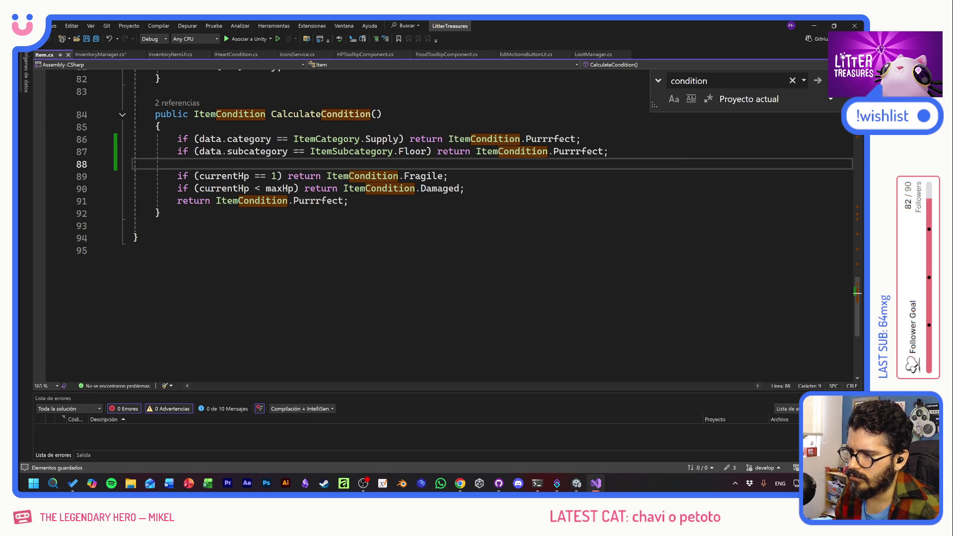
key("Down")
key("Down")
key("Down")
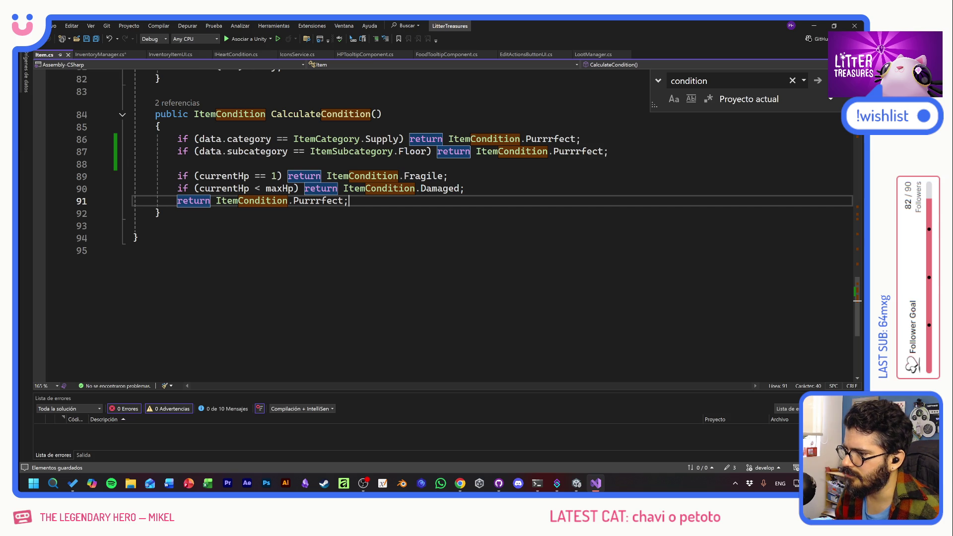
left_click(103, 52)
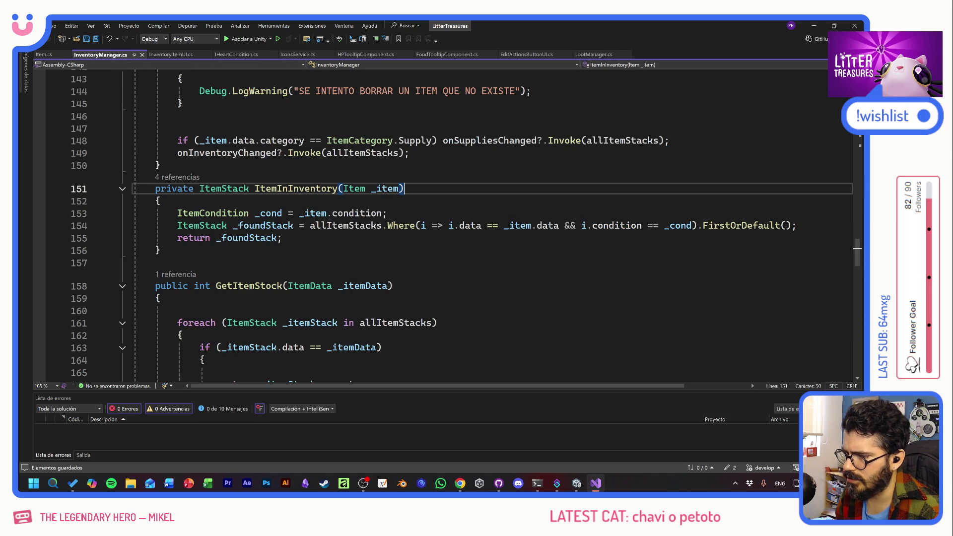
- Switch to the Unity editor so it recompiles the changed scripts
key("alt+Tab")
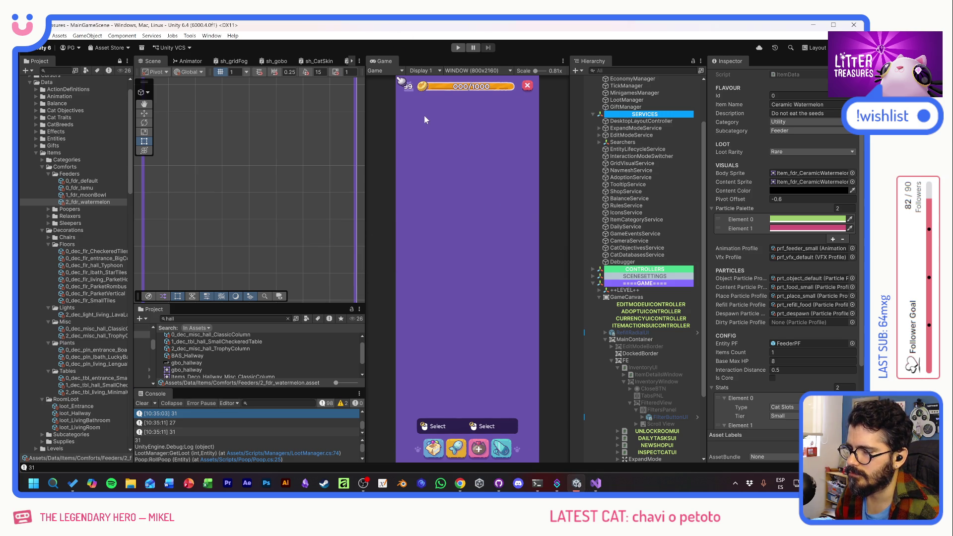
- Start Play mode and drag an inventory item onto the wooden floor near the cat
left_click(457, 47)
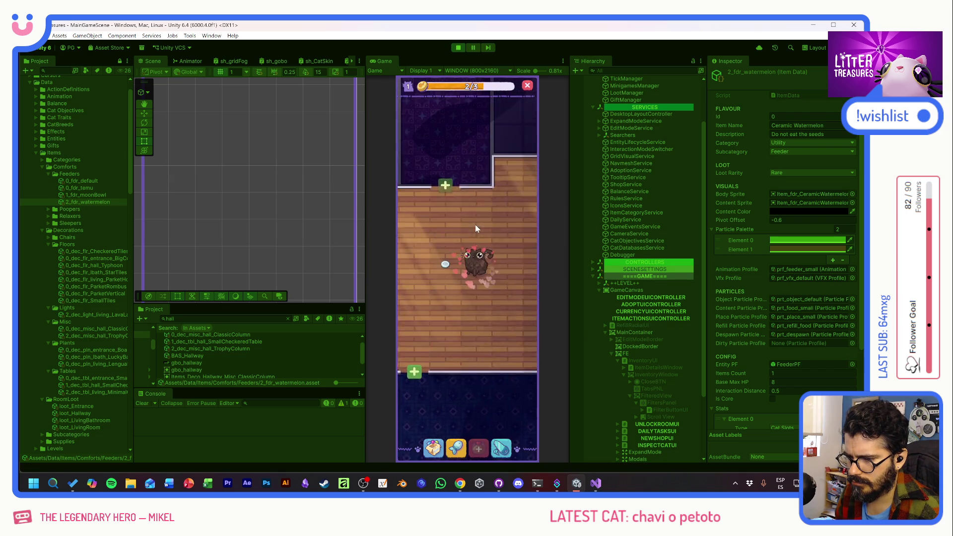
left_click(434, 445)
left_click_drag(443, 317, 468, 337)
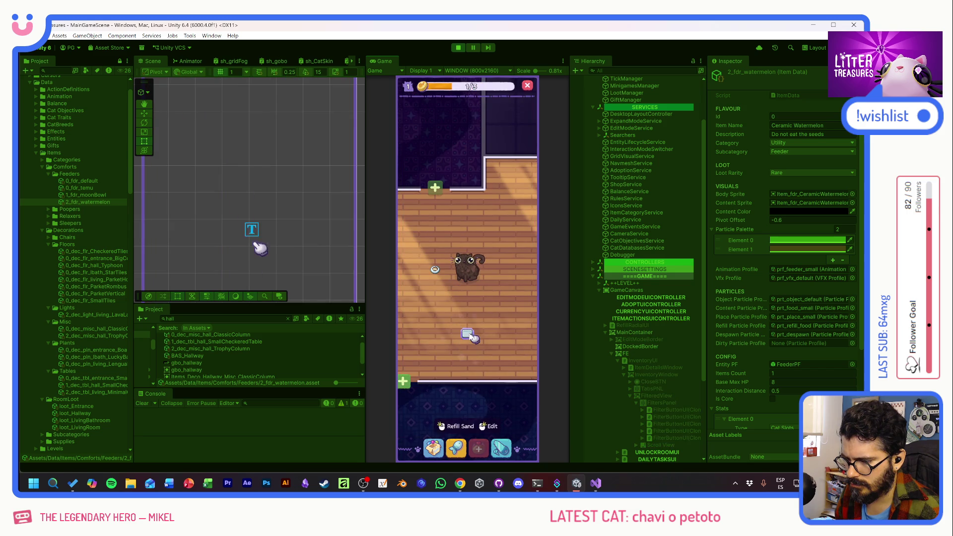
left_click(485, 296)
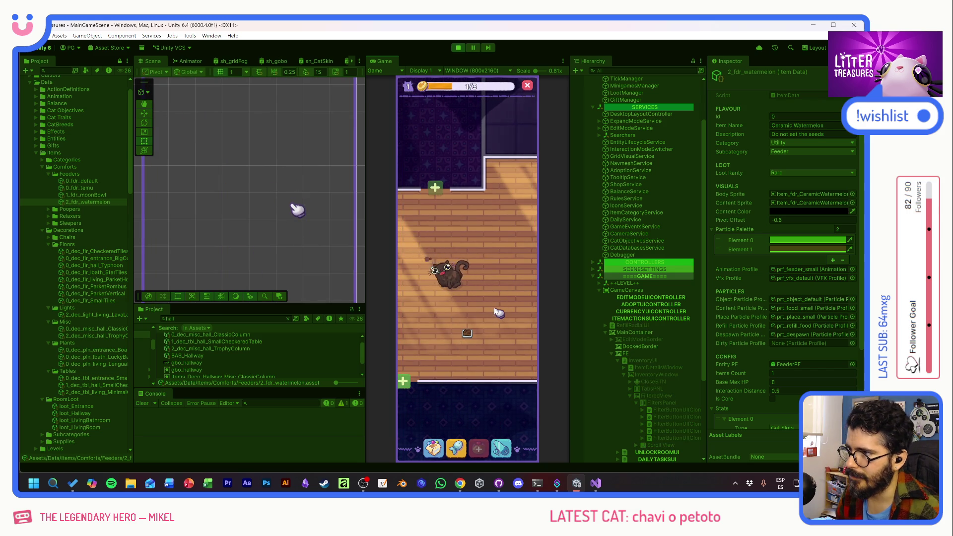
left_click_drag(494, 307, 506, 261)
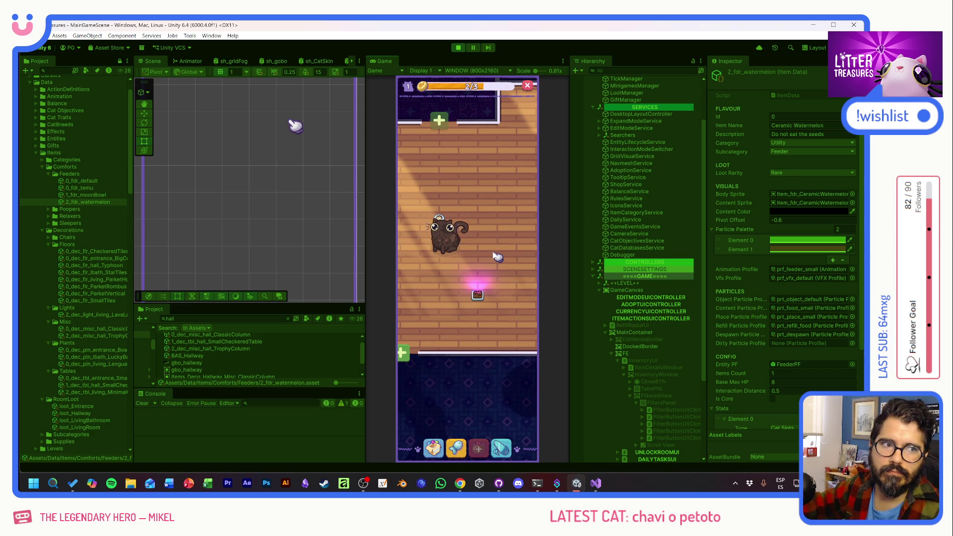
- Scoop the sparkling box twice to win a Purrrfect Thin Sand Box, then fulfil the cat's fish wish
left_click(480, 291)
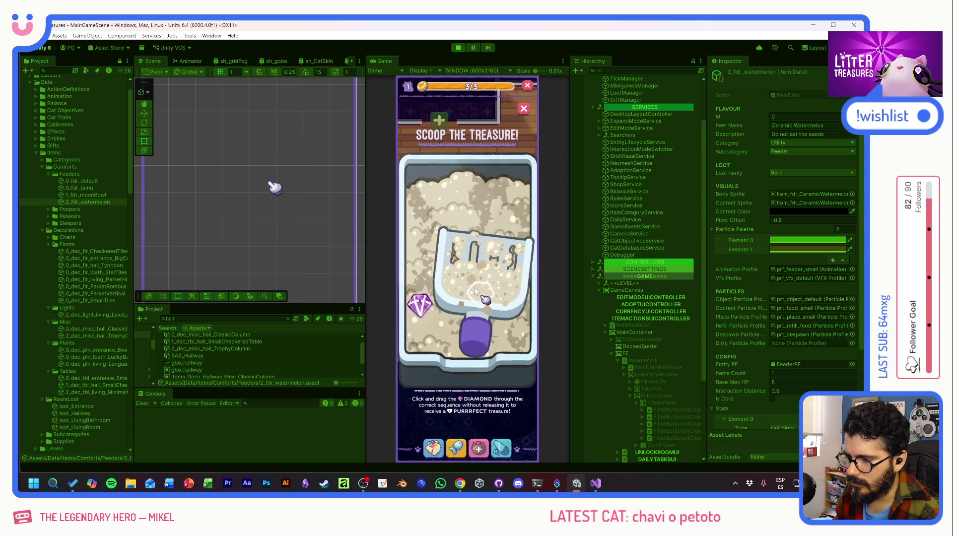
left_click_drag(467, 232, 501, 304)
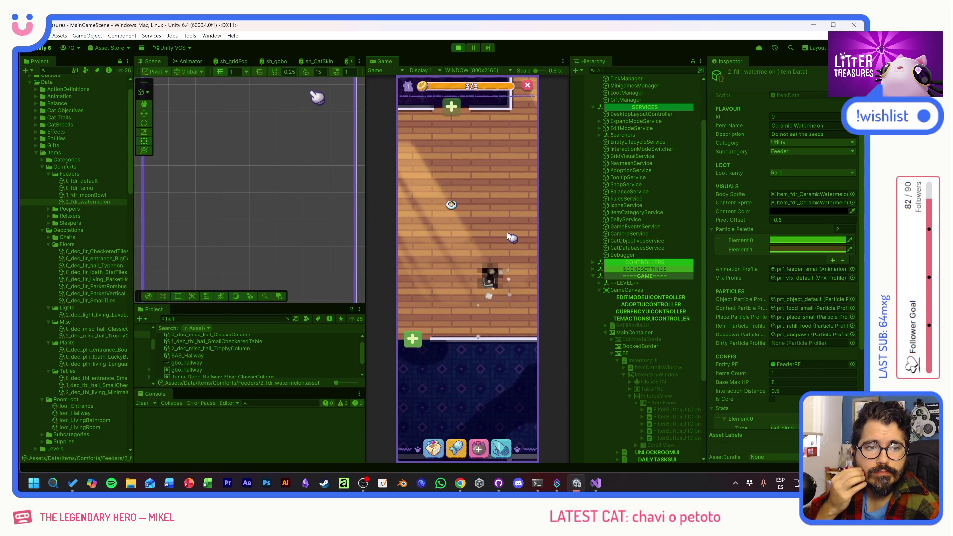
left_click_drag(507, 233, 496, 225)
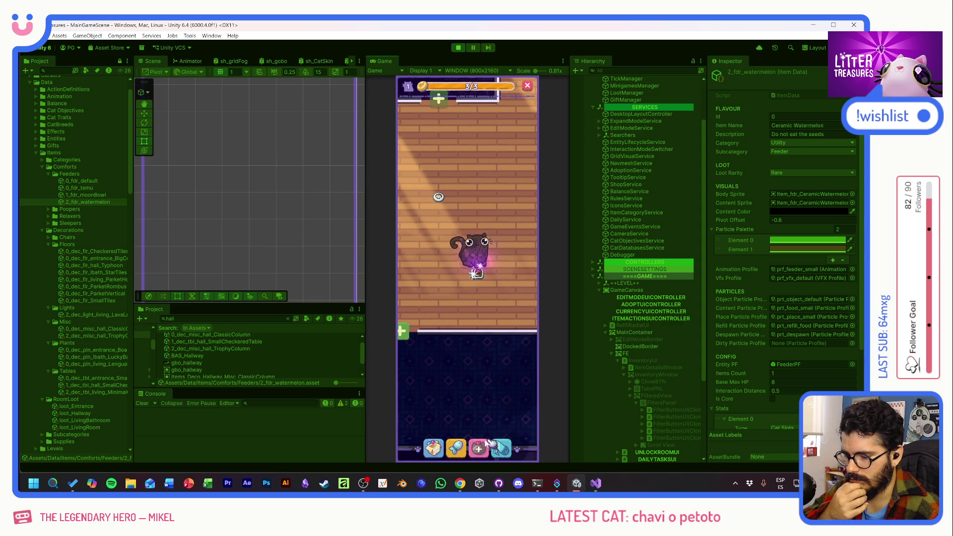
left_click(478, 273)
left_click_drag(478, 279, 496, 304)
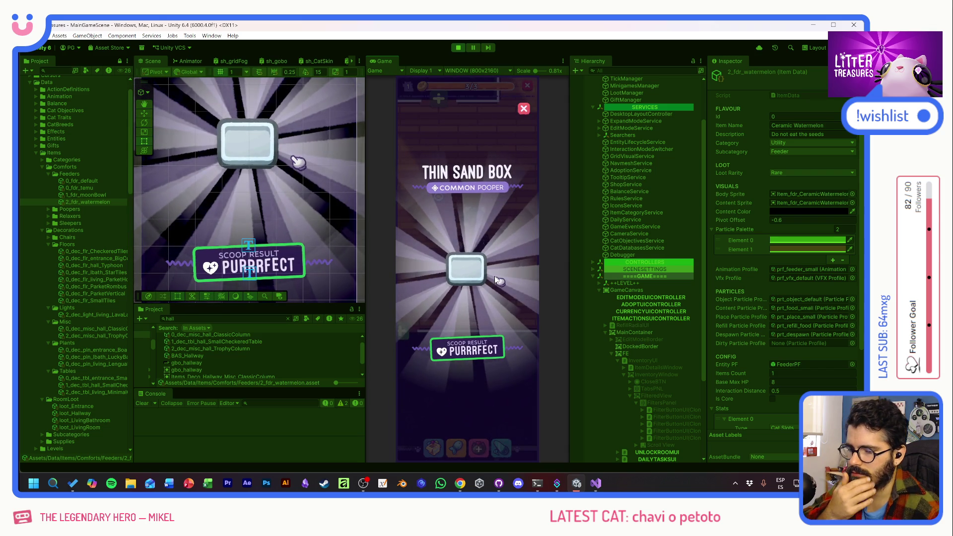
left_click(495, 276)
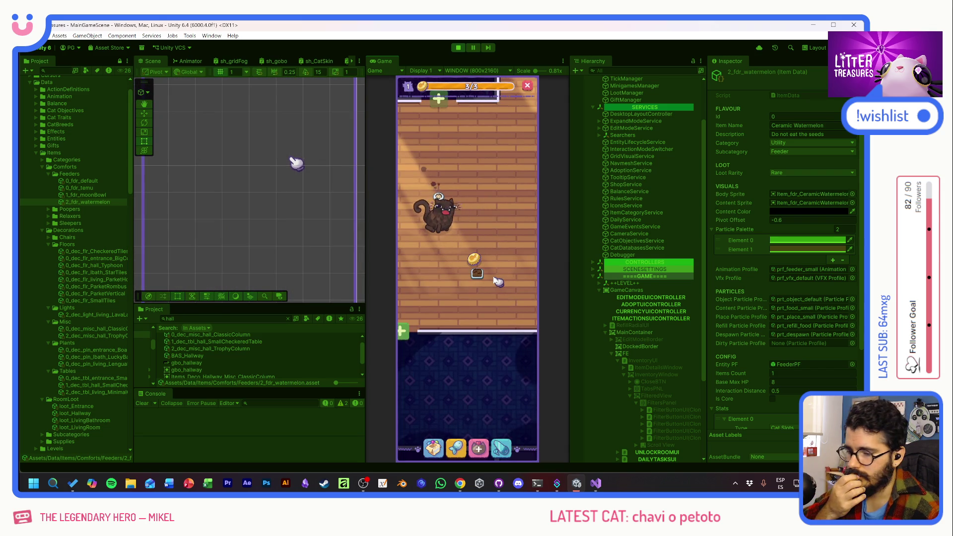
left_click(441, 176)
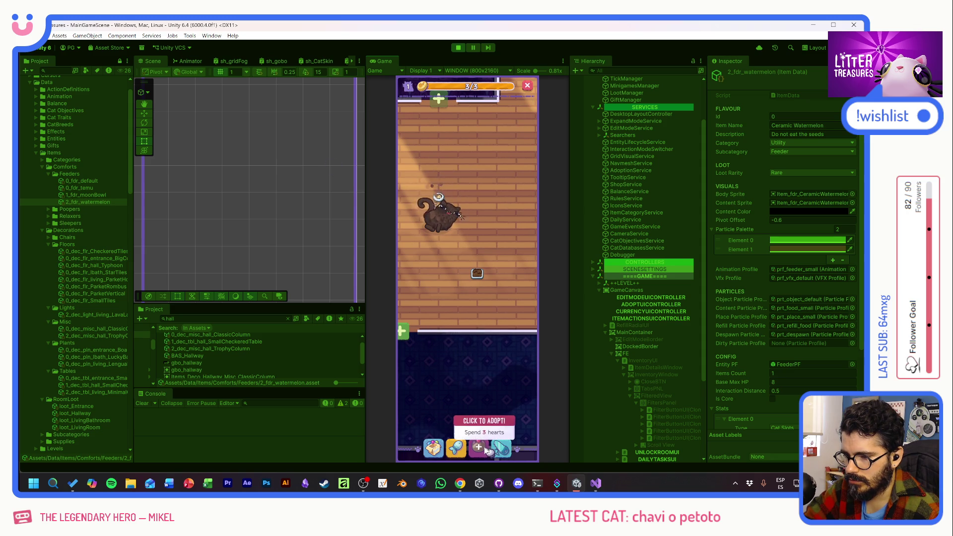
- Place the Patched Pillow and another inventory item into the room
left_click(433, 447)
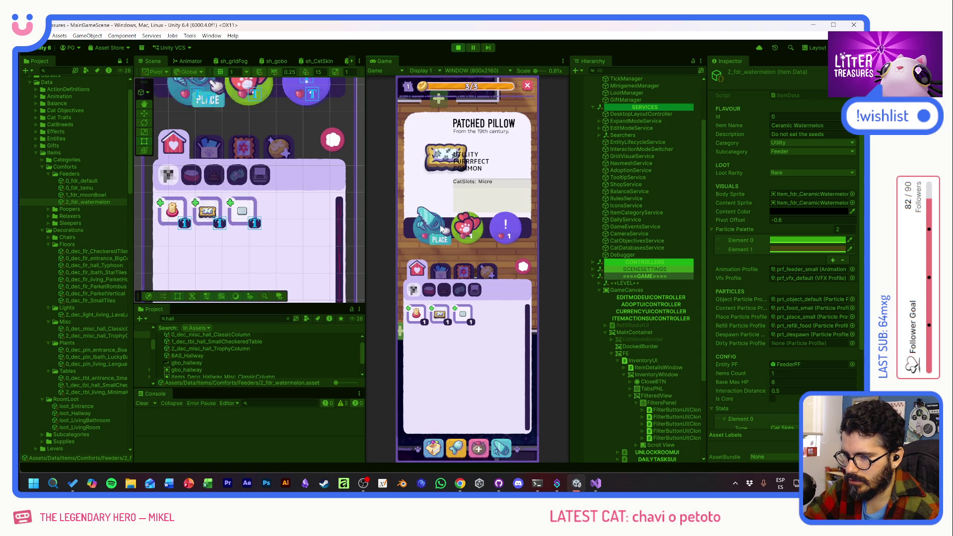
left_click_drag(450, 320, 439, 196)
left_click(433, 447)
mouse_move(416, 314)
left_mouse_down()
mouse_move(448, 250)
mouse_move(463, 276)
left_mouse_up()
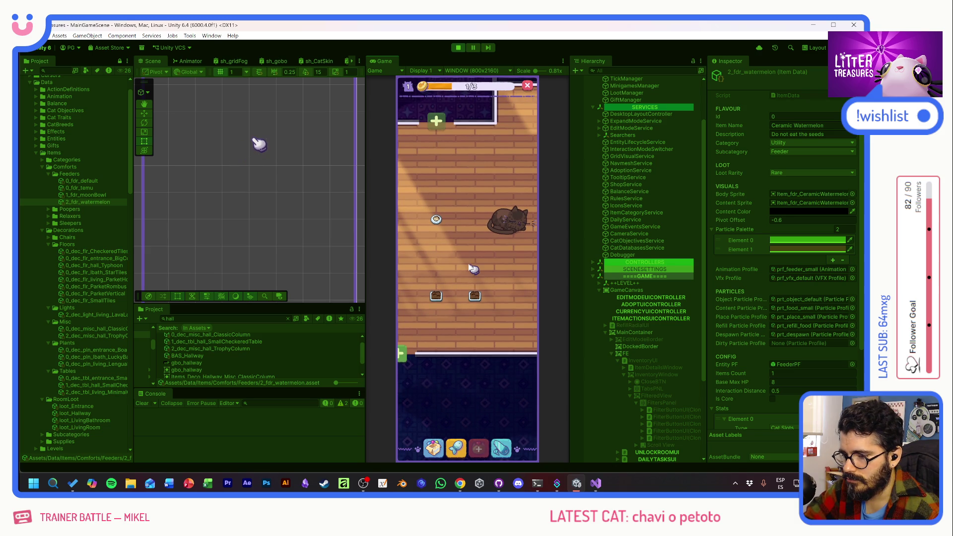
left_click_drag(467, 275, 462, 276)
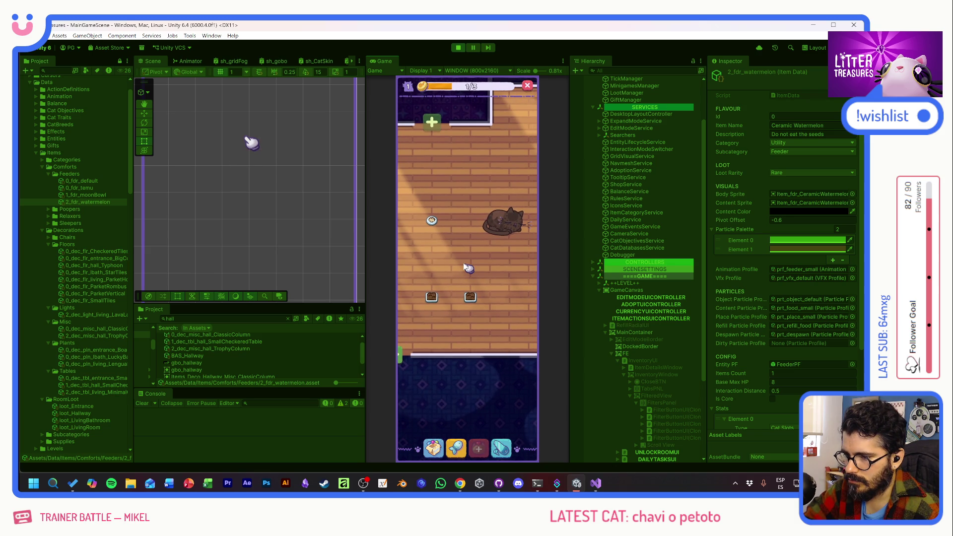
- Unlock a new room, then pan between rooms checking on the Kenia cat and a kitten
left_click(479, 448)
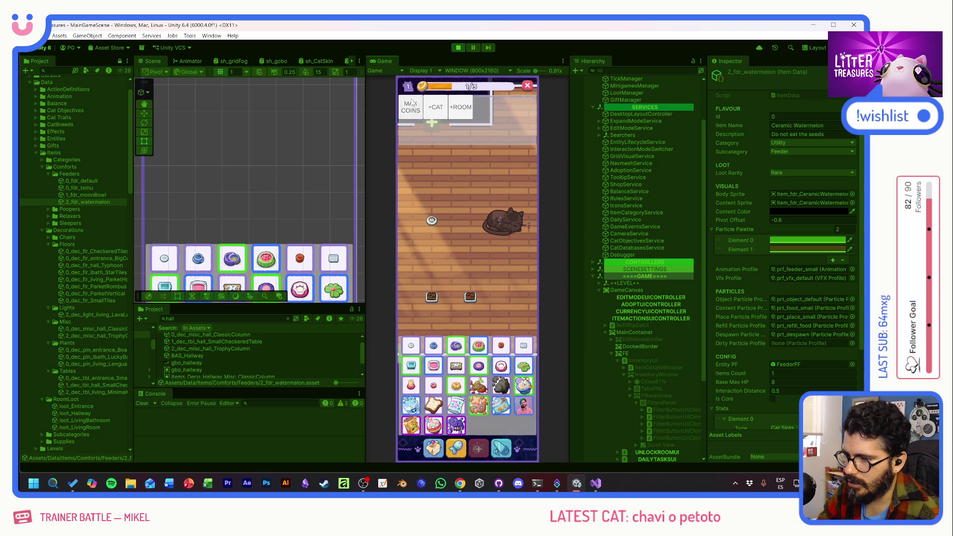
left_click(478, 449)
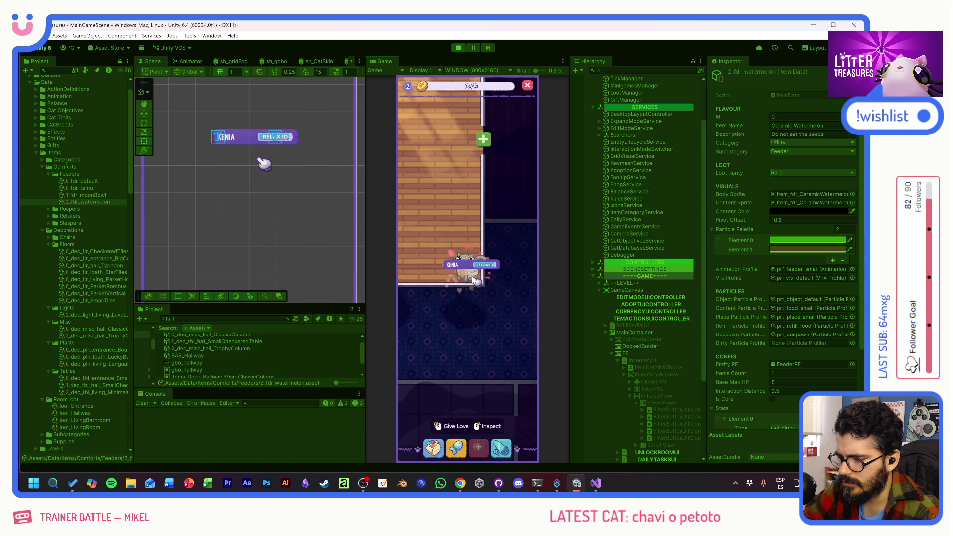
left_click_drag(474, 281, 518, 297)
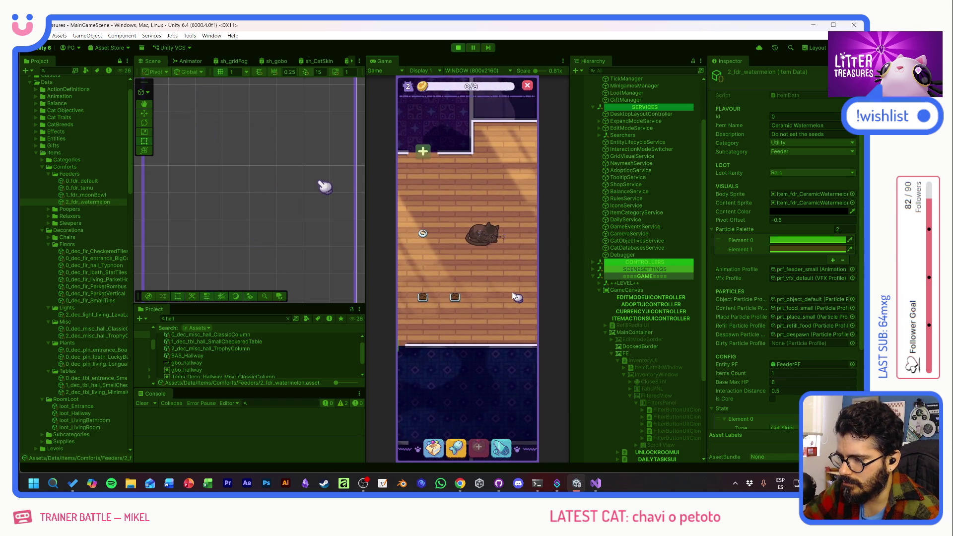
left_click(514, 317)
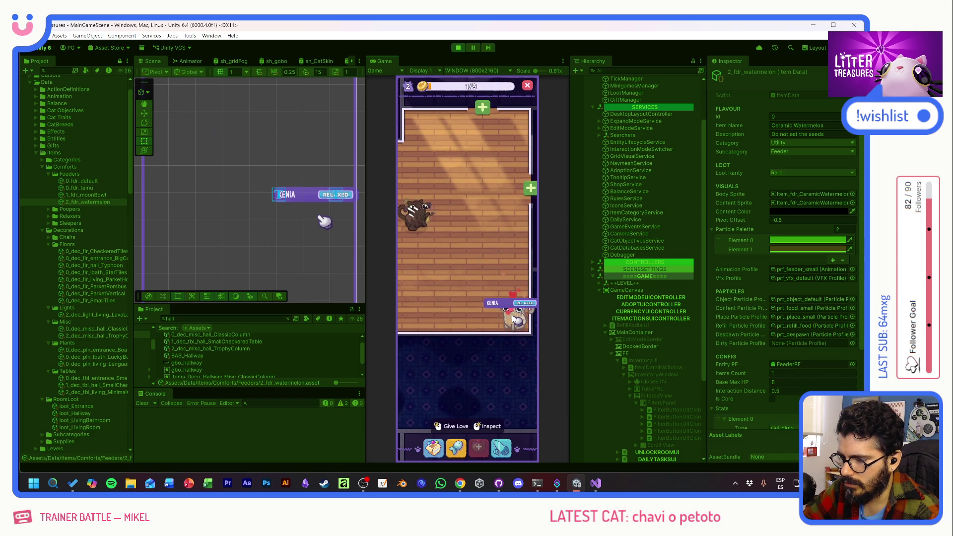
left_click_drag(514, 319, 439, 274)
left_click(438, 269)
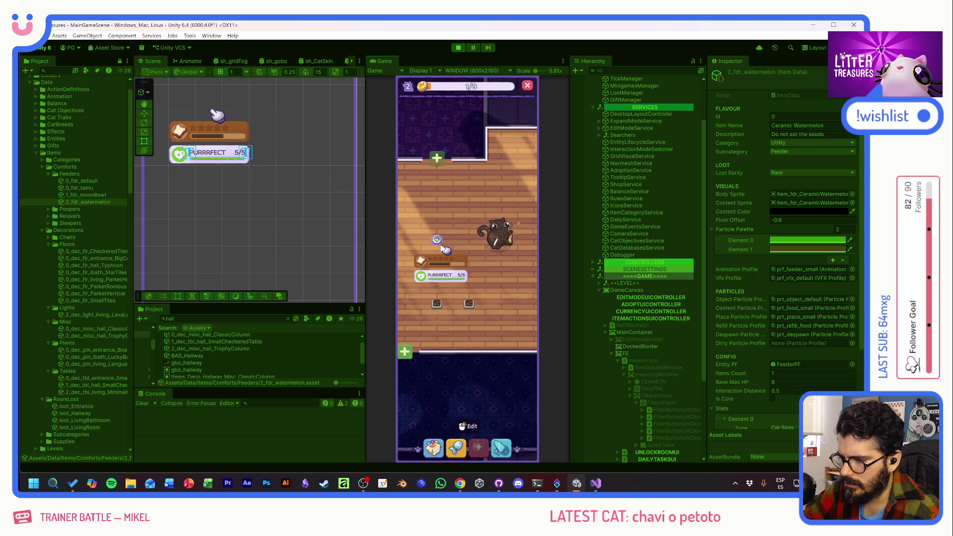
scroll(446, 261, "up", 2)
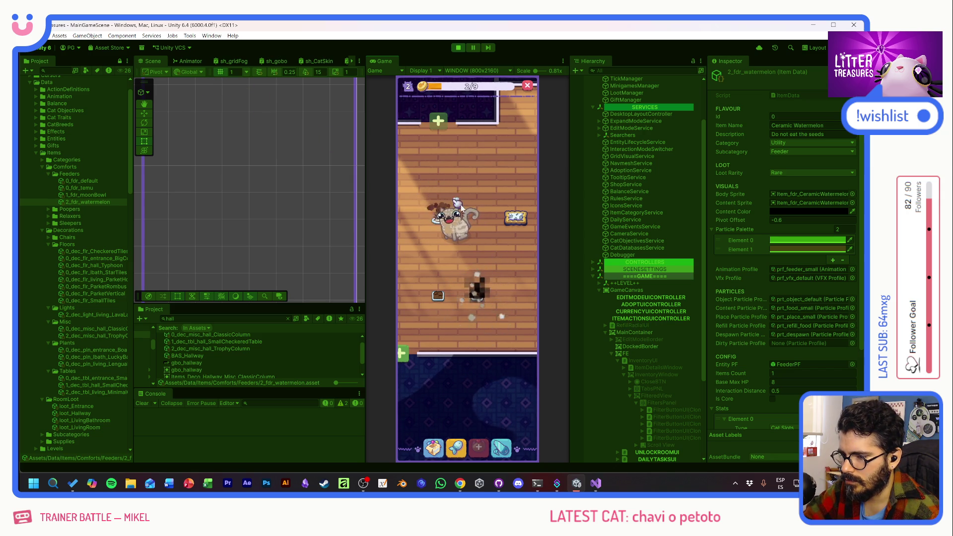
- Scoop a litter box to win a Purrrfect Parket Horizontal floor, then switch to the 0_ToDo board in Obsidian
left_click(478, 277)
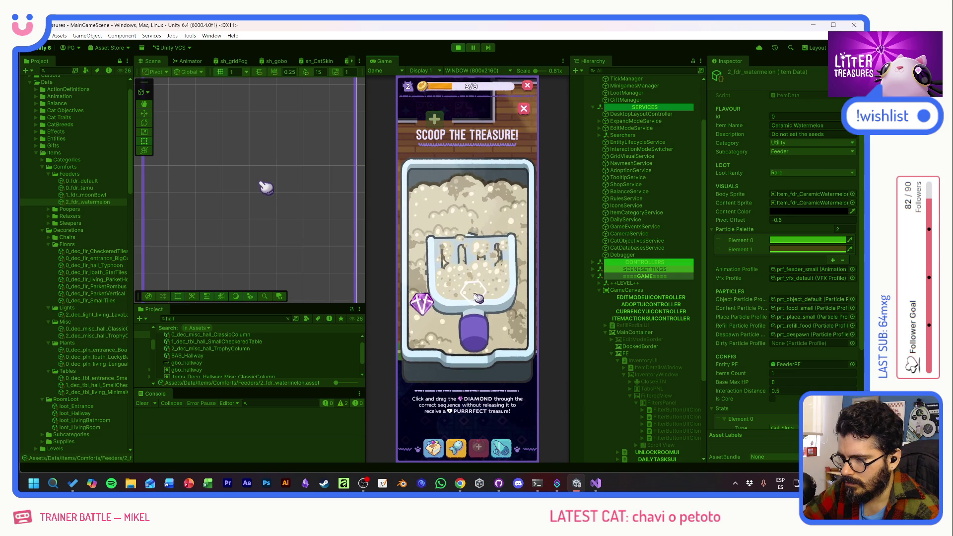
mouse_move(418, 383)
left_mouse_down()
mouse_move(428, 336)
mouse_move(501, 303)
left_mouse_up()
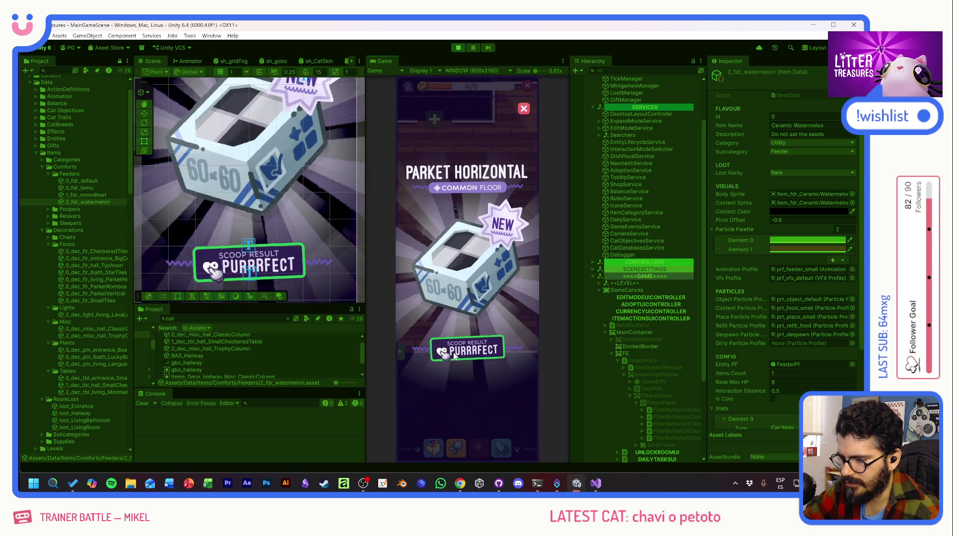
left_click(459, 319)
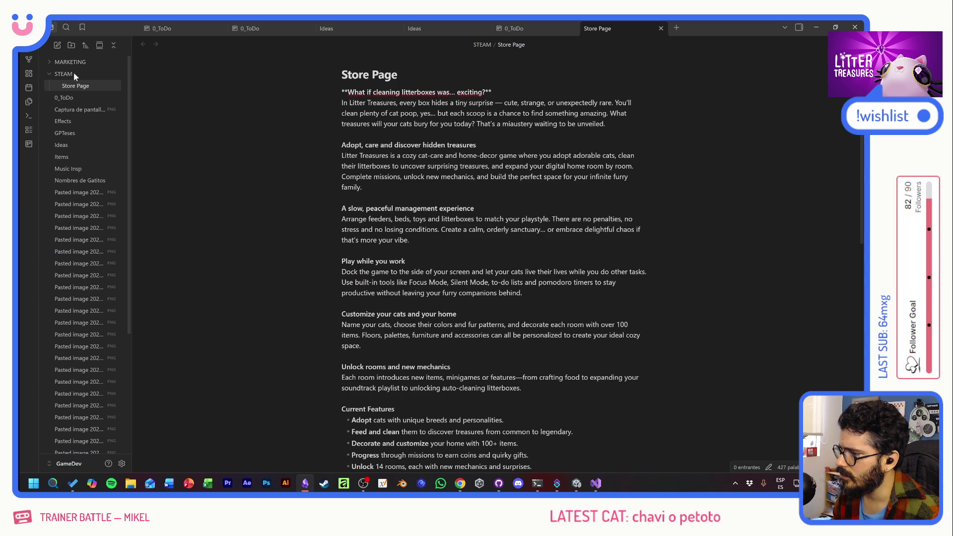
left_click(75, 99)
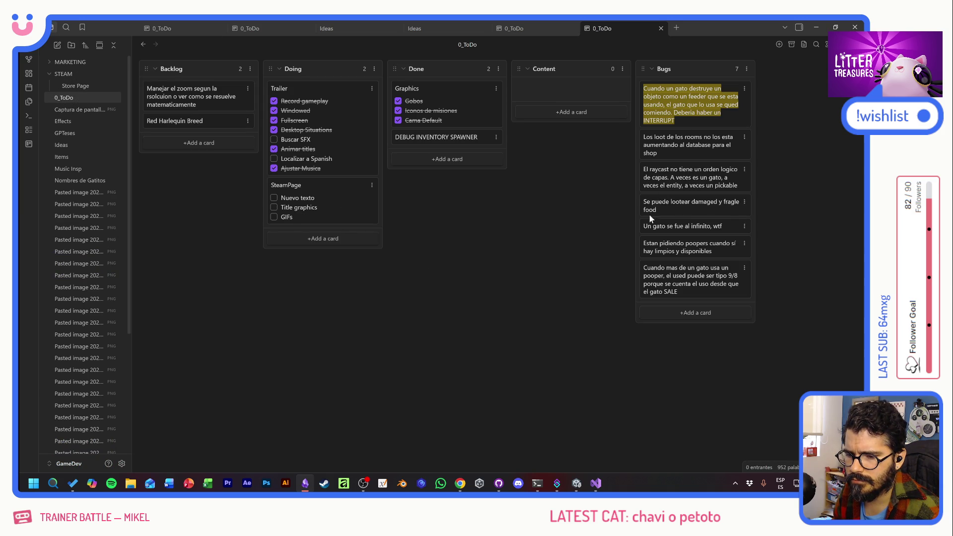
- Archive the damaged-and-fragile food looting bug card
double_click(679, 206)
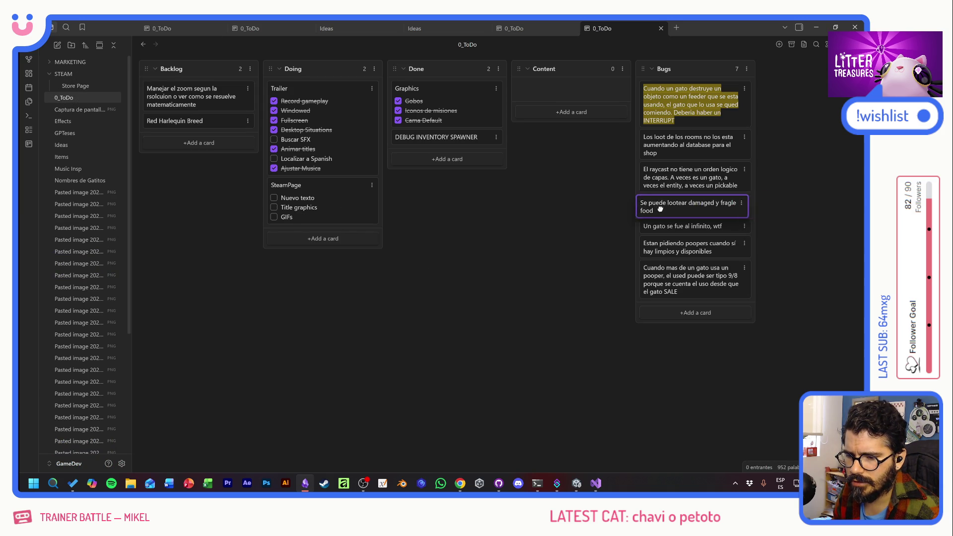
left_click(741, 201)
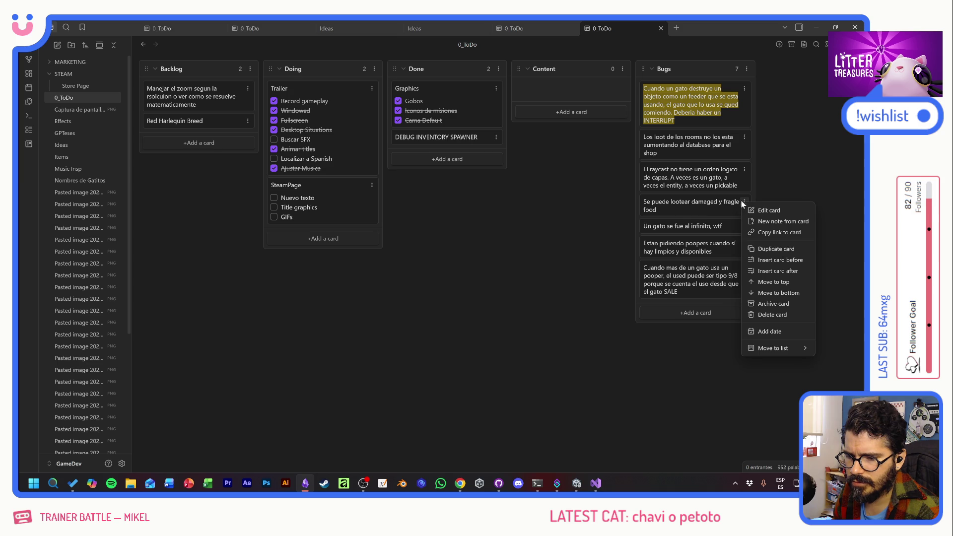
left_click(776, 306)
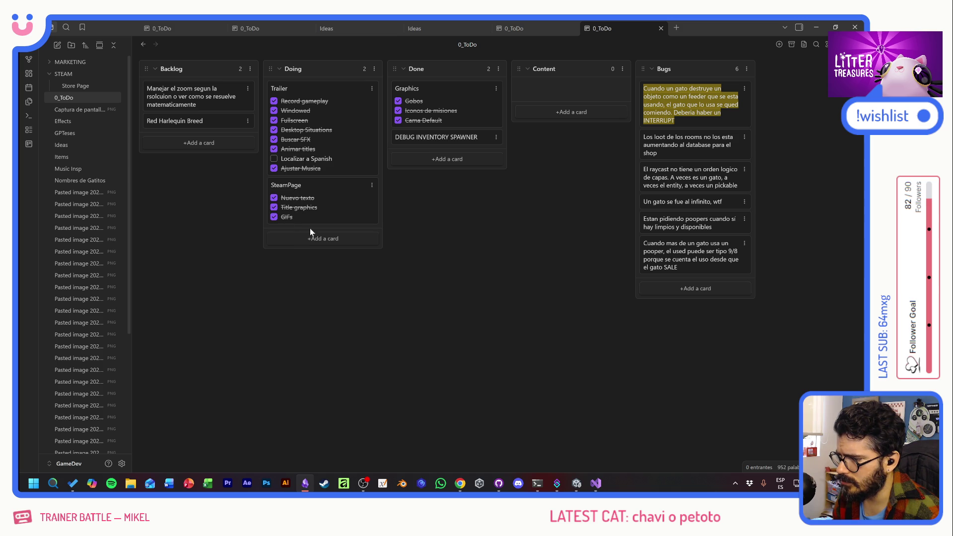
- Move SteamPage to Done, remove the zoom backlog card, and return to Unity to scoop litter
left_click_drag(297, 187, 388, 150)
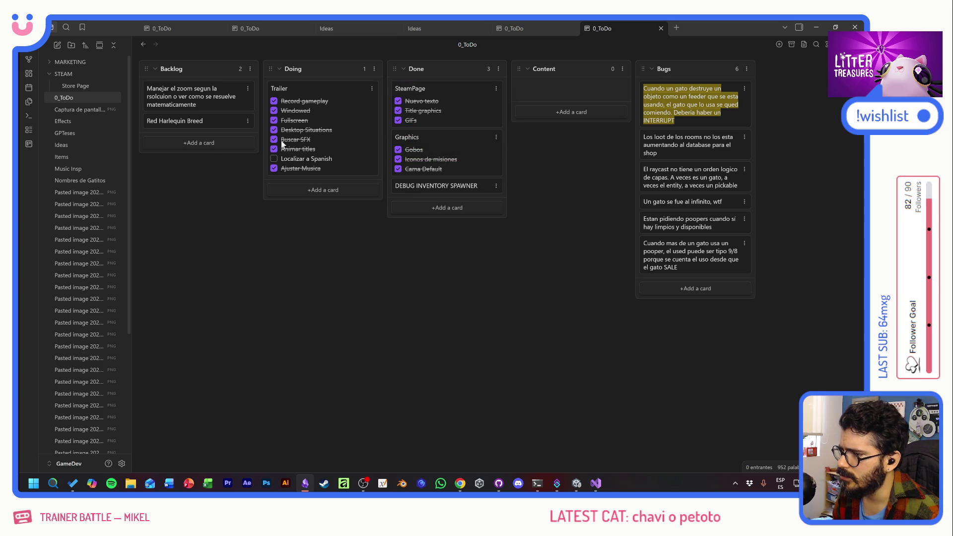
left_click(247, 88)
left_click(261, 190)
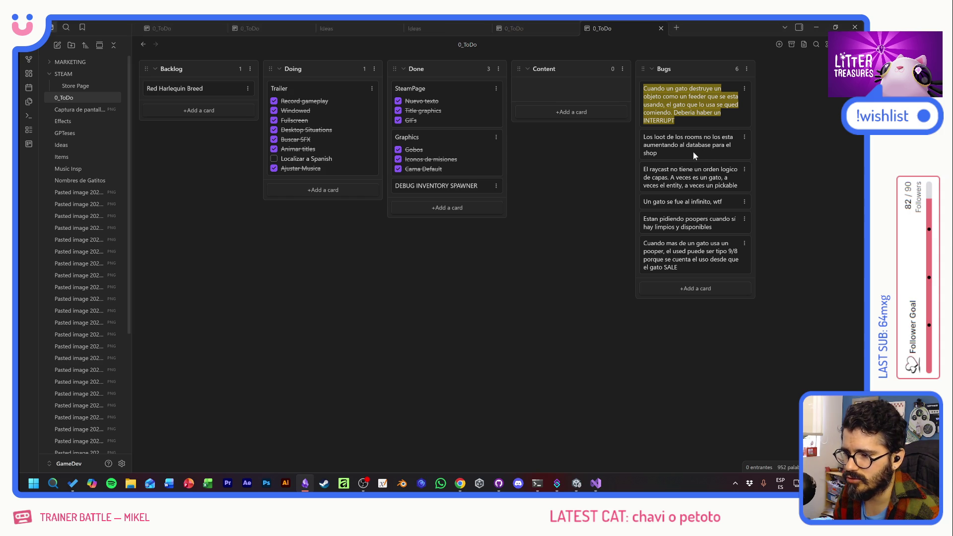
key("alt+Tab")
left_click_drag(439, 244, 497, 272)
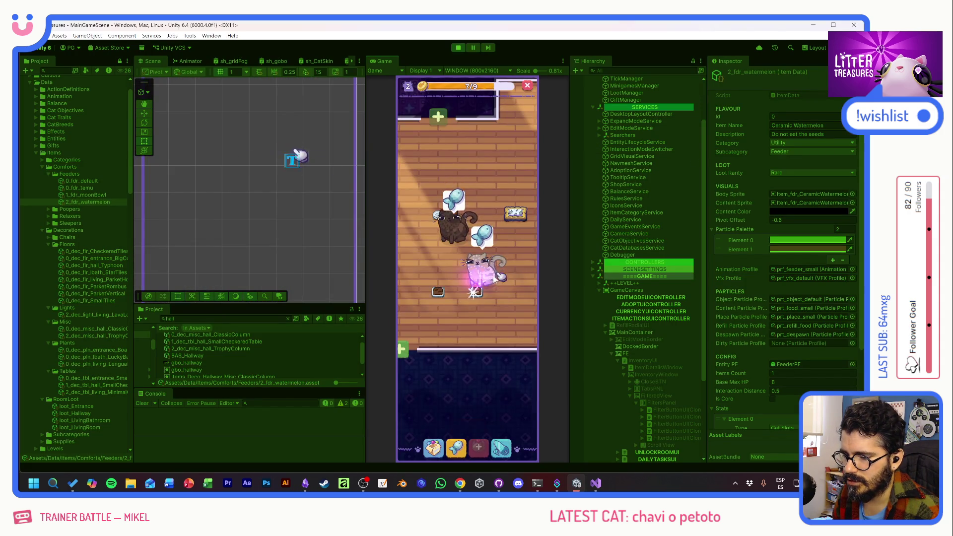
- Finish the current litter scoop, then visit and leave the Supply Shop
left_click_drag(468, 236, 506, 306)
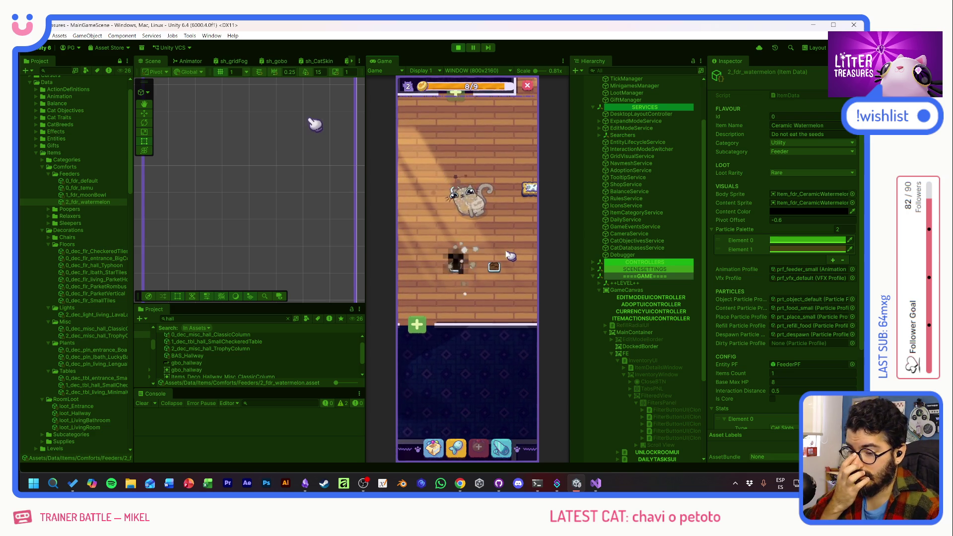
left_click_drag(495, 193, 512, 329)
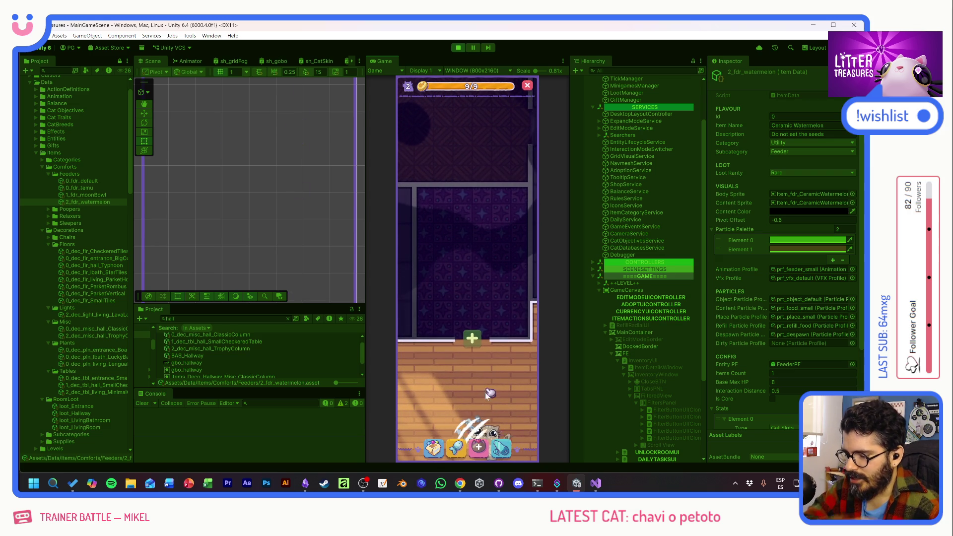
left_click(479, 446)
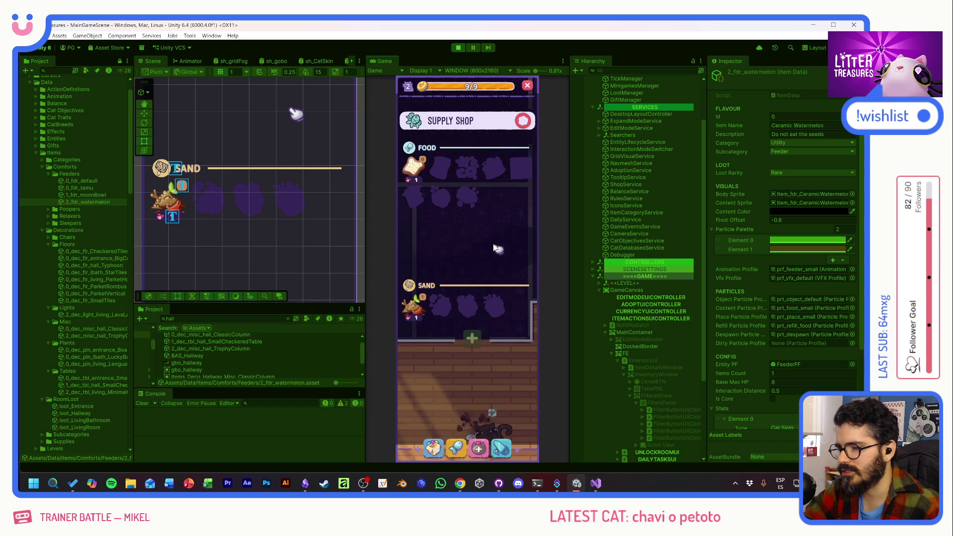
left_click(524, 121)
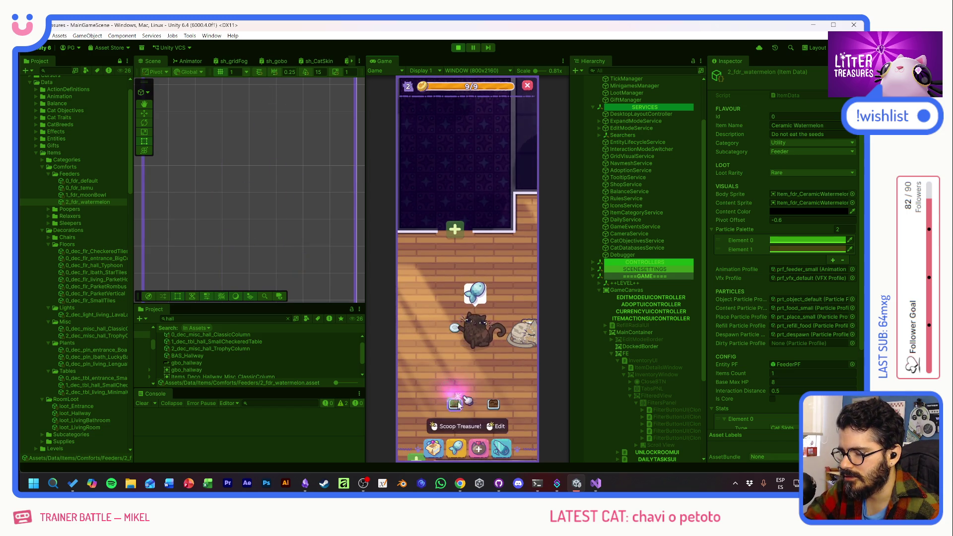
- Scoop two litter box treasures, revealing and dismissing a Scratch Pole reward
left_click(465, 397)
left_click_drag(447, 254, 500, 311)
left_click(499, 311)
left_click_drag(472, 276, 498, 313)
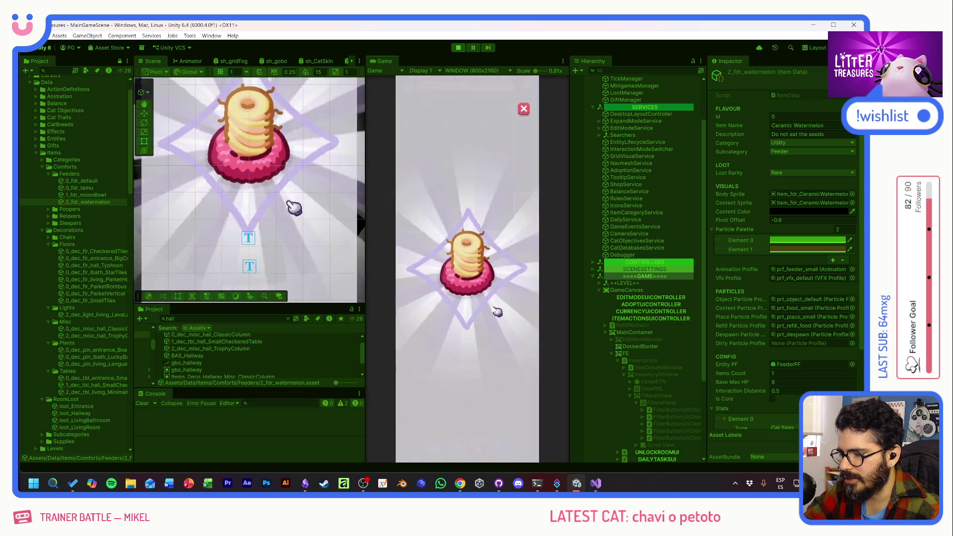
left_click(477, 293)
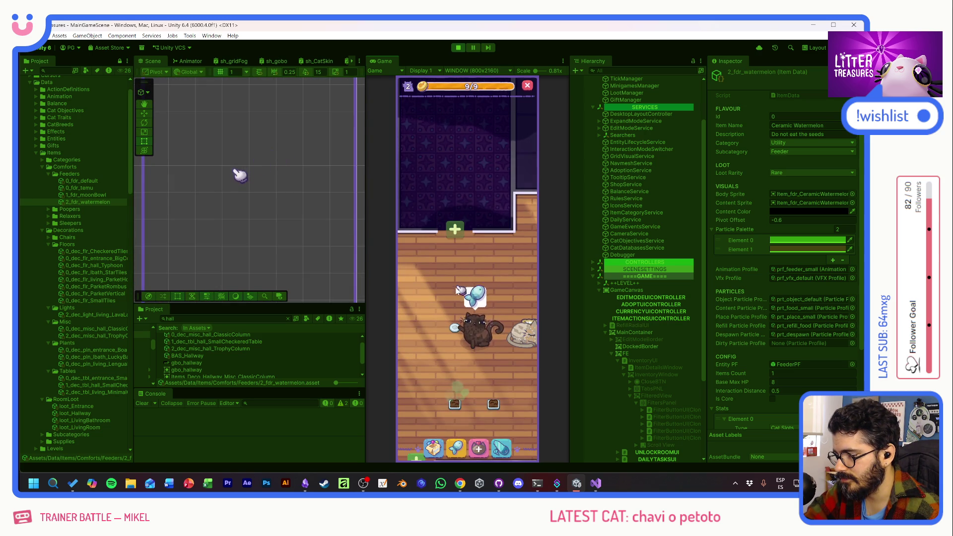
- Place a feeder item in the room, adopt a new cat, and bring up the Supply Shop
left_click(434, 446)
left_click(454, 384)
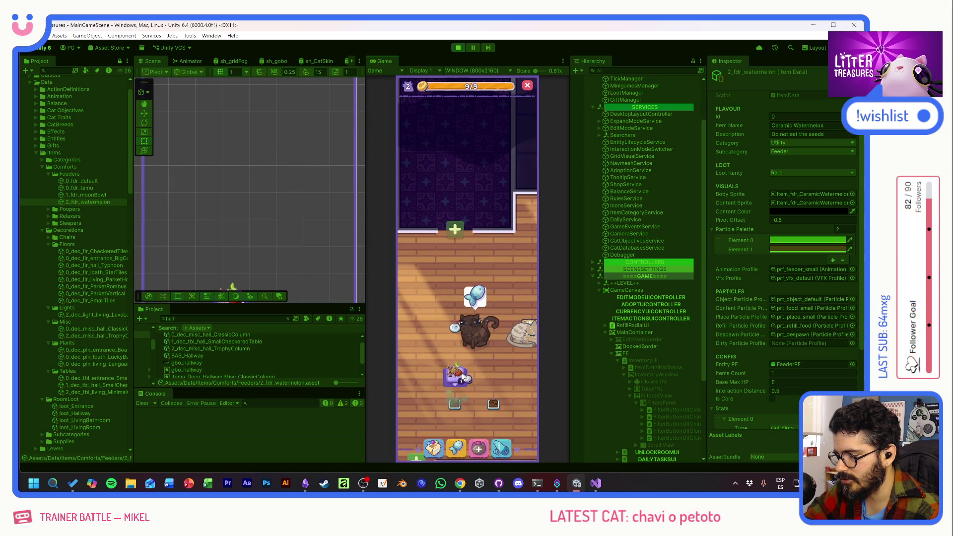
left_click(476, 376)
scroll(499, 357, "down", 3)
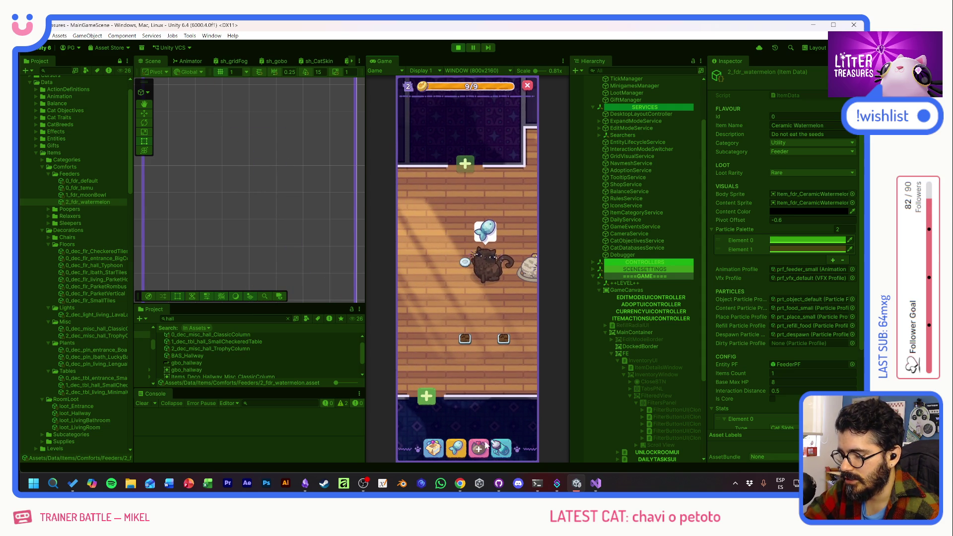
left_click(479, 448)
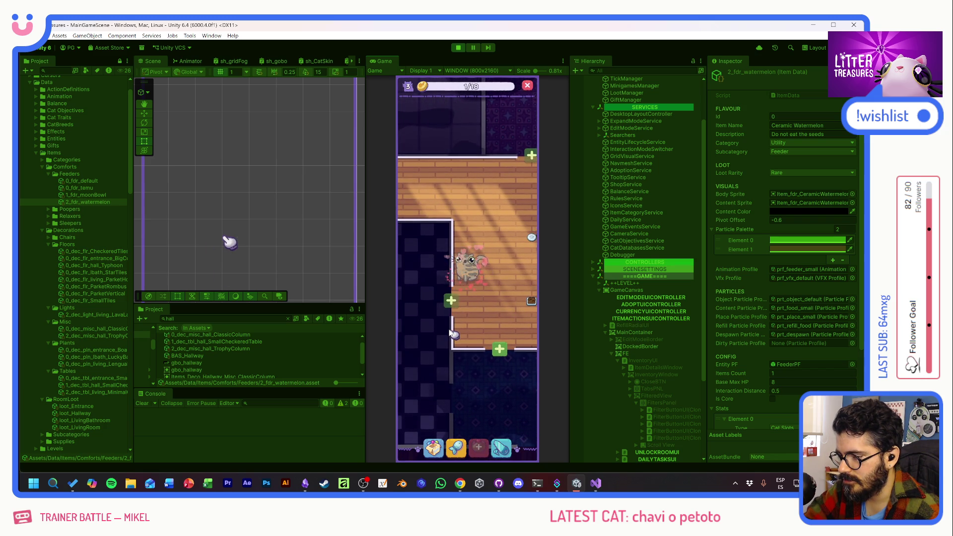
left_click(456, 447)
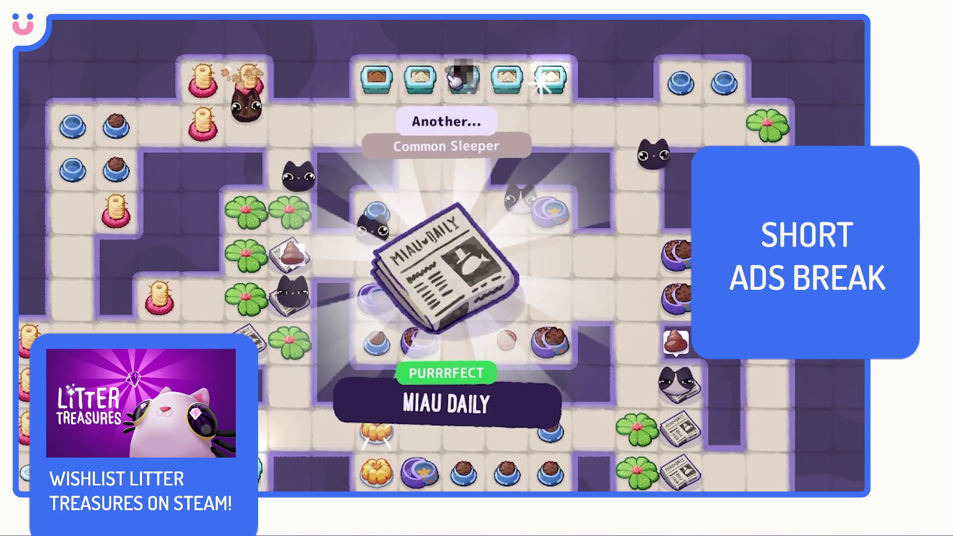
- Dismiss the current cards and scoop two litter treasures in the minigame
left_click(422, 82)
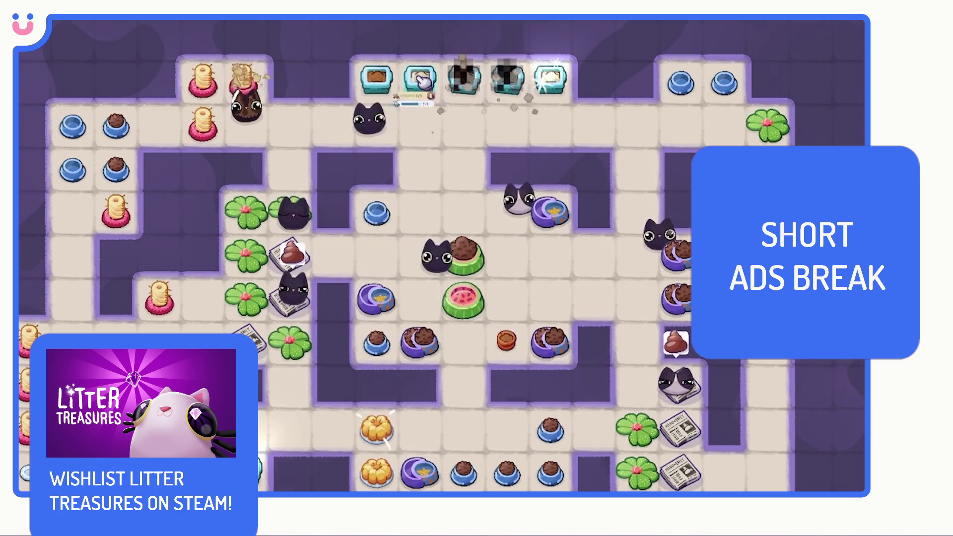
left_click(558, 85)
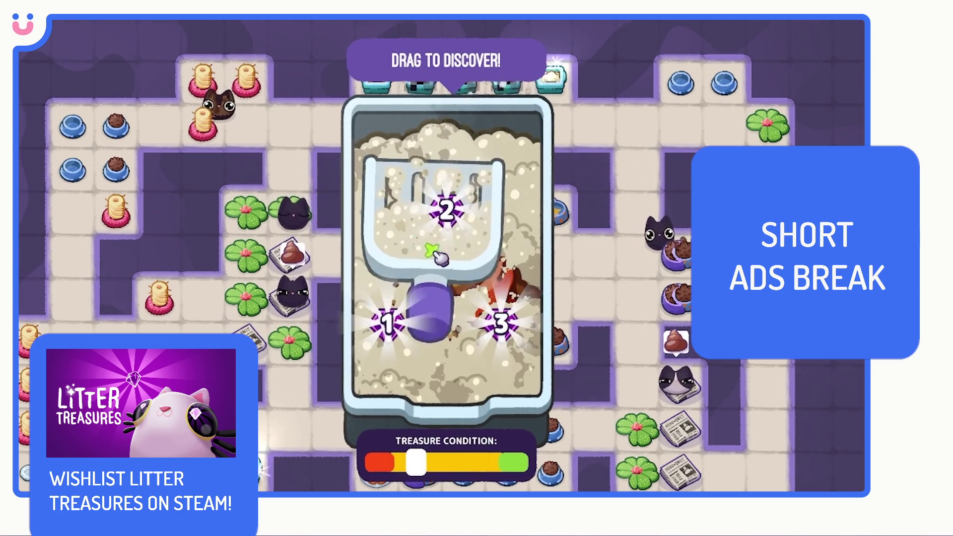
left_click_drag(442, 257, 514, 321)
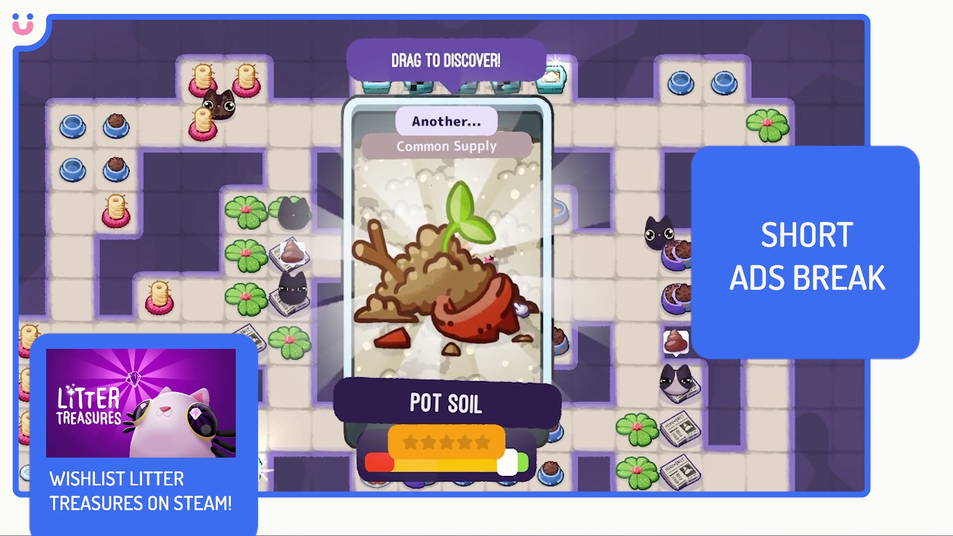
left_click(521, 308)
left_click_drag(458, 276, 518, 342)
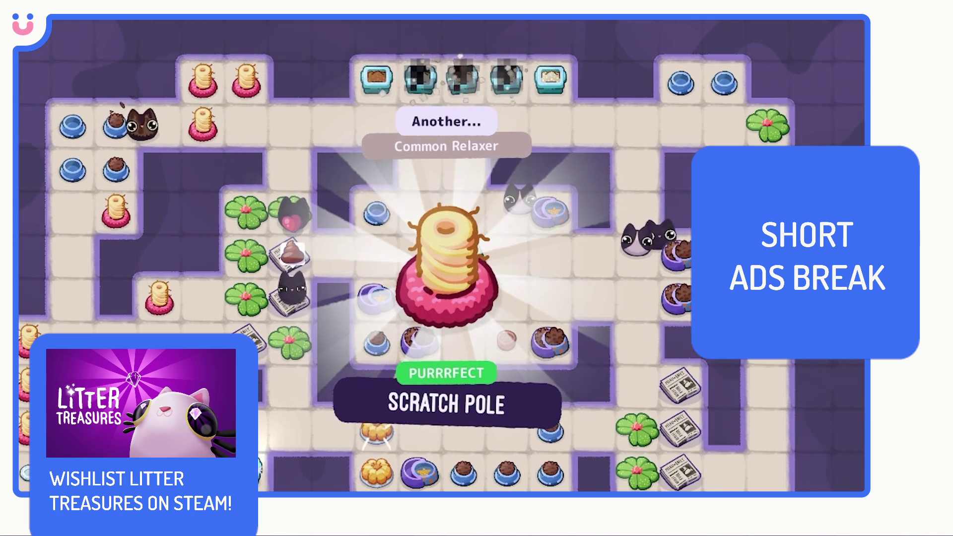
- Make selections in the game's popup before returning to the room
left_click_drag(447, 245, 404, 298)
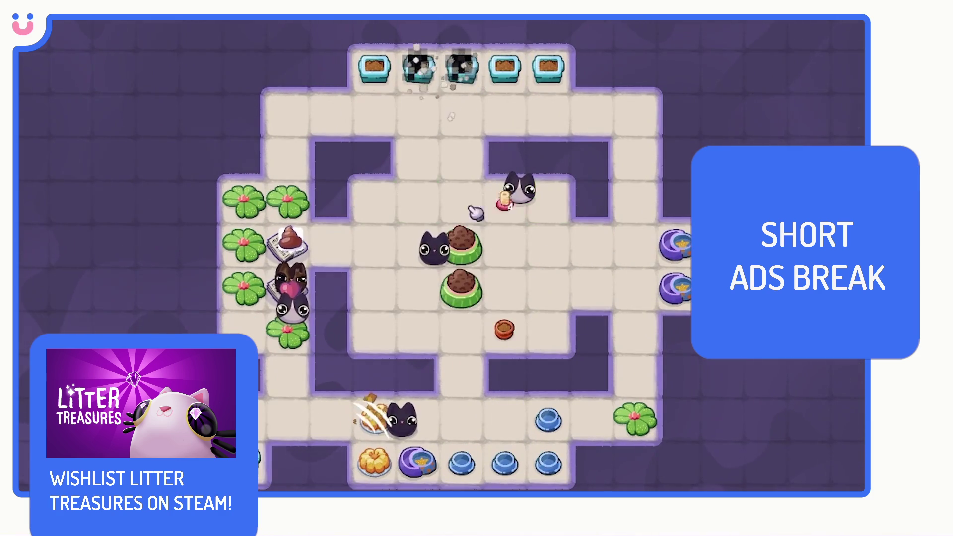
left_click(374, 199)
left_click(373, 331)
left_click(549, 331)
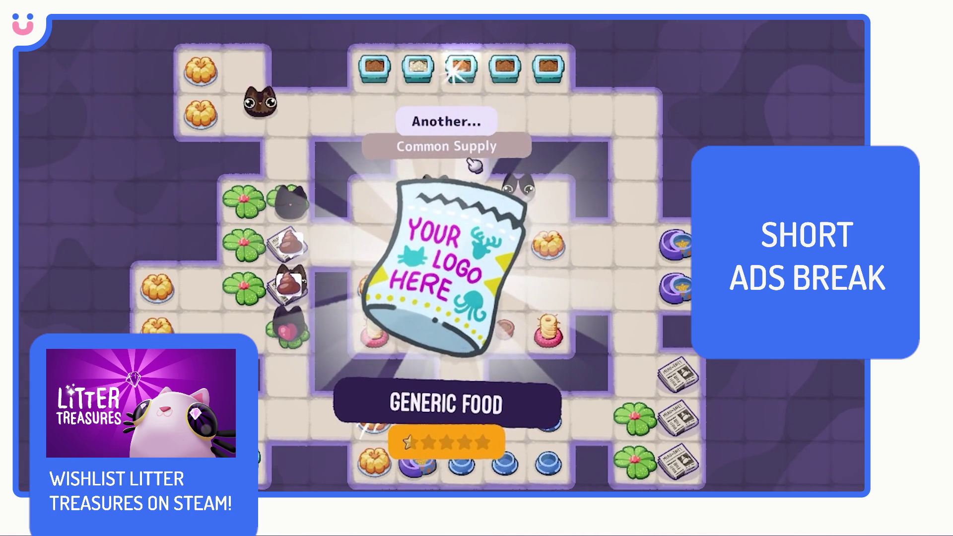
- Dismiss the Generic Food reveal, scoop to uncover the Miau Daily, and lay a row of floor tiles
left_click(457, 66)
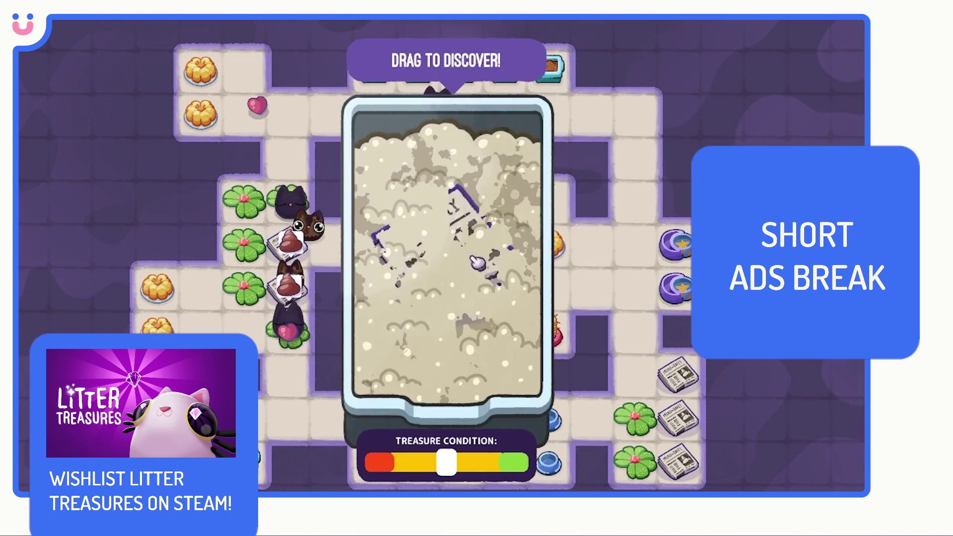
left_click_drag(437, 282, 487, 319)
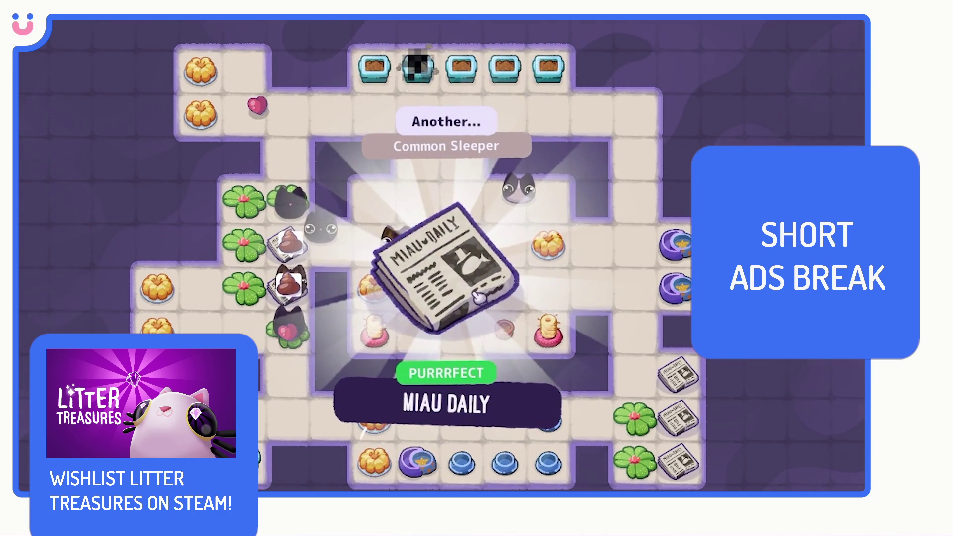
left_click(476, 286)
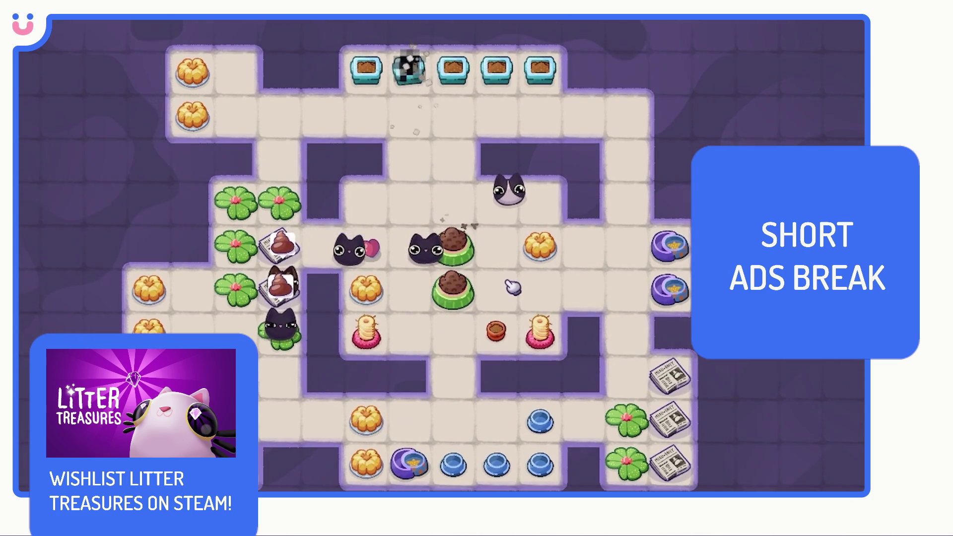
mouse_move(687, 111)
left_mouse_down()
mouse_move(725, 117)
mouse_move(685, 79)
left_mouse_up()
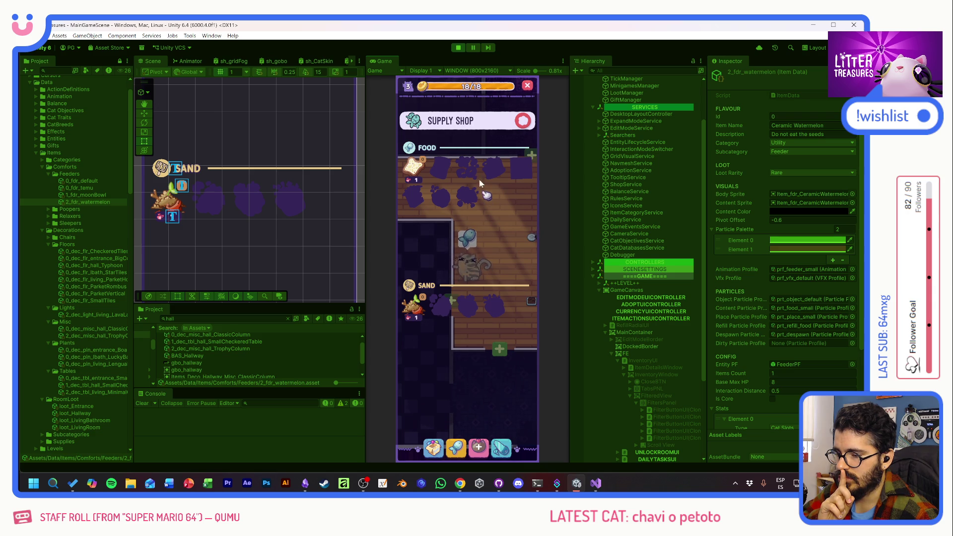
- Stop the game and review the InventoryManager, LootManager and ShopService objects in the Inspector
left_click(458, 47)
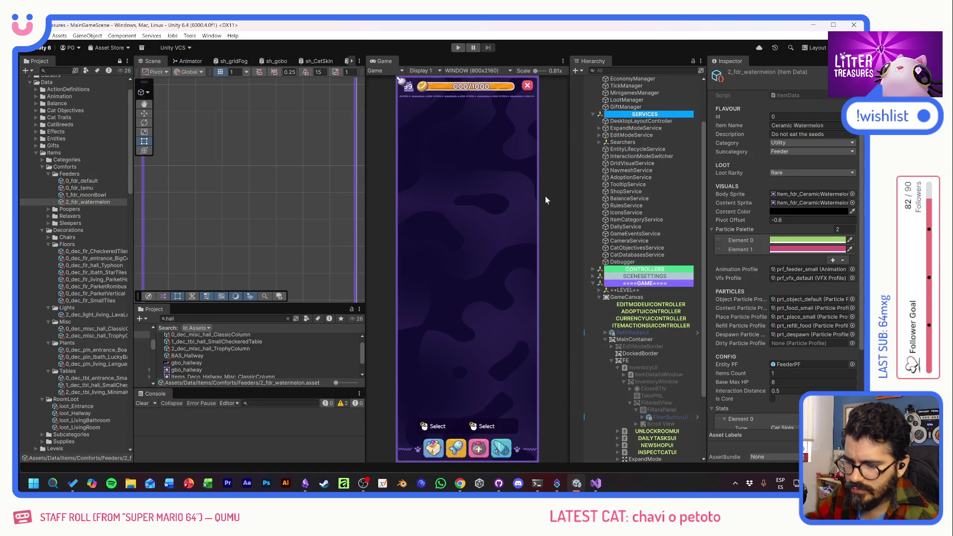
left_click(600, 297)
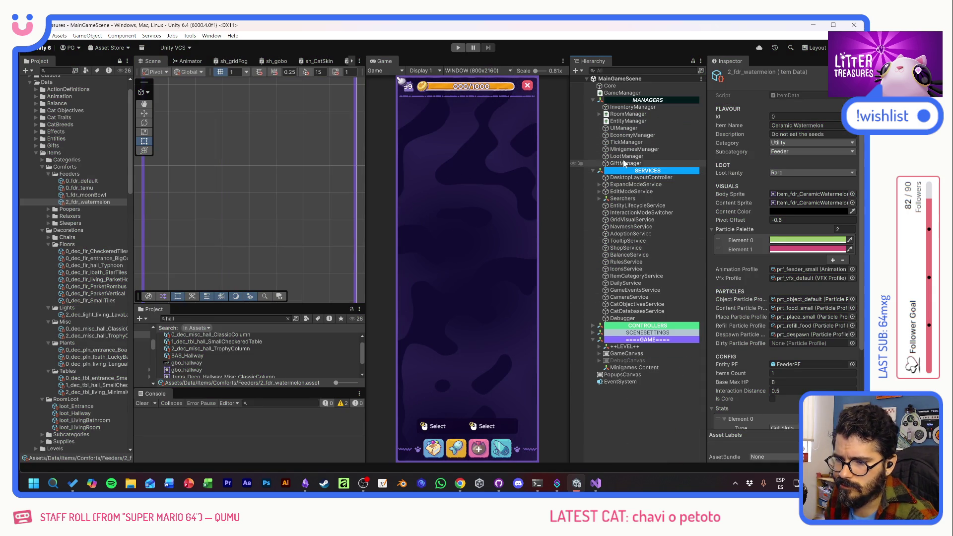
left_click(629, 107)
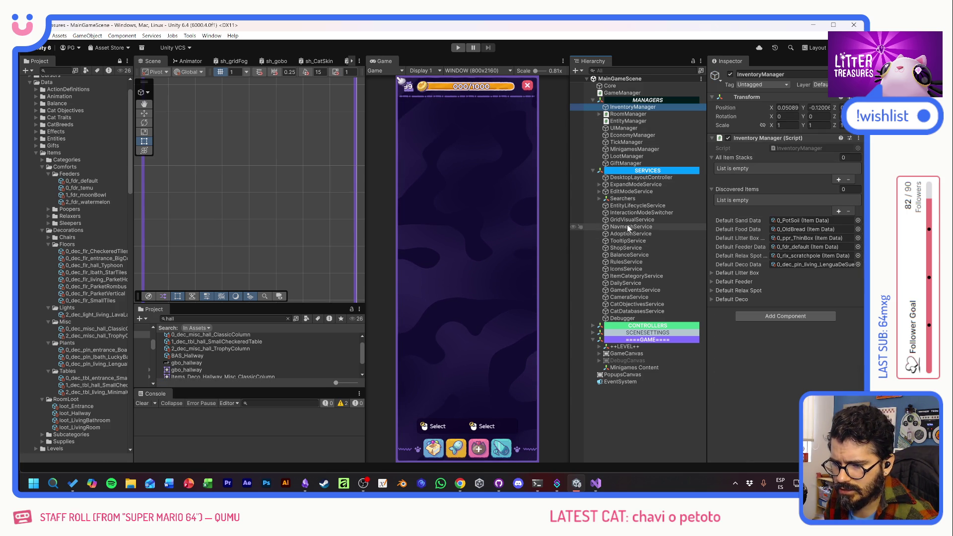
left_click(625, 248)
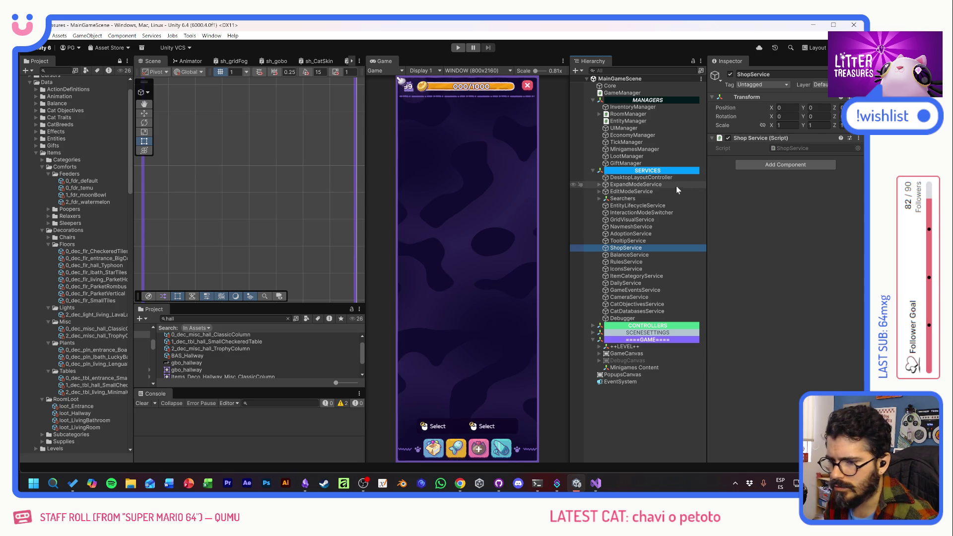
left_click(627, 156)
left_click(712, 196)
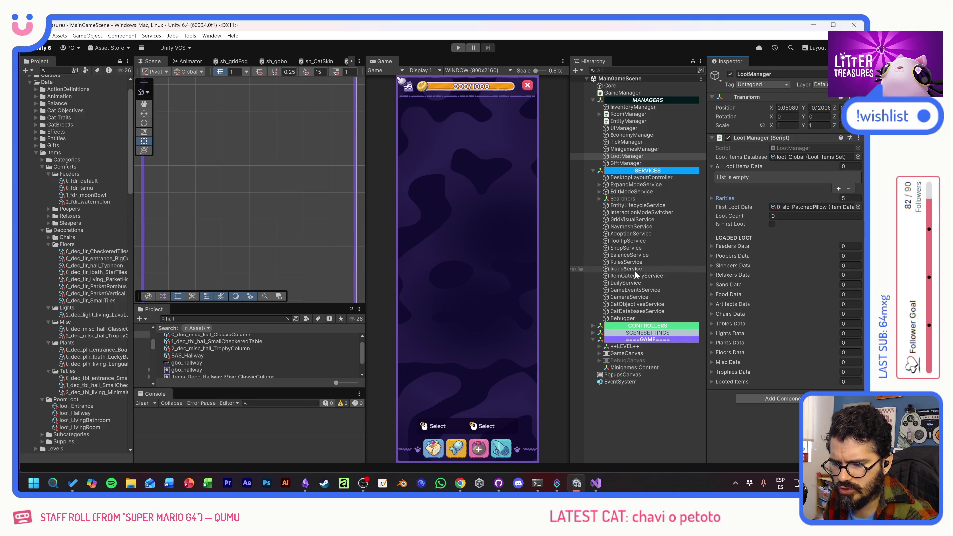
left_click(630, 247)
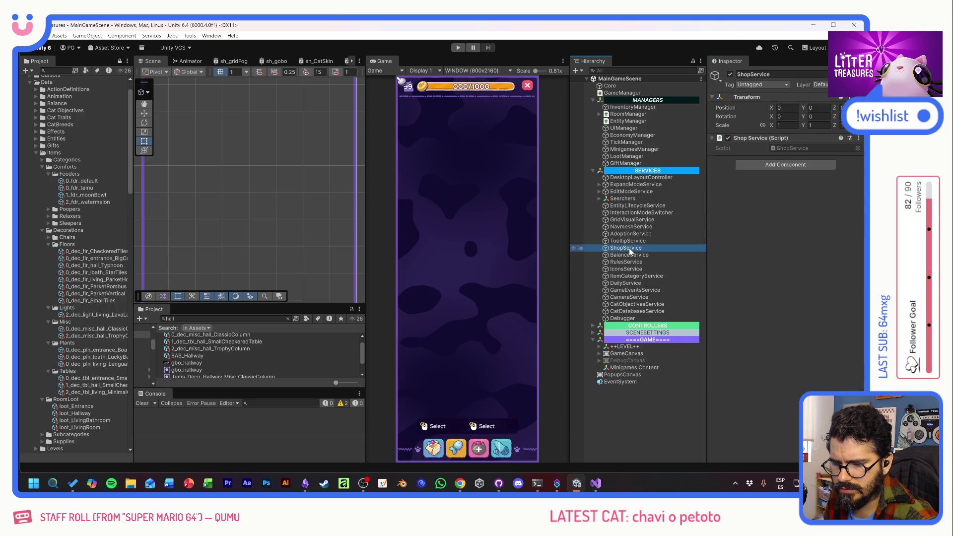
- Open the ShopService script in Visual Studio, normalizing it to Unix (LF) line endings
left_click(785, 147)
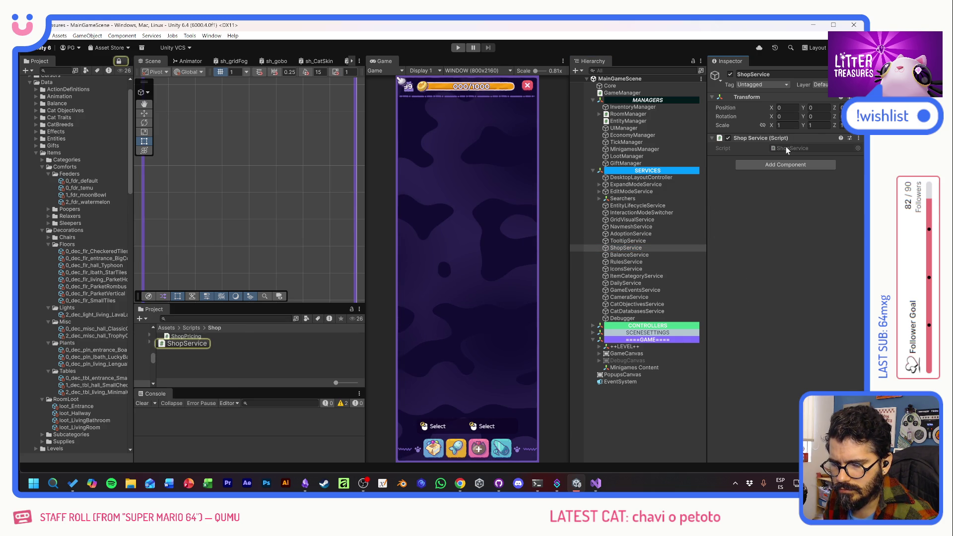
left_click(785, 140)
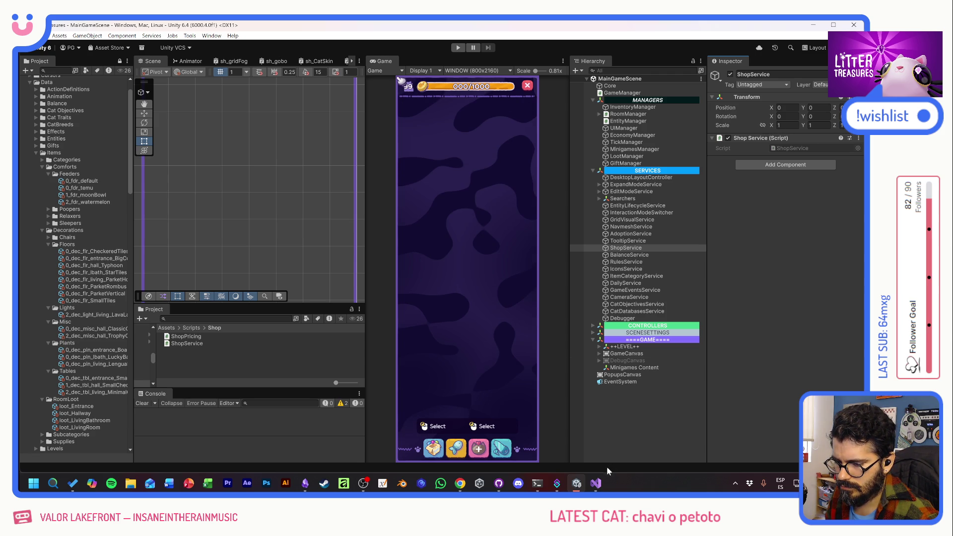
left_click(596, 483)
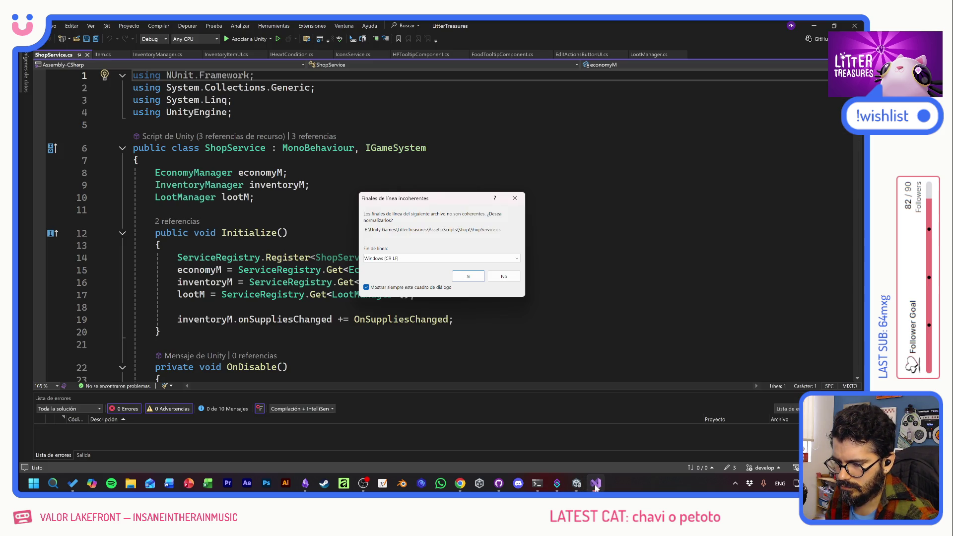
left_click(402, 259)
left_click(467, 277)
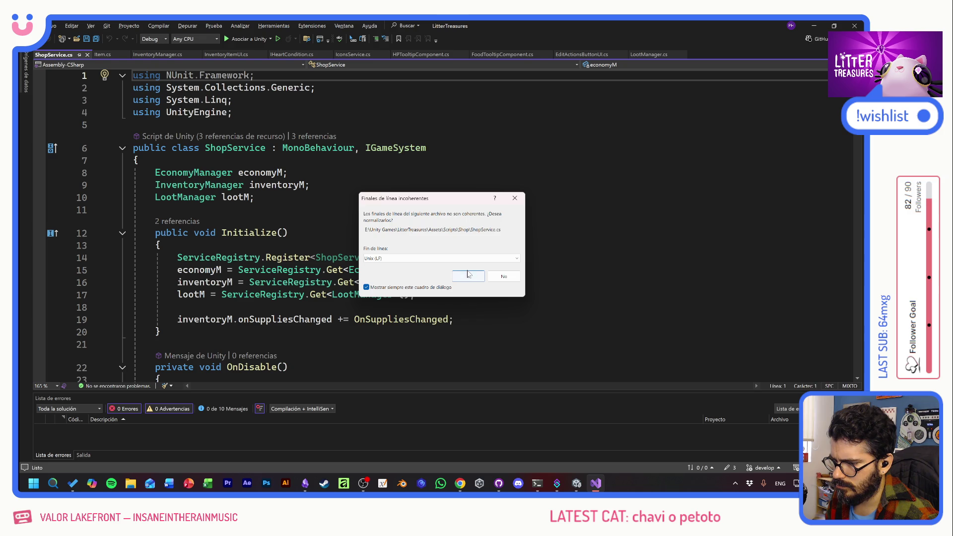
left_click(468, 277)
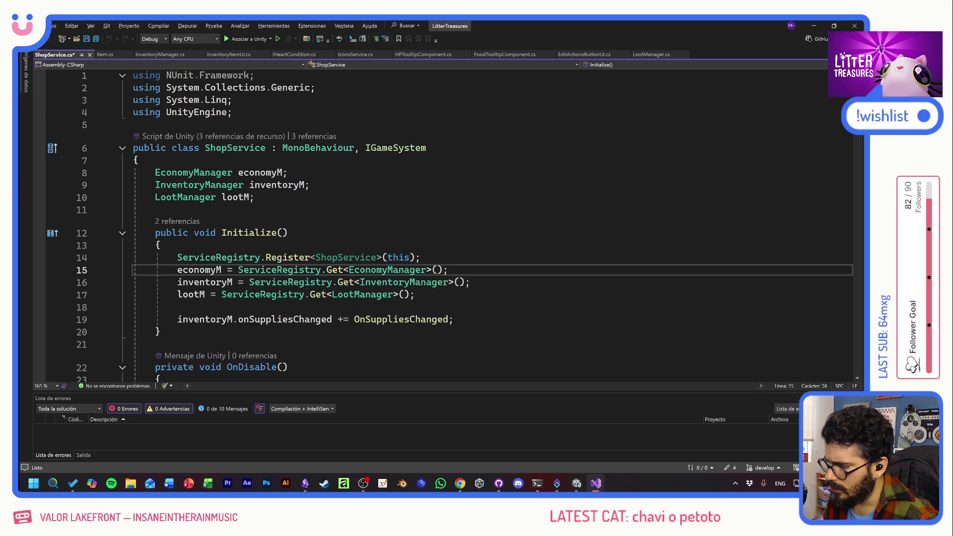
scroll(467, 272, "down", 5)
scroll(468, 273, "down", 2)
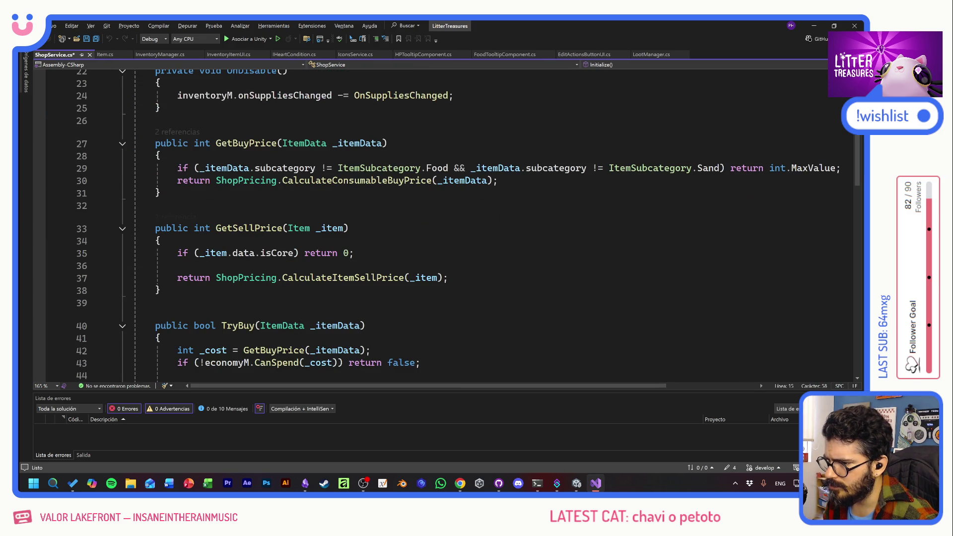
scroll(468, 273, "down", 4)
scroll(468, 272, "down", 3)
scroll(468, 272, "down", 4)
scroll(468, 273, "down", 4)
scroll(468, 272, "down", 4)
scroll(468, 273, "up", 4)
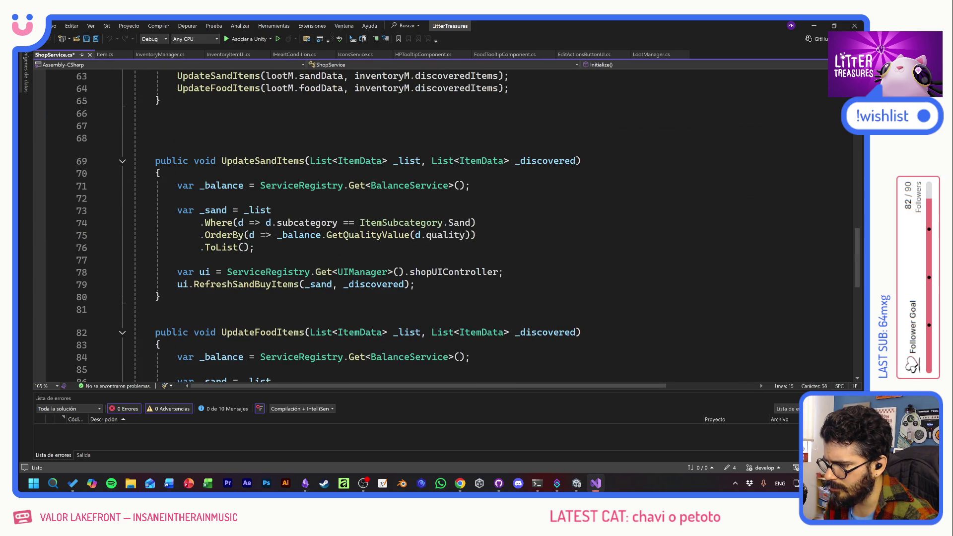
- Review the UpdateSandItems signature and highlight its ItemData usages
left_click(261, 161)
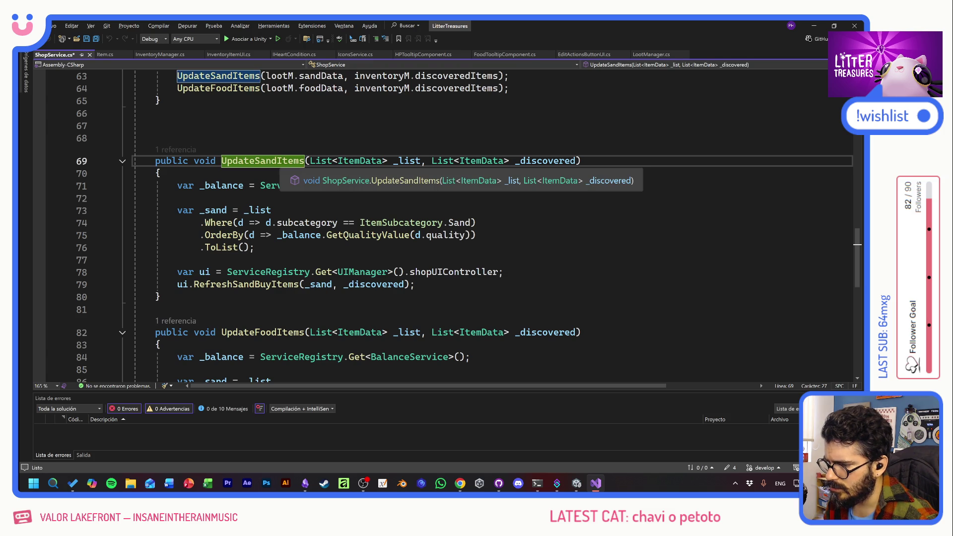
key("Up")
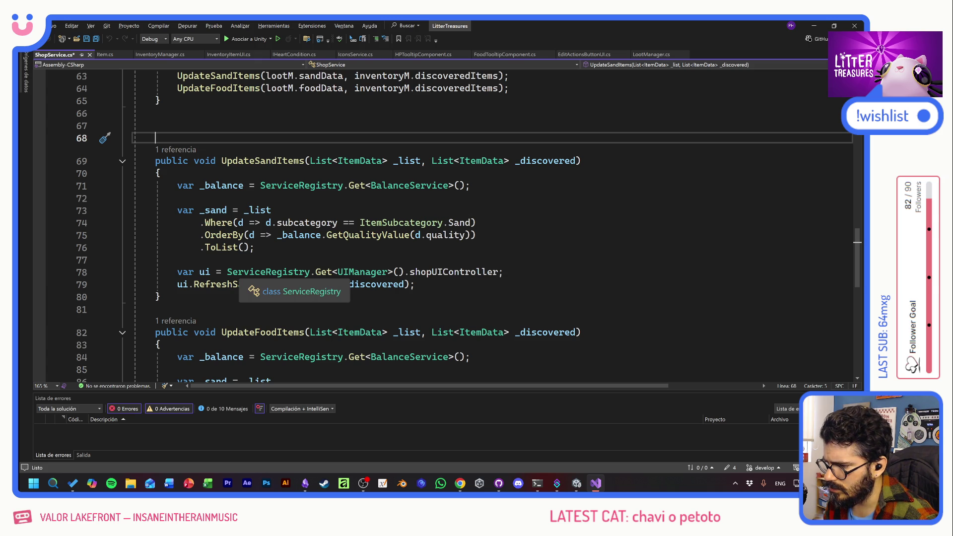
left_click(362, 160)
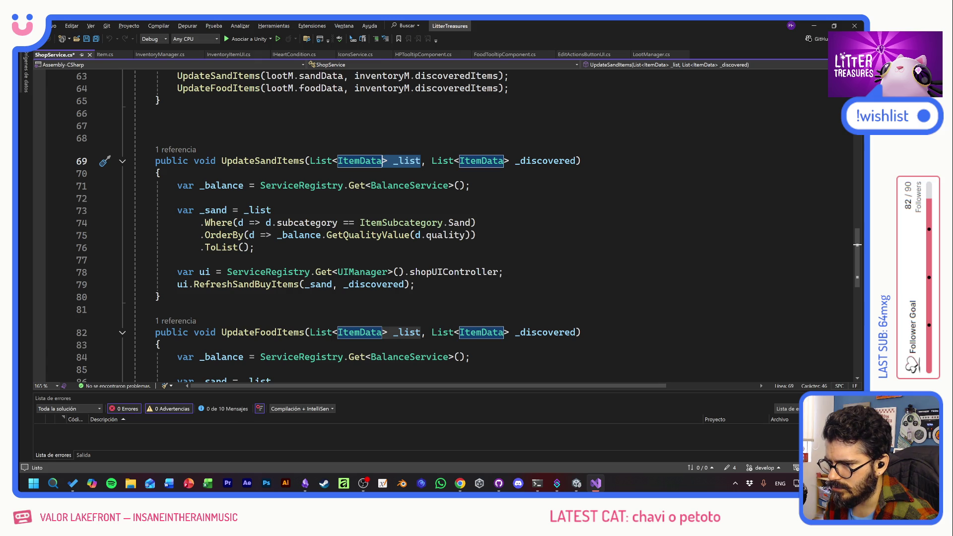
key("Down")
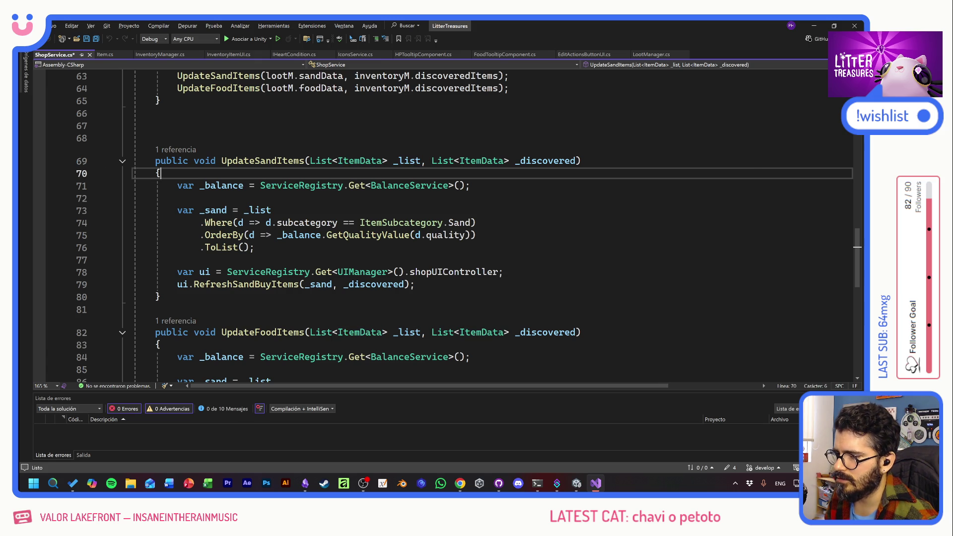
left_click_drag(576, 160, 370, 161)
left_click(365, 160)
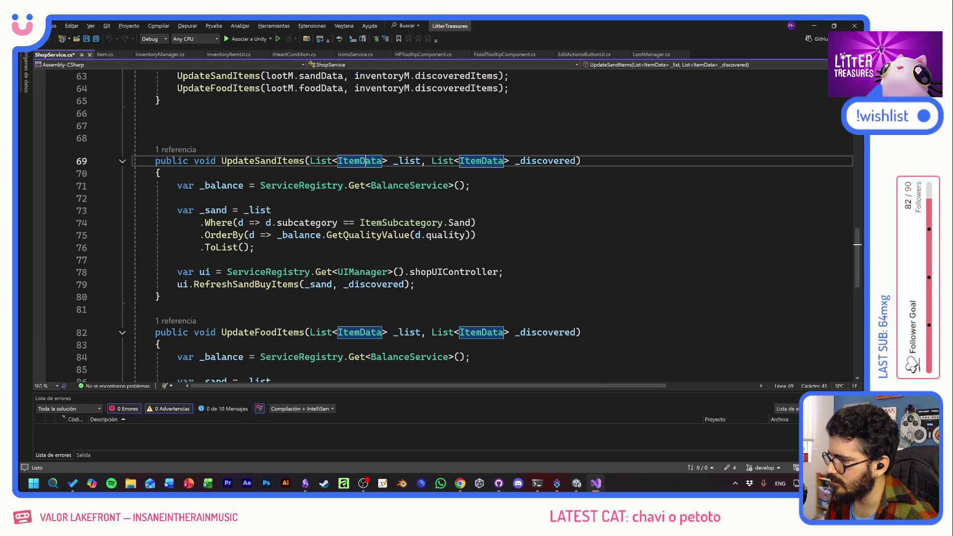
- Follow the '1 referencia' CodeLens to the UpdateSandItems call inside OnSuppliesChanged
left_click(176, 150)
double_click(216, 125)
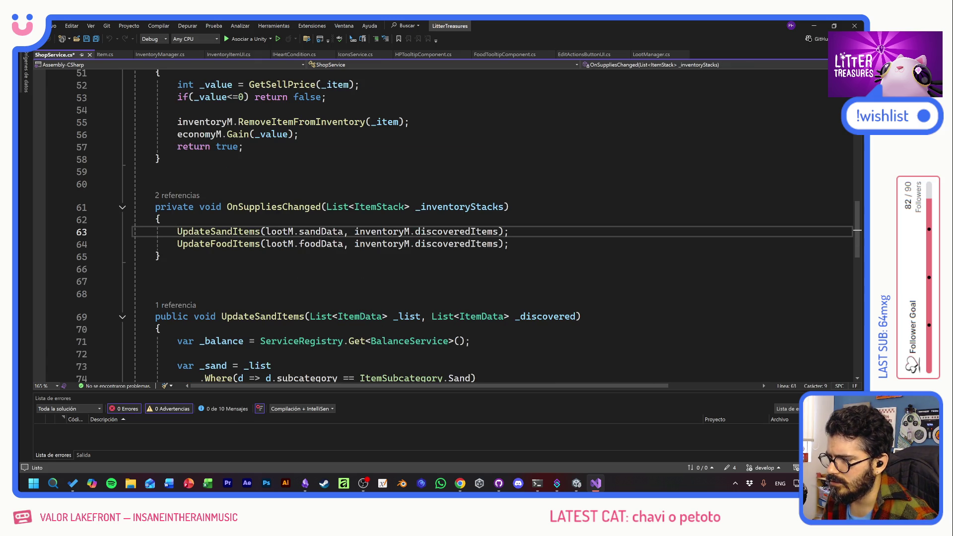
key("Down")
key("Down")
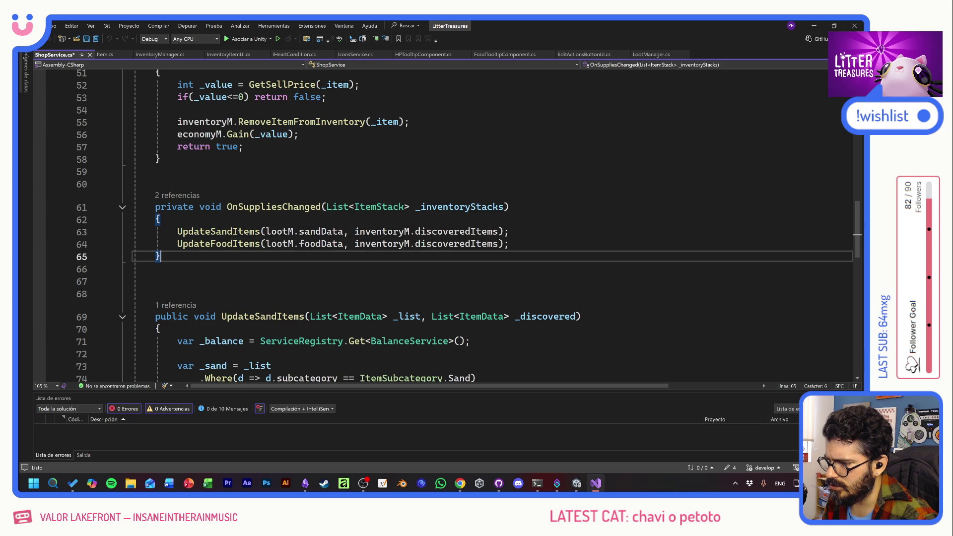
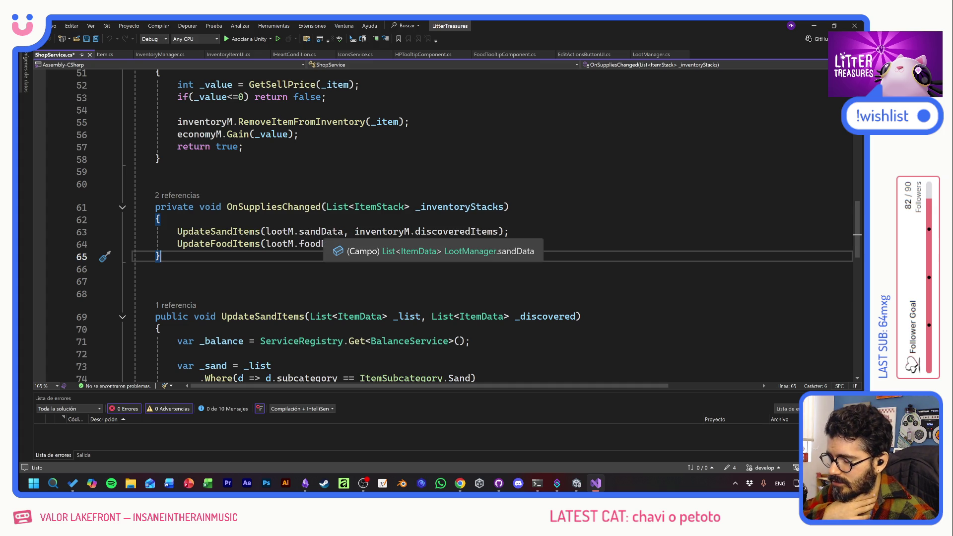
- Jump into LootManager.cs and locate the sand and food ExtractItemDatas lines in GetItemsDataFromDatabase
key("F12")
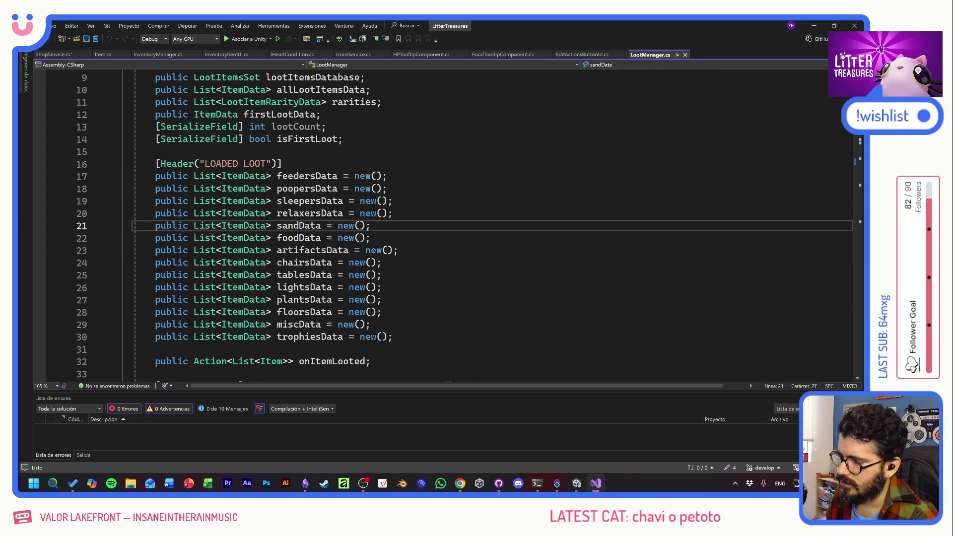
scroll(447, 223, "down", 6)
scroll(447, 223, "down", 4)
scroll(383, 196, "down", 7)
scroll(383, 196, "down", 5)
scroll(383, 196, "down", 4)
scroll(383, 196, "down", 4)
scroll(383, 196, "down", 4)
scroll(282, 225, "down", 3)
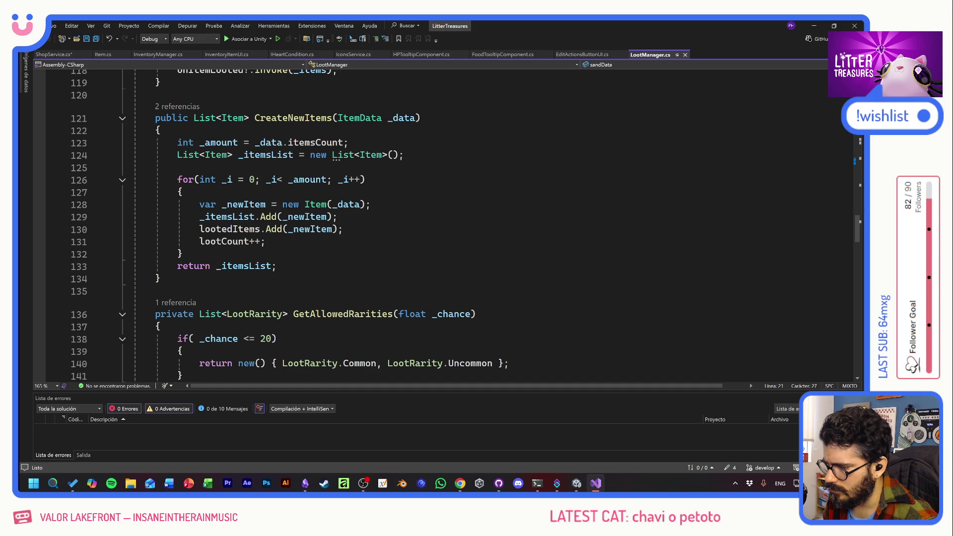
scroll(447, 223, "down", 6)
scroll(448, 224, "down", 4)
scroll(447, 224, "down", 2)
scroll(447, 224, "down", 4)
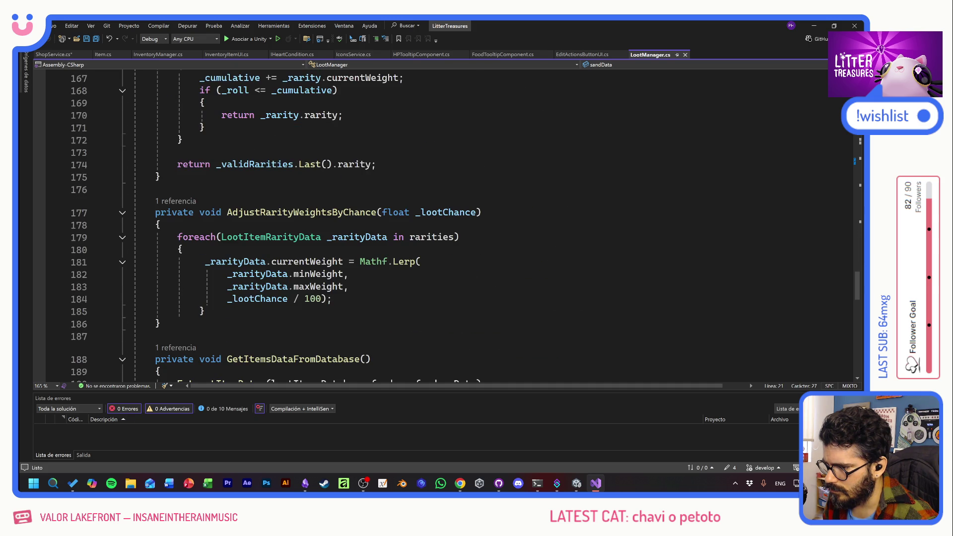
scroll(447, 223, "down", 5)
scroll(447, 224, "down", 1)
scroll(446, 224, "down", 6)
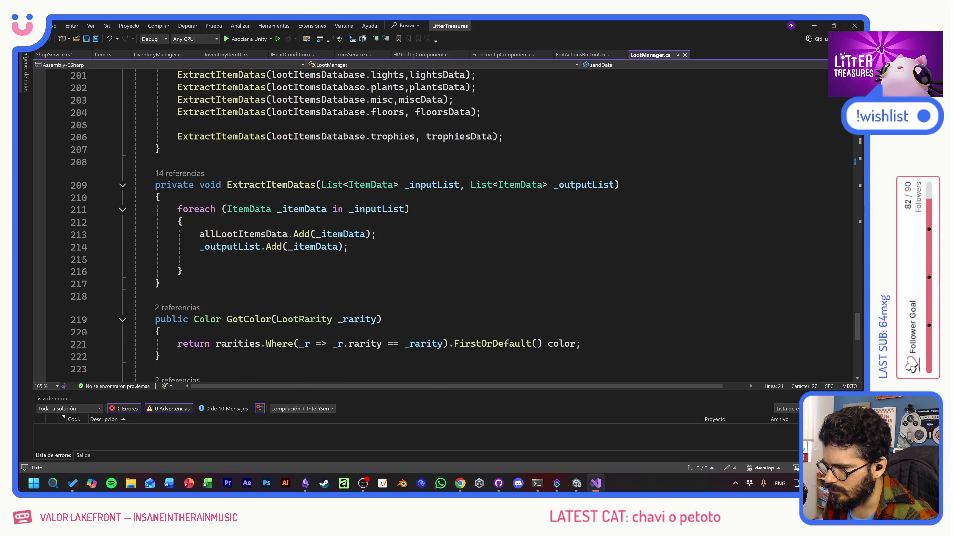
scroll(448, 223, "down", 8)
scroll(447, 223, "up", 8)
scroll(446, 224, "up", 4)
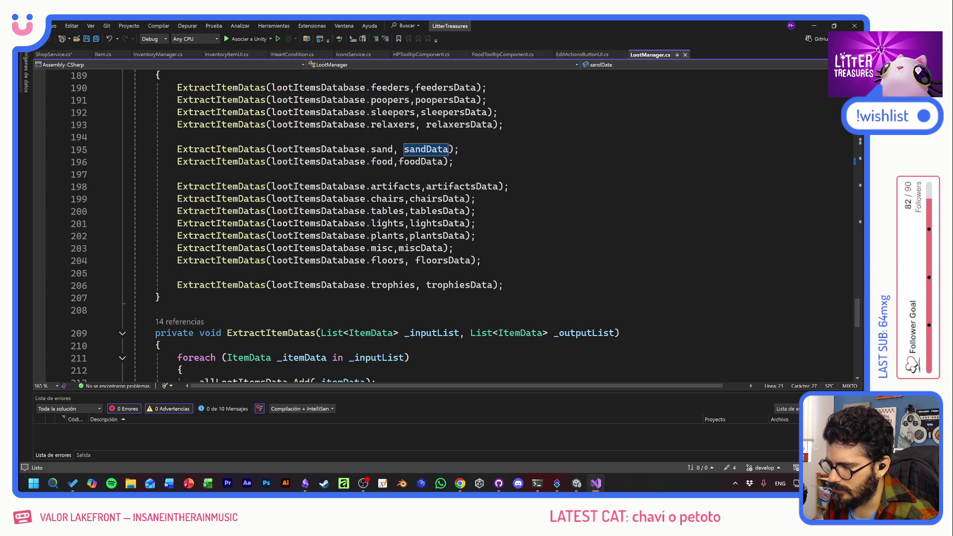
scroll(447, 223, "up", 3)
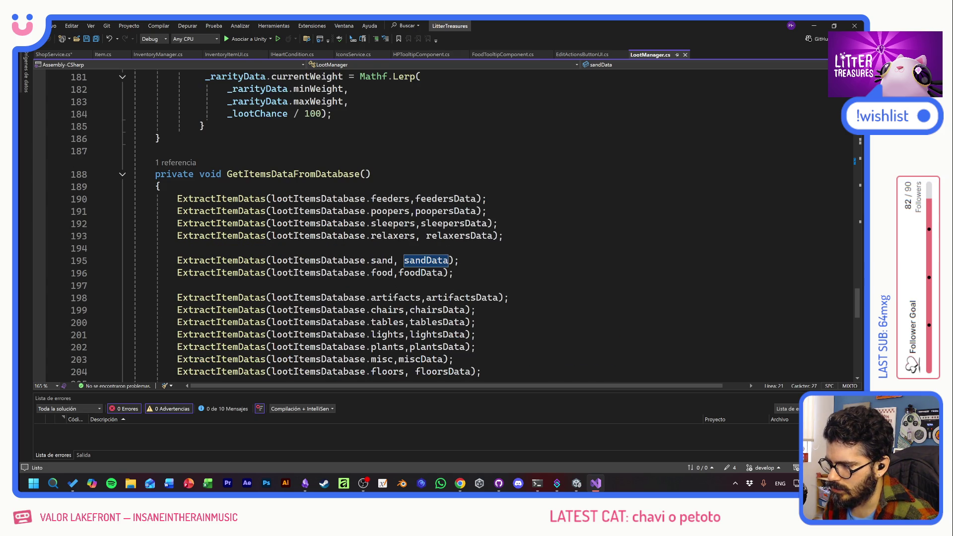
left_click_drag(454, 273, 133, 261)
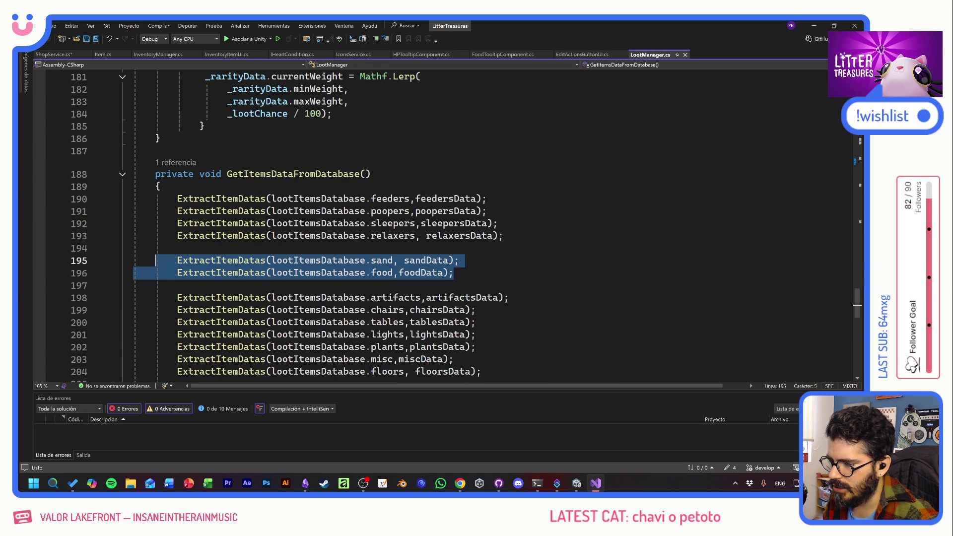
left_click(332, 262)
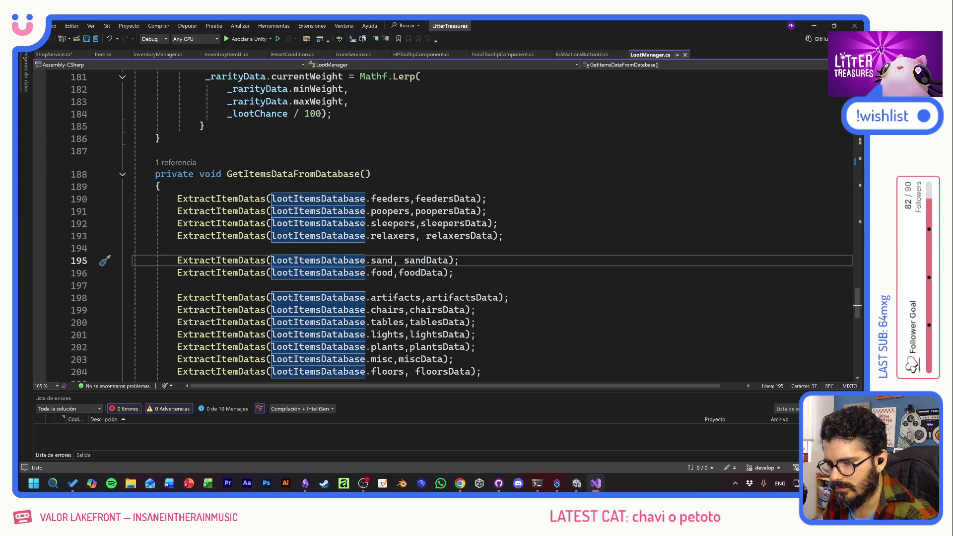
key("End")
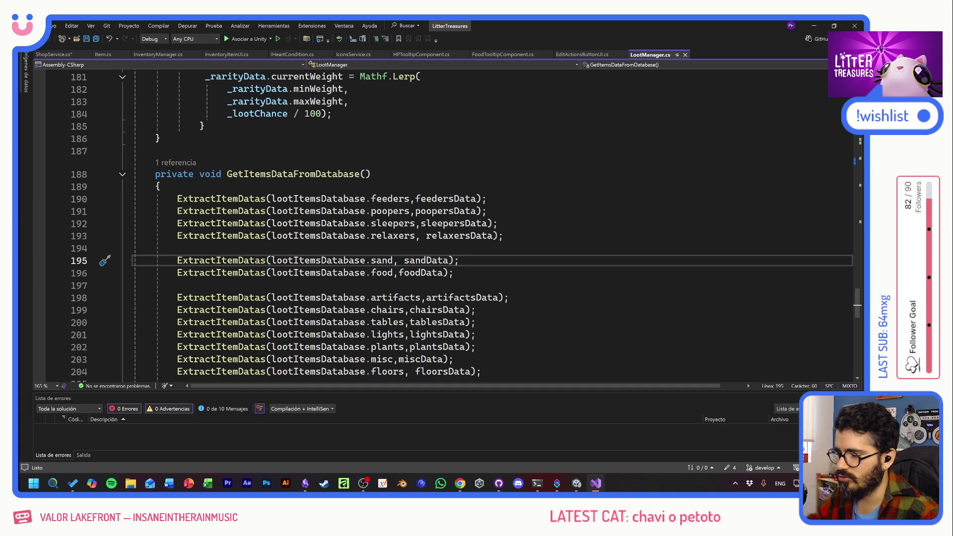
key("Up")
left_click_drag(176, 255, 453, 272)
left_click(453, 272)
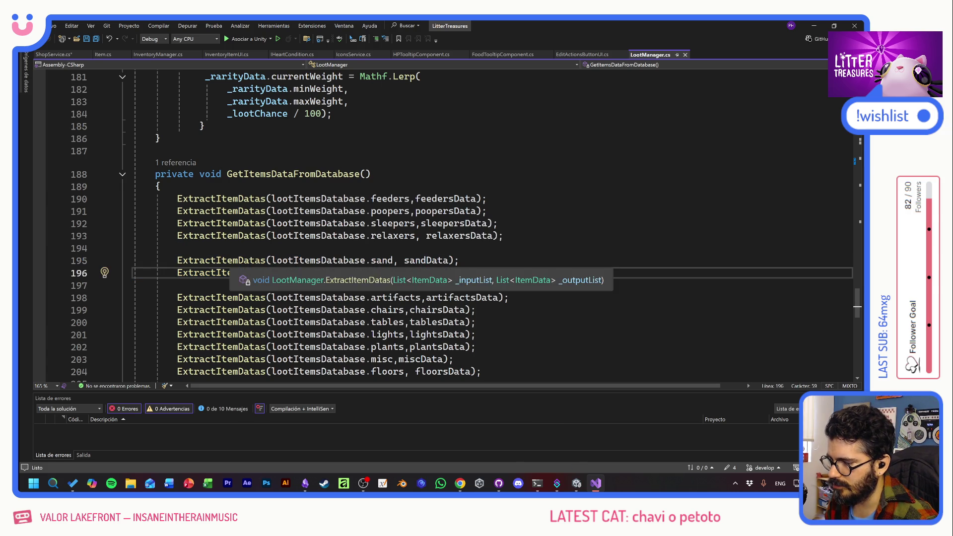
key("Up")
- Remove the stray space before sandData and start a blank line below the food line
key("ctrl+Left")
key("BackSpace")
key("Down")
key("End")
key("Return")
key("Return")
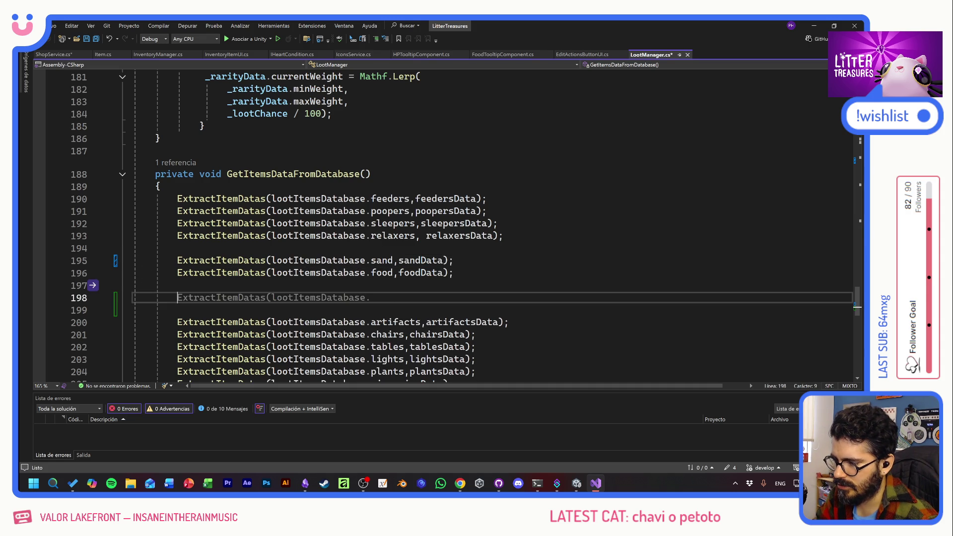
type("Invento")
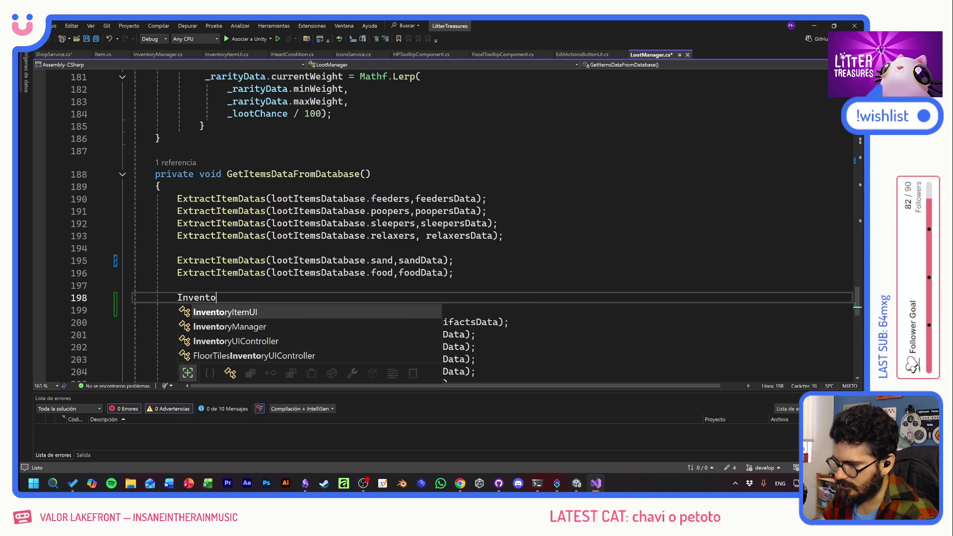
scroll(447, 224, "up", 4)
scroll(446, 223, "up", 14)
scroll(448, 224, "up", 10)
scroll(446, 223, "up", 14)
scroll(446, 224, "up", 3)
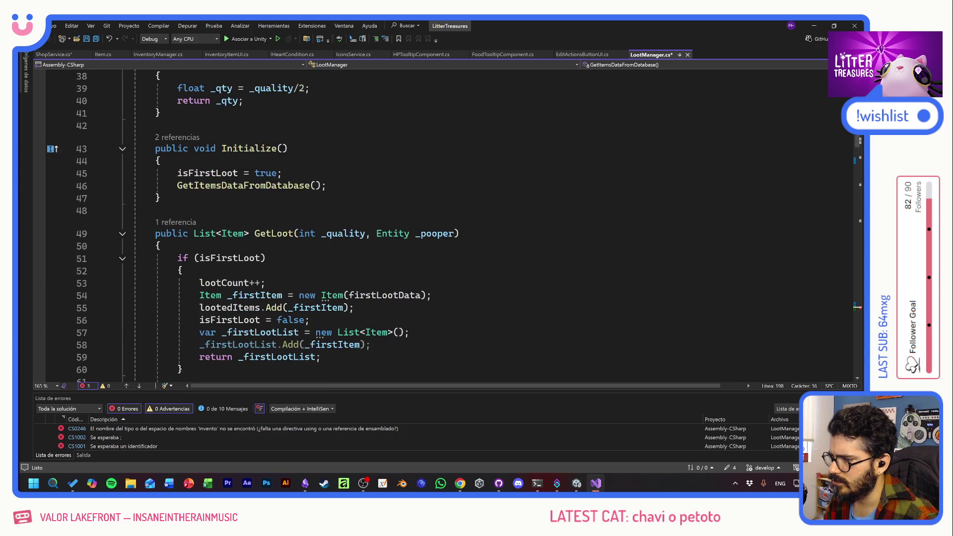
scroll(448, 223, "up", 12)
scroll(446, 223, "up", 1)
scroll(236, 223, "up", 2)
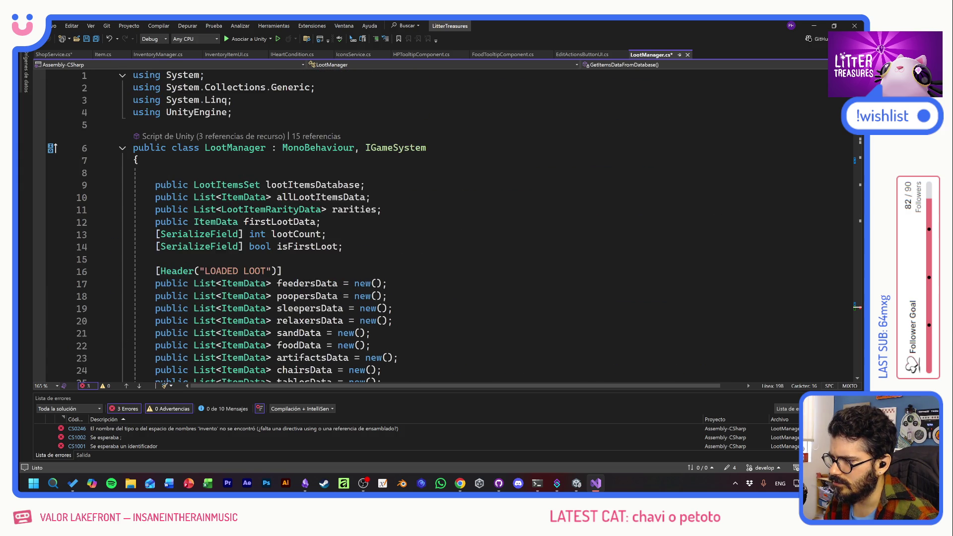
scroll(447, 223, "down", 15)
scroll(447, 223, "down", 8)
scroll(447, 223, "down", 10)
scroll(447, 223, "down", 10)
scroll(447, 224, "down", 12)
scroll(447, 223, "down", 6)
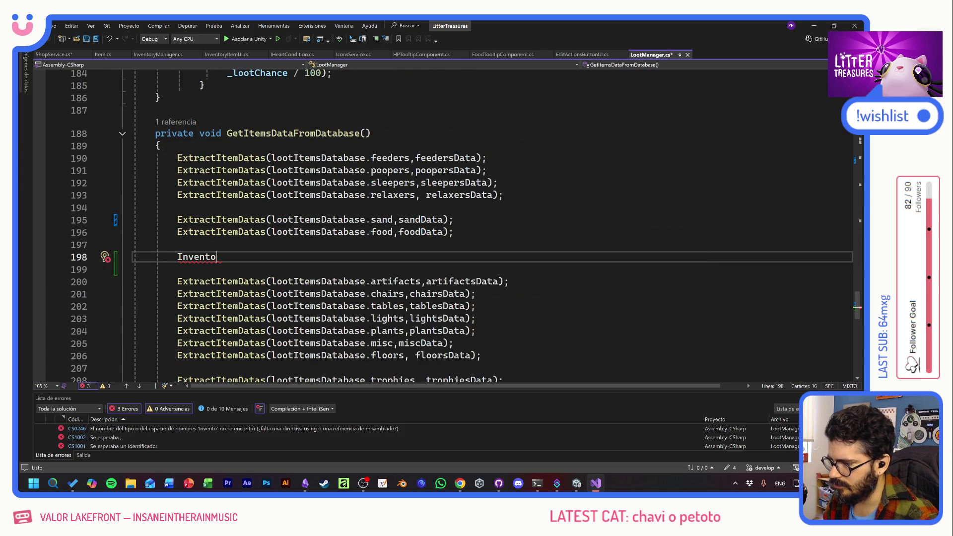
type("Ser")
- Write ServiceRegistry.Get<InventoryManager>(). and begin an IncreaseSu call on line 198
key("BackSpace")
key("BackSpace")
type("sl")
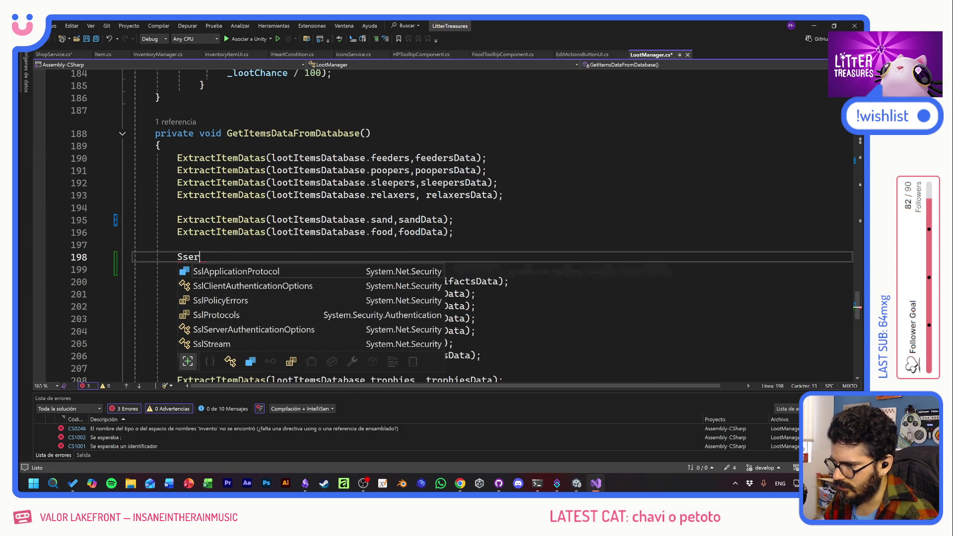
key("BackSpace")
key("BackSpace")
type("ervice")
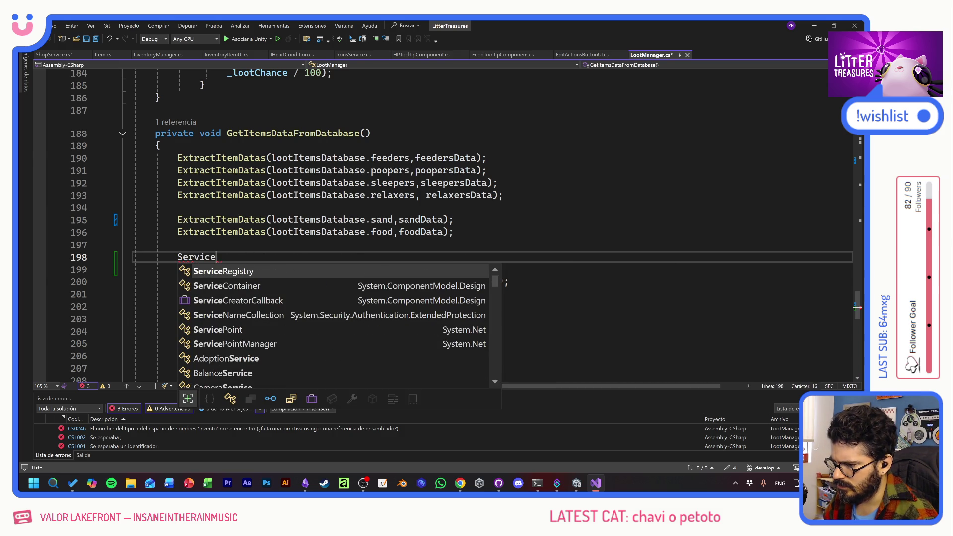
key("Tab")
type(".Get<InventoryManaher")
key("BackSpace")
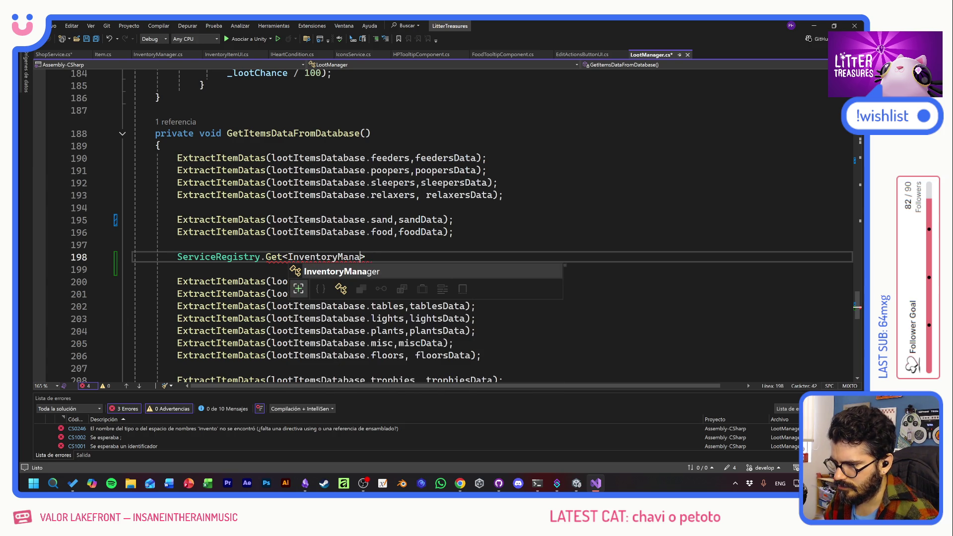
type("ager>")
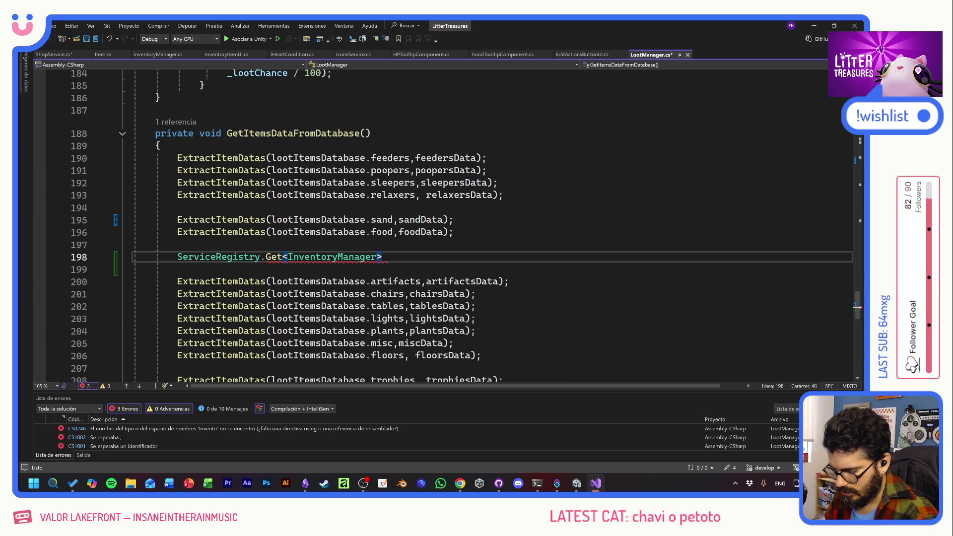
type("().")
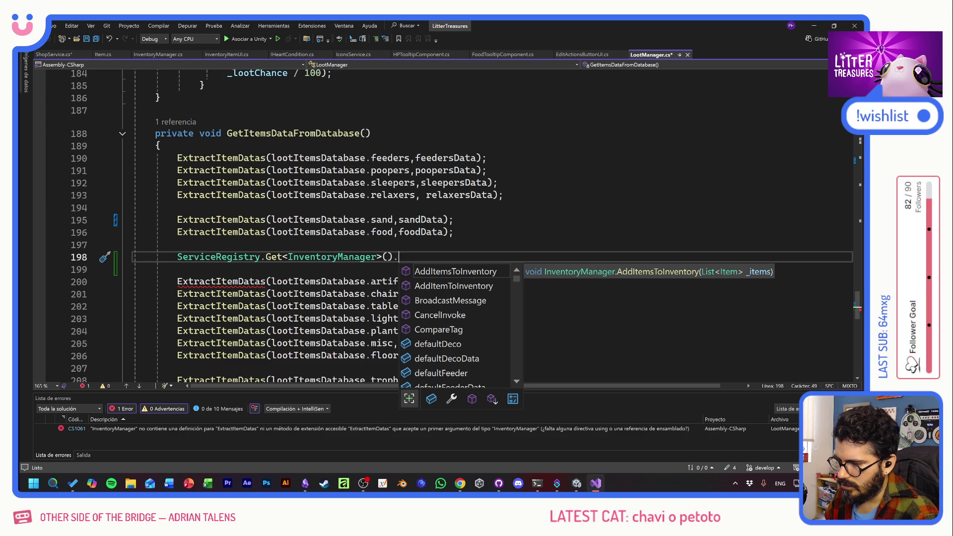
type("Increas")
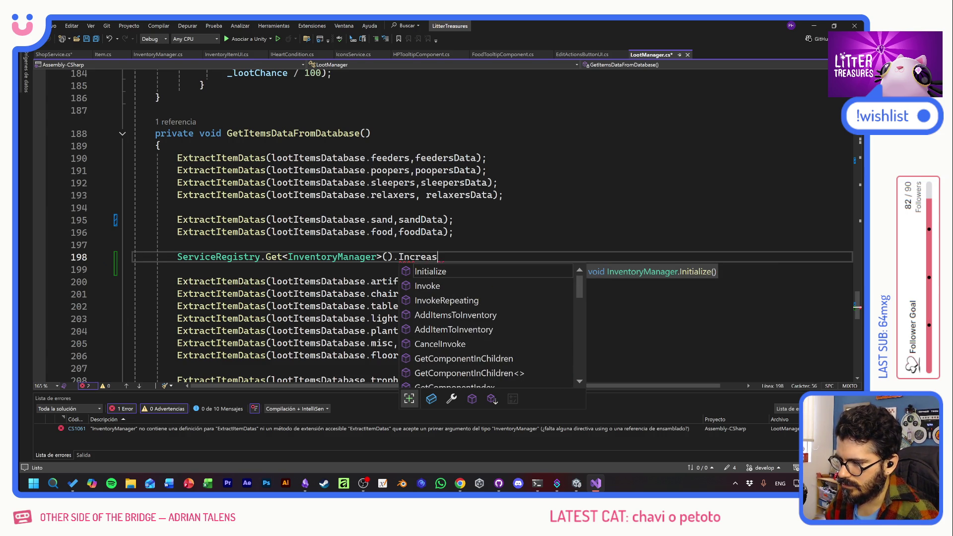
type("eS")
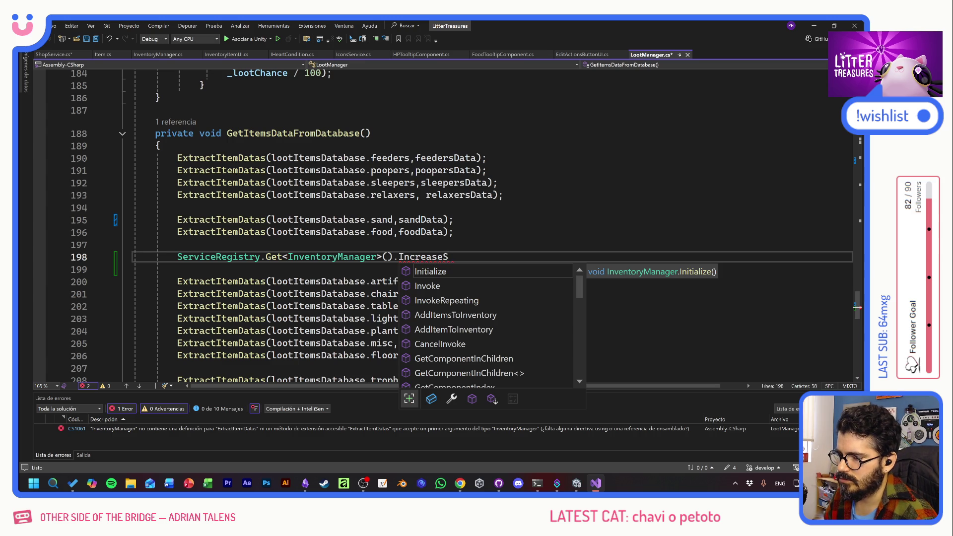
type("u")
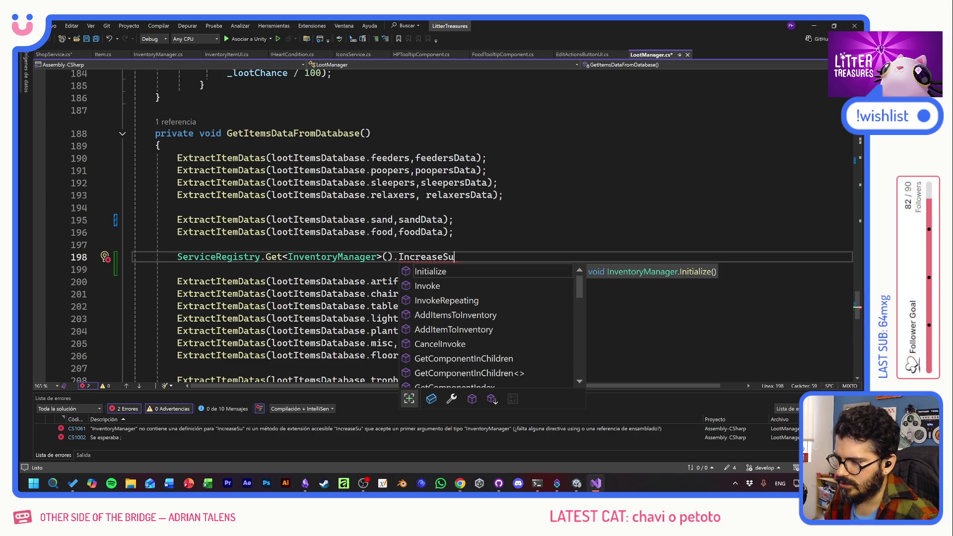
key("Escape")
- Change the call to ServiceRegistry.Get<ShopService>().IncreaseSupplies(
double_click(288, 258)
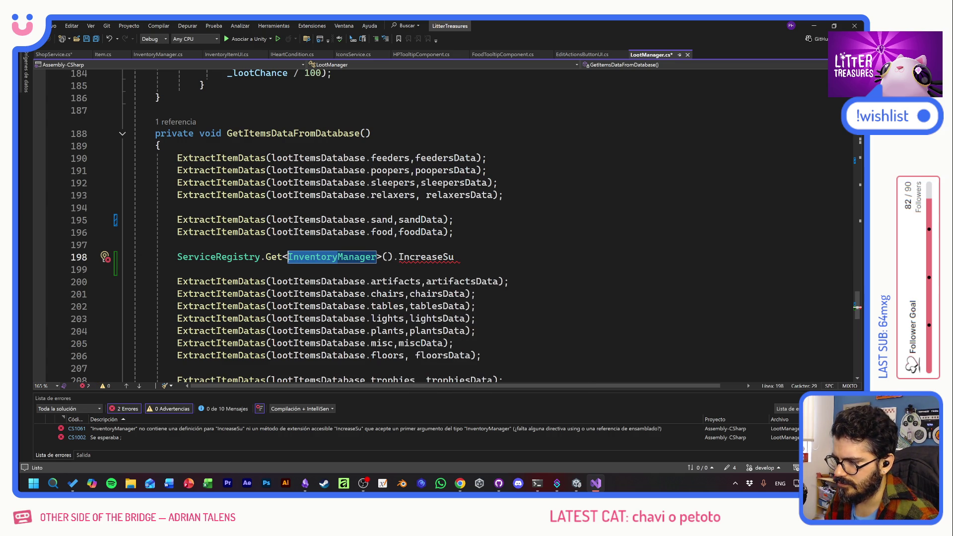
type("Shop")
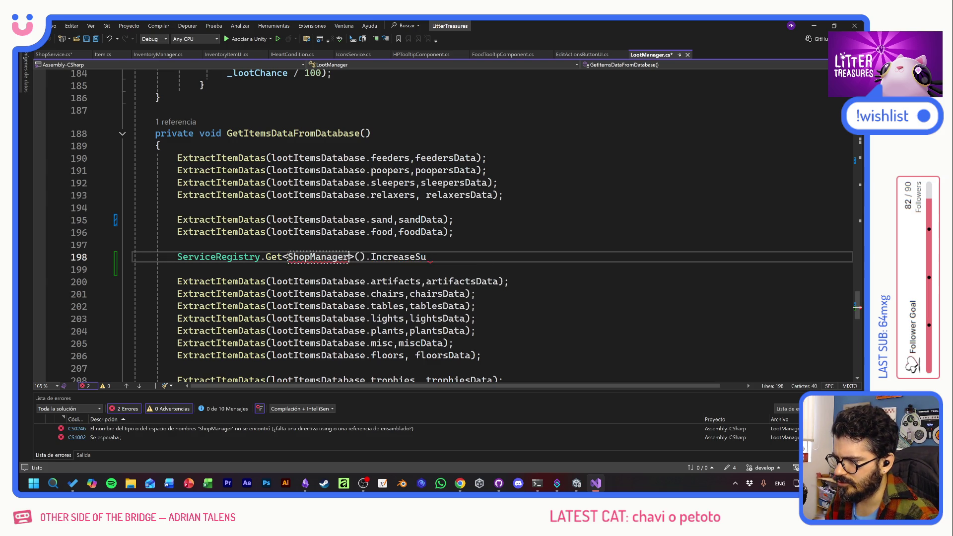
type("Se")
key("Tab")
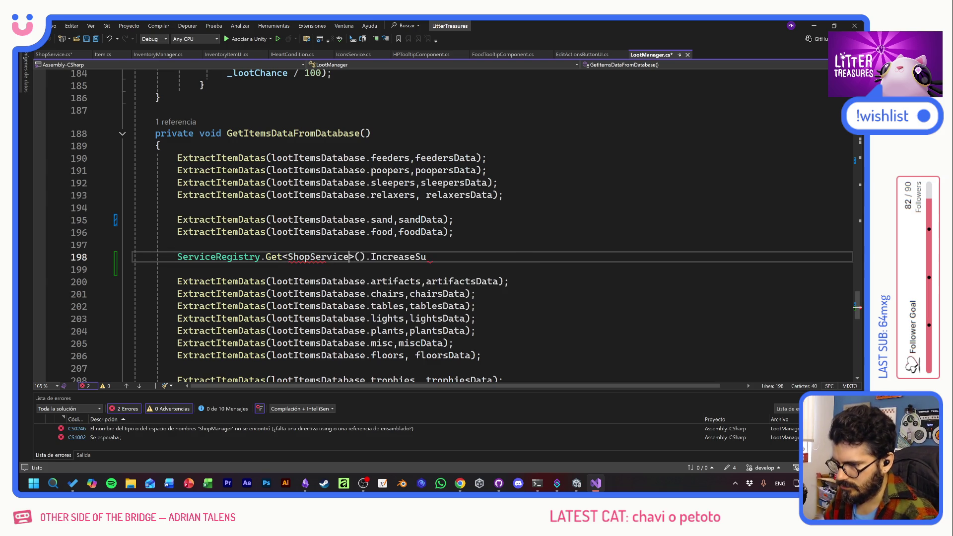
key("End")
key("ctrl+shift+Left")
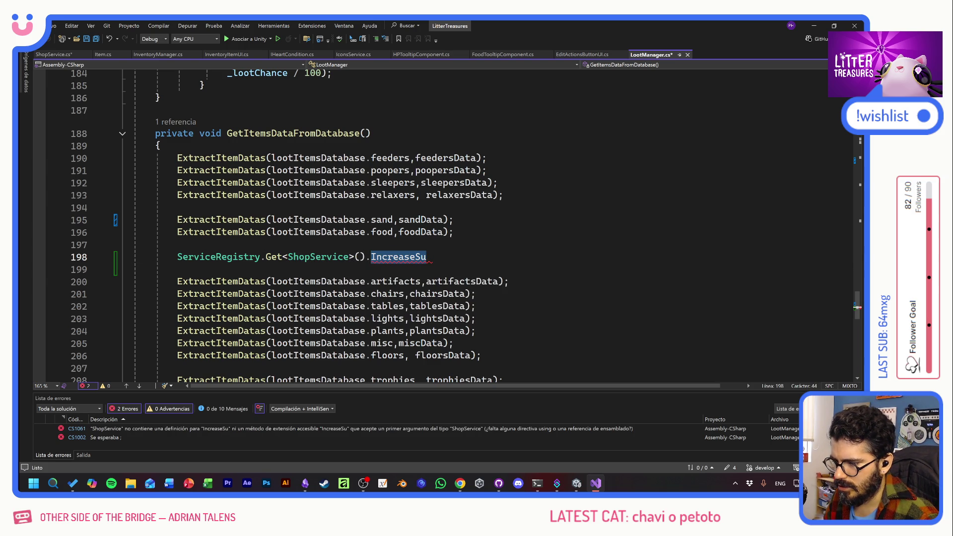
key("BackSpace")
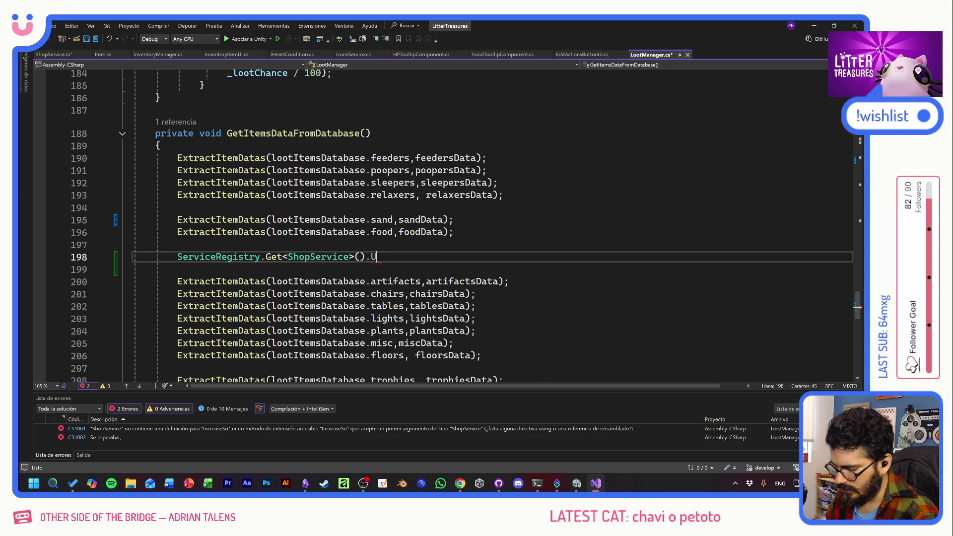
type("Update")
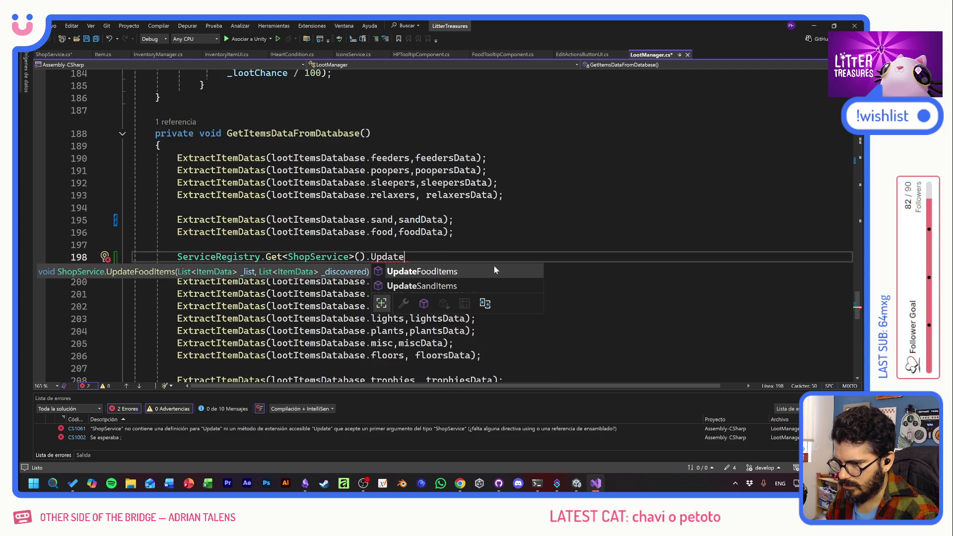
key("BackSpace")
key("BackSpace")
key("BackSpace")
key("BackSpace")
key("BackSpace")
key("BackSpace")
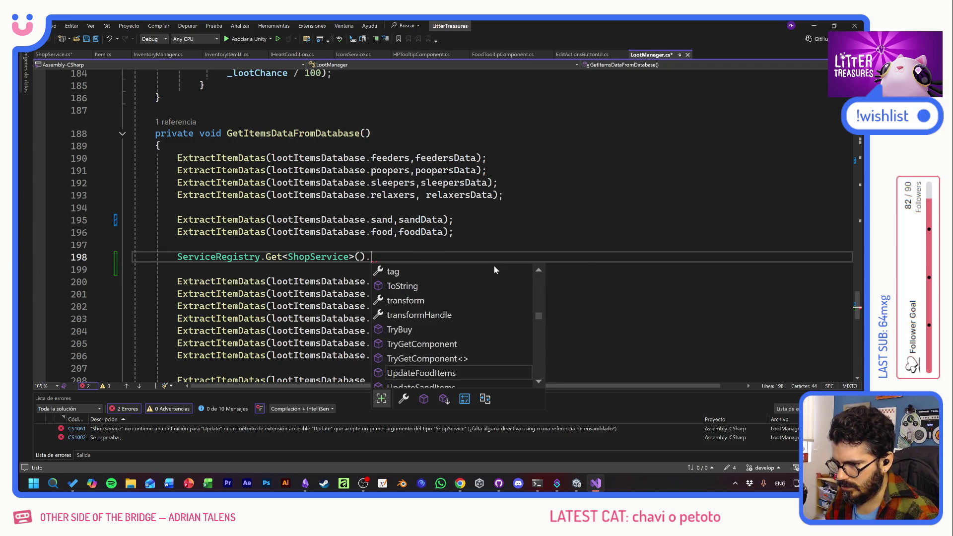
type("IncreaseSu")
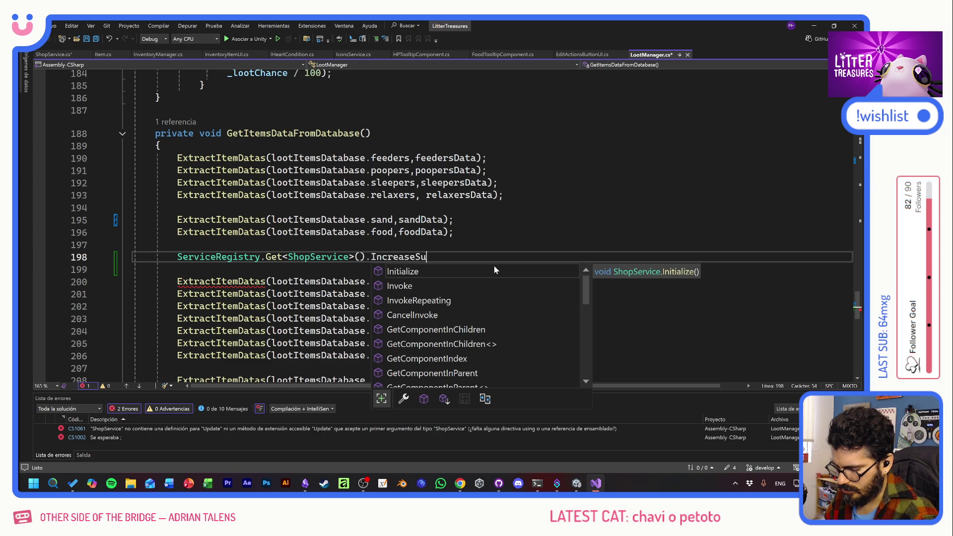
type("pplies")
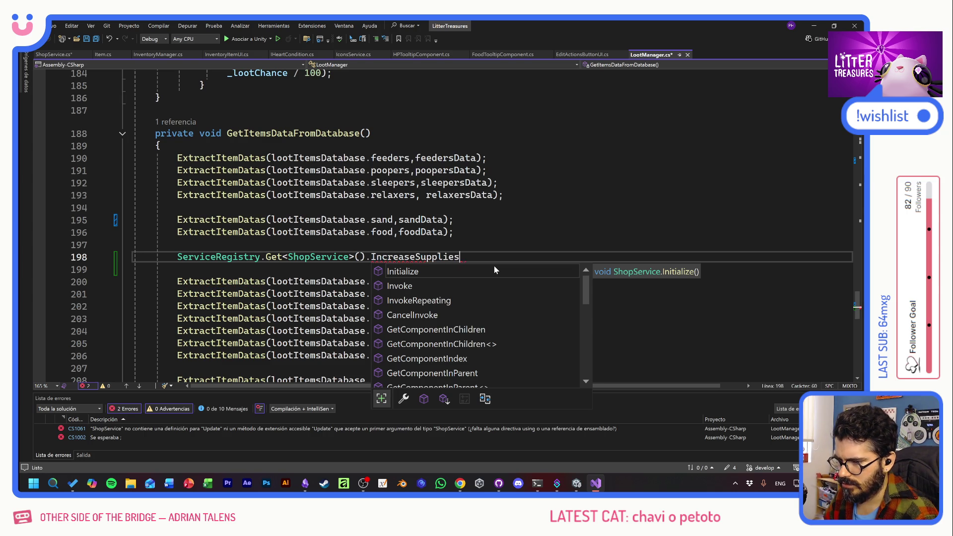
type("(")
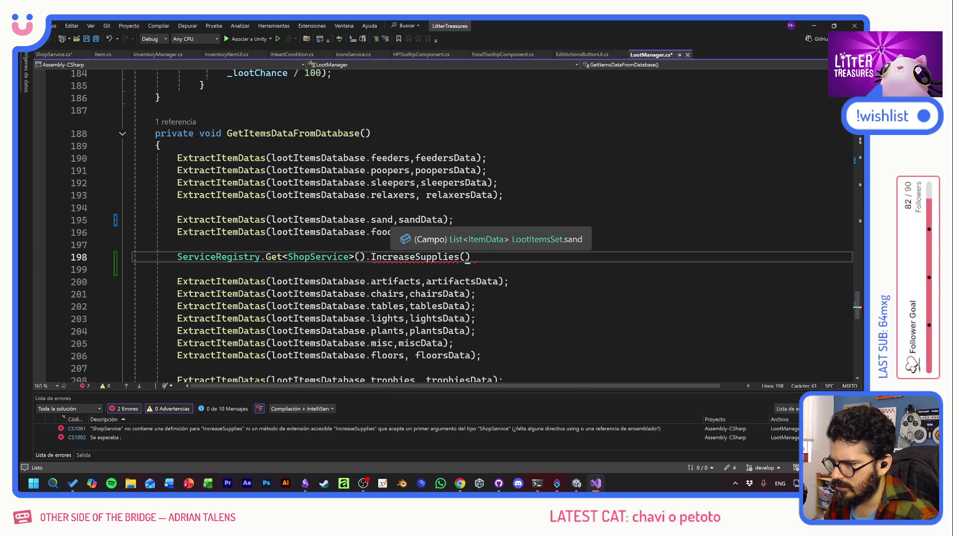
- Pass lootItemsDatabase.food and lootItemsDatabase.sand as the IncreaseSupplies arguments
left_click_drag(393, 220, 271, 219)
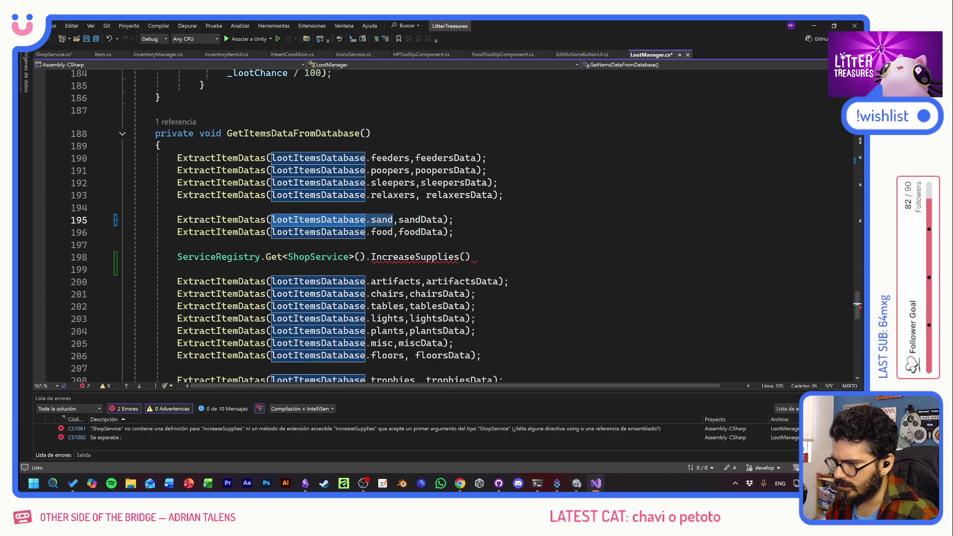
mouse_move(436, 261)
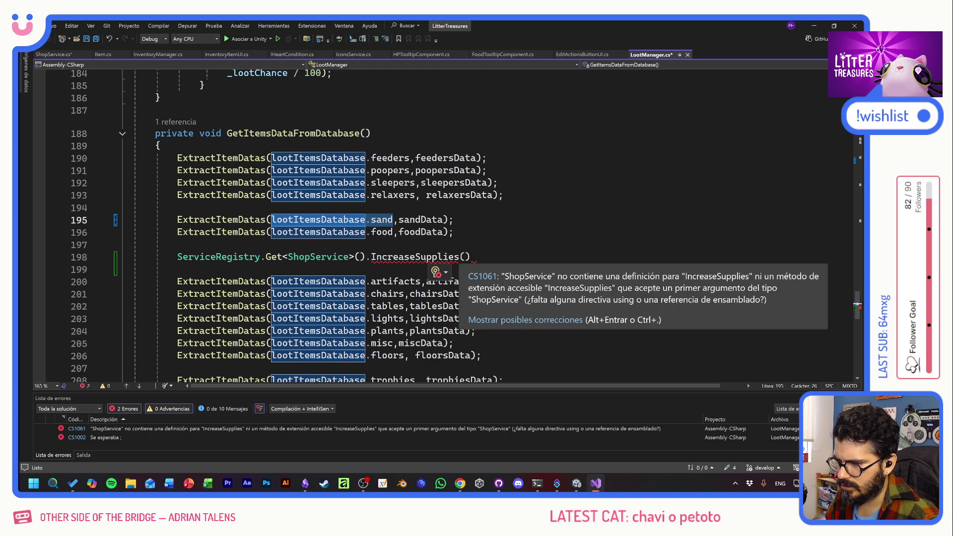
key("ctrl+c")
left_click(465, 257)
key("ctrl+v")
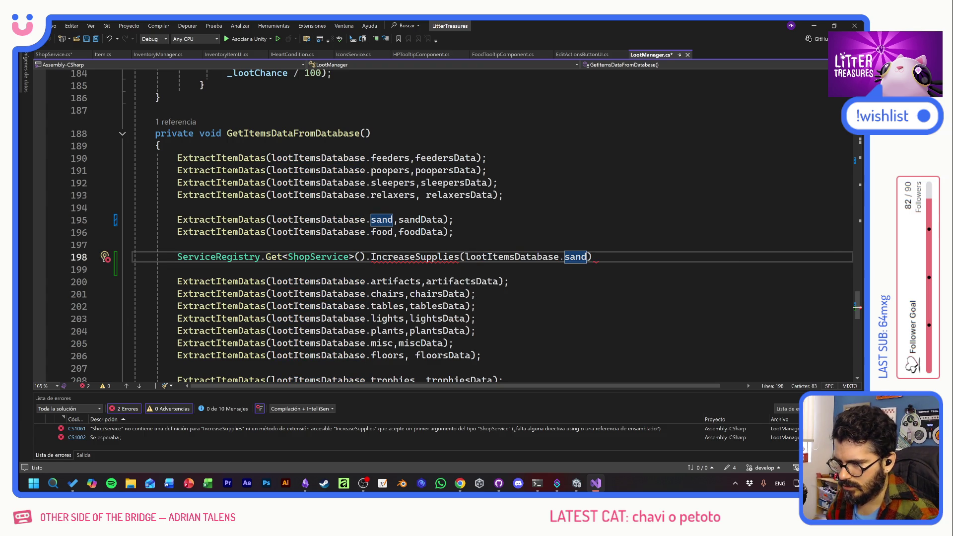
left_click_drag(392, 232, 271, 232)
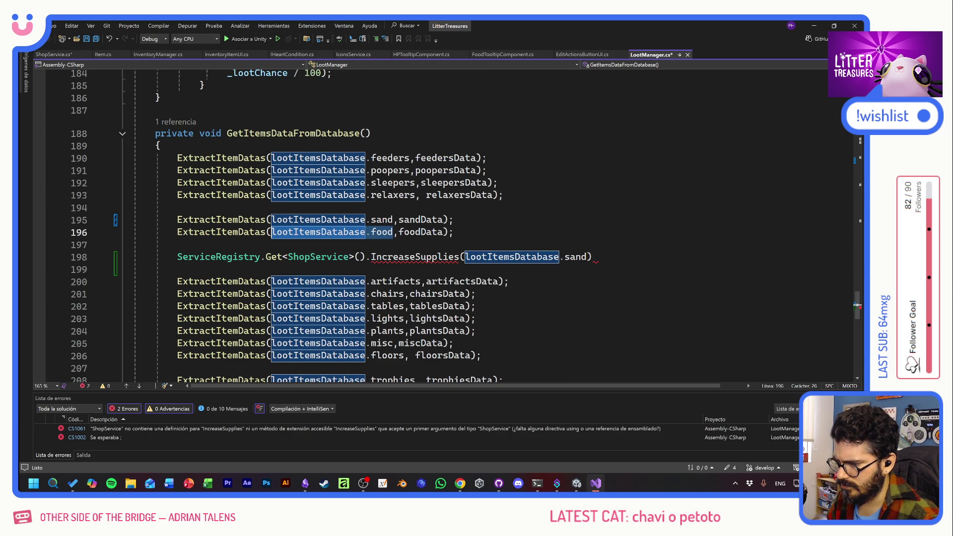
key("ctrl+c")
left_click(465, 256)
key("ctrl+v")
type(",")
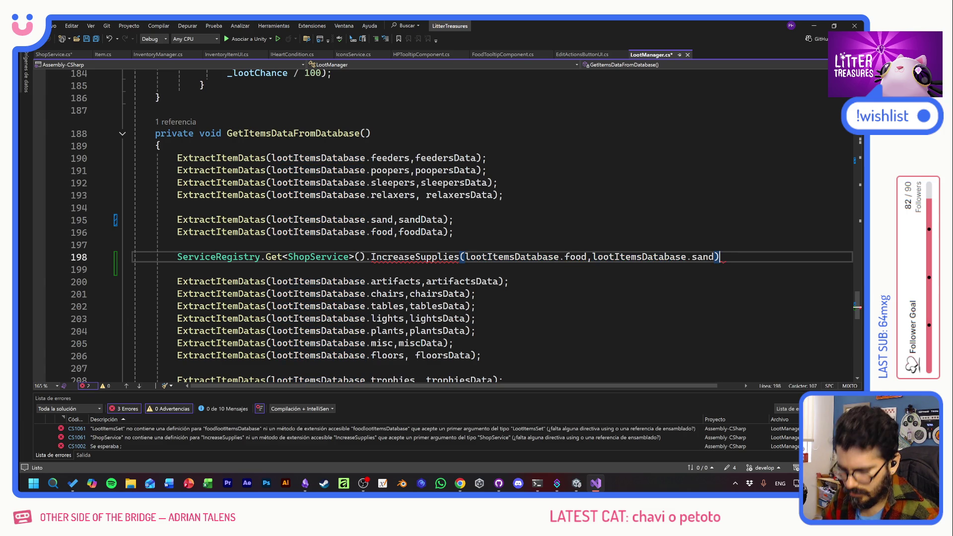
- Finish line 198 with a semicolon, save LootManager, and go to the ShopService definition
key("End")
type(";")
key("ctrl+s")
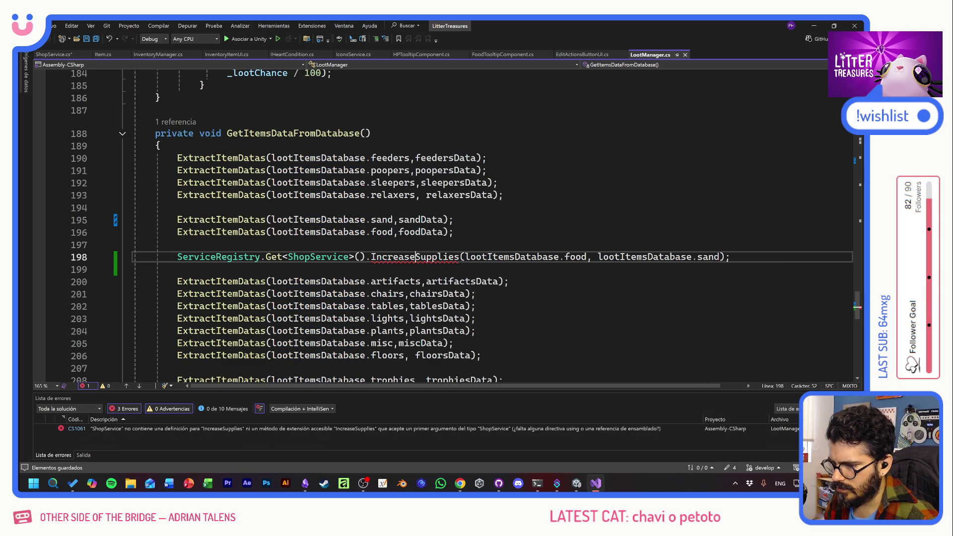
left_click(319, 257)
key("F12")
- Make room below OnDisable in ShopService.cs for a new method
key("Down")
key("Down")
key("Down")
key("Down")
key("Return")
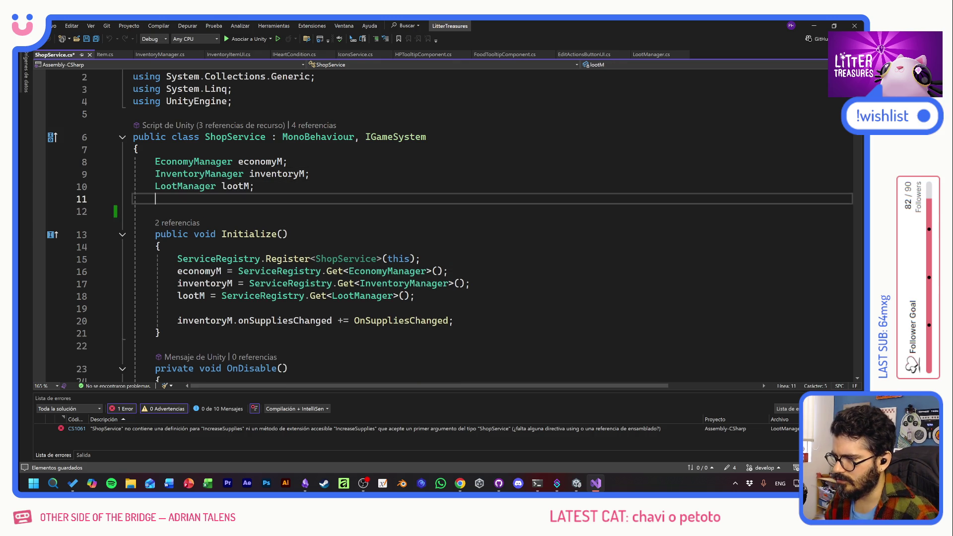
key("Return")
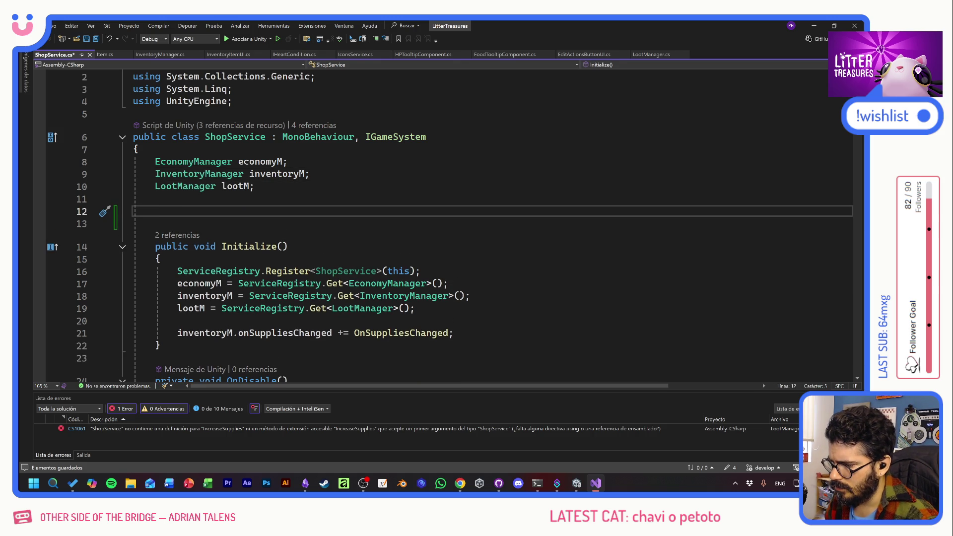
scroll(446, 223, "down", 5)
left_click(298, 245)
key("Return")
key("Return")
key("Return")
key("Up")
type("IncreaseSupplies")
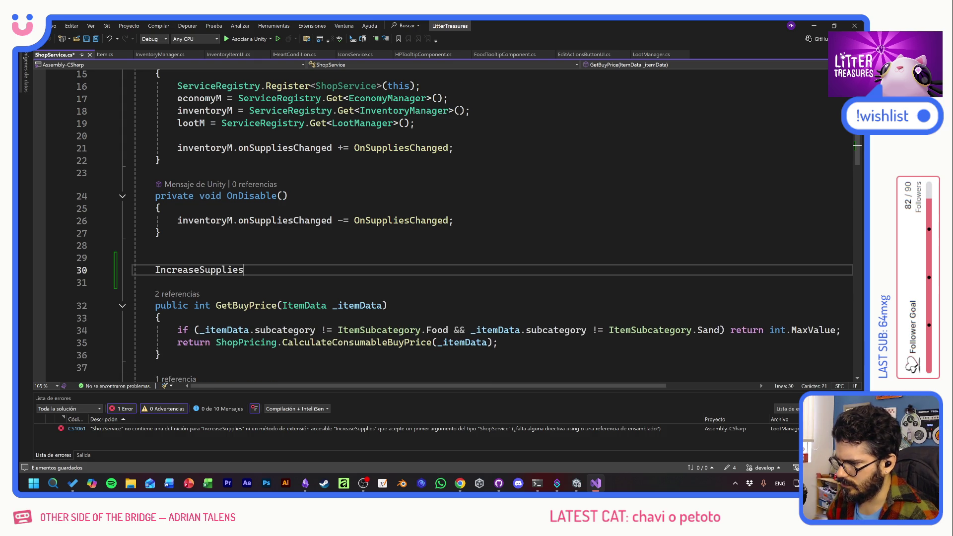
key("Home")
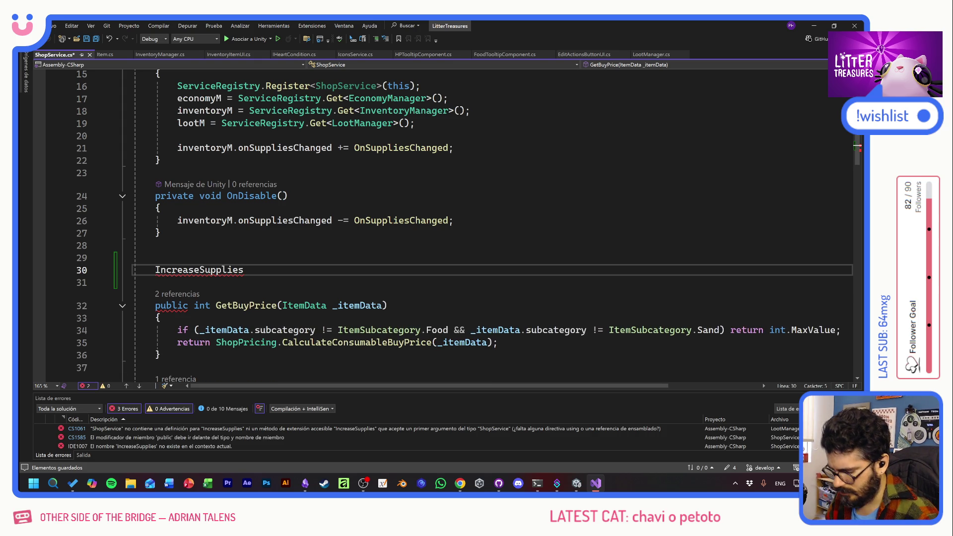
type("public void IncreaseSupplies")
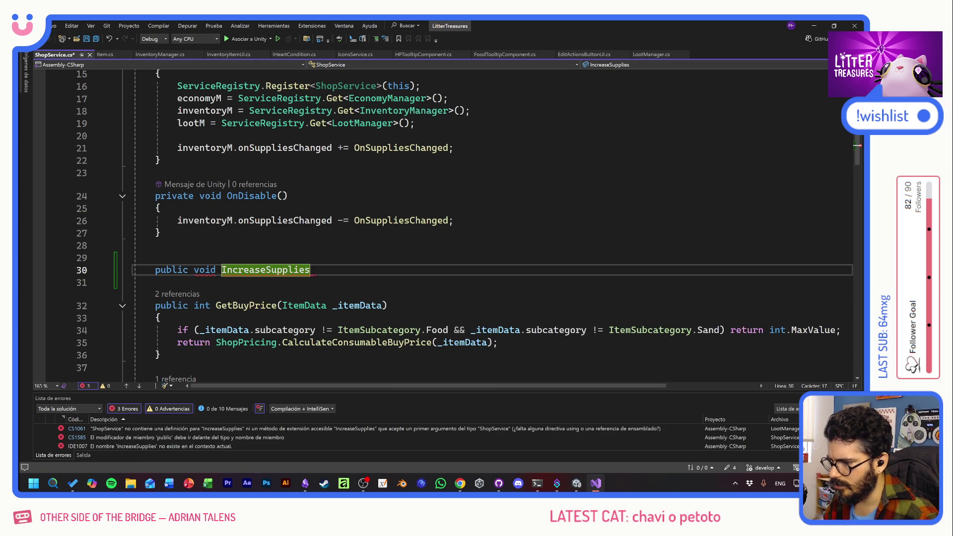
type("(")
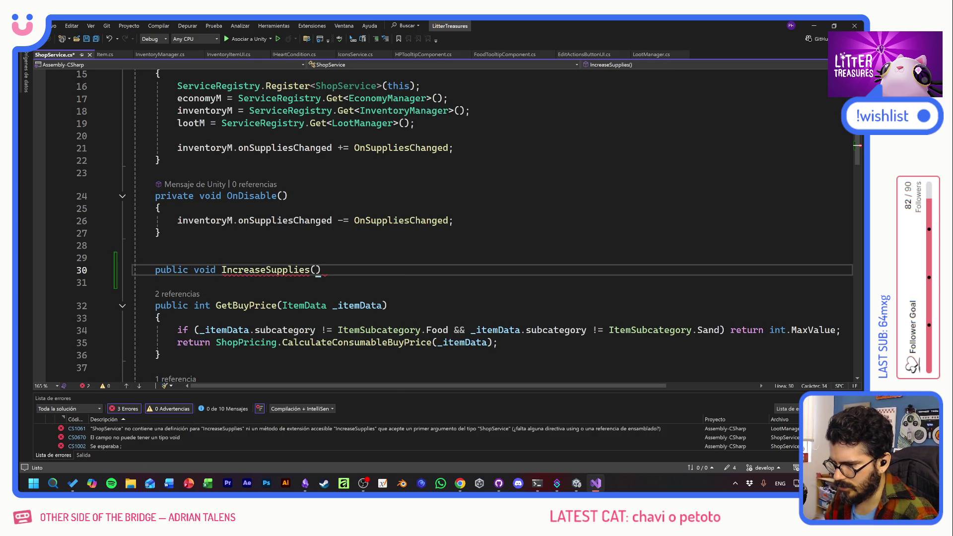
type("List<>")
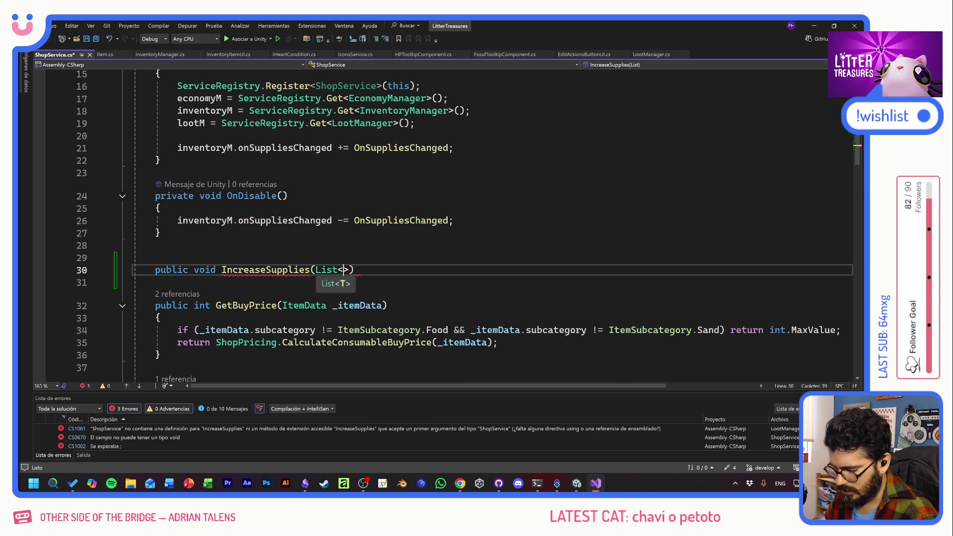
type("ItemData> ")
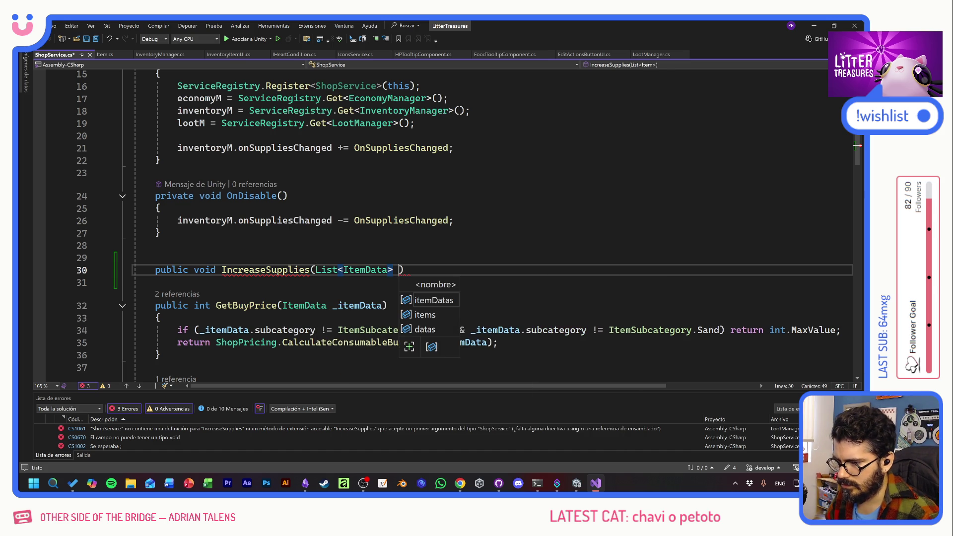
type("food")
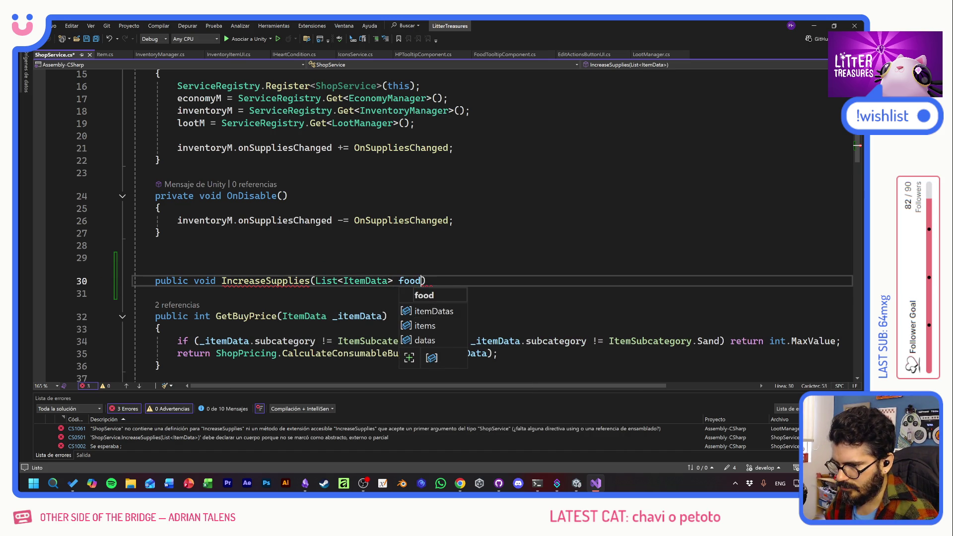
type("Data")
- Declare public void IncreaseSupplies(List<ItemData> _foodData, List<ItemData> _sandData)
key("BackSpace")
key("BackSpace")
key("BackSpace")
key("BackSpace")
key("BackSpace")
key("BackSpace")
key("BackSpace")
type("_foodData.")
key("BackSpace")
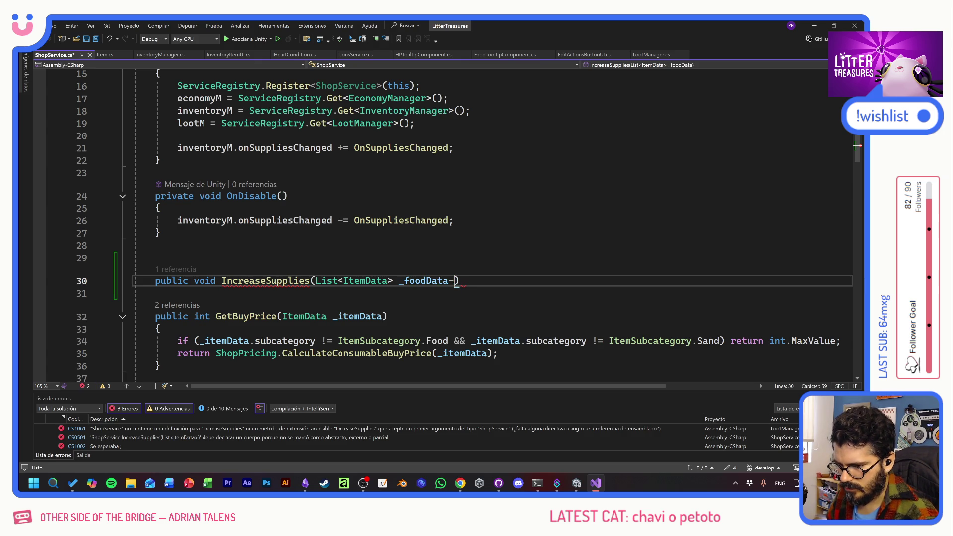
type(",  List<ItemData> _items")
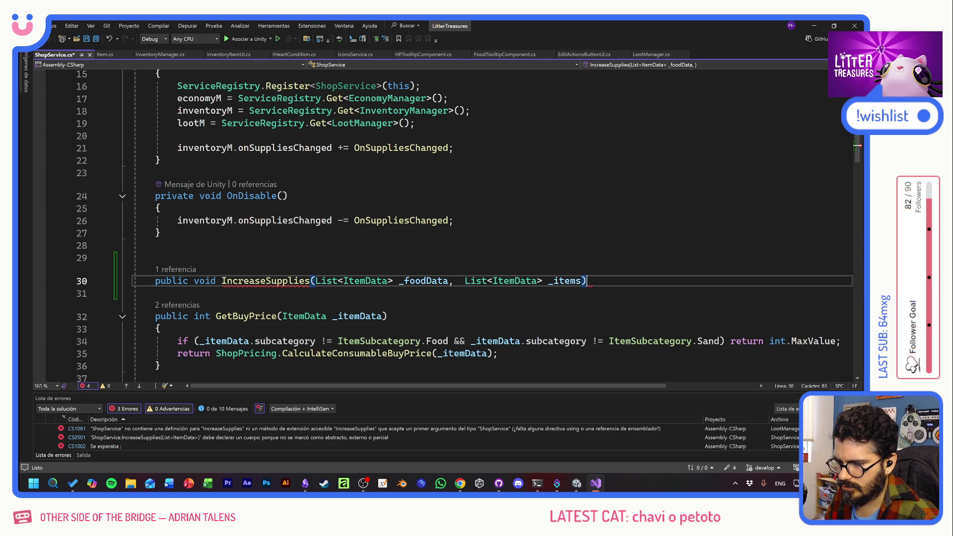
key("Tab")
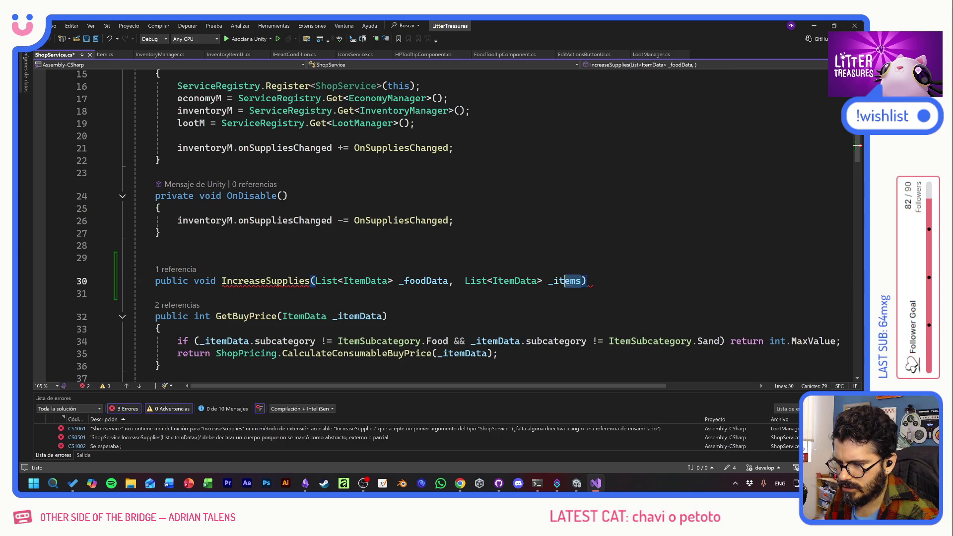
type("sandData")
key("ctrl+s")
- Give IncreaseSupplies an empty body on its own lines and save ShopService
key("End")
type("{")
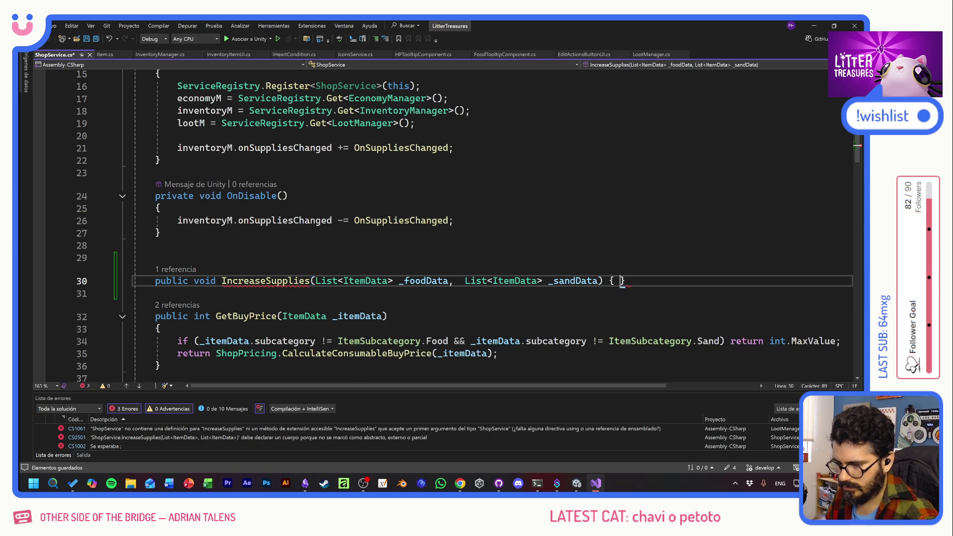
key("Return")
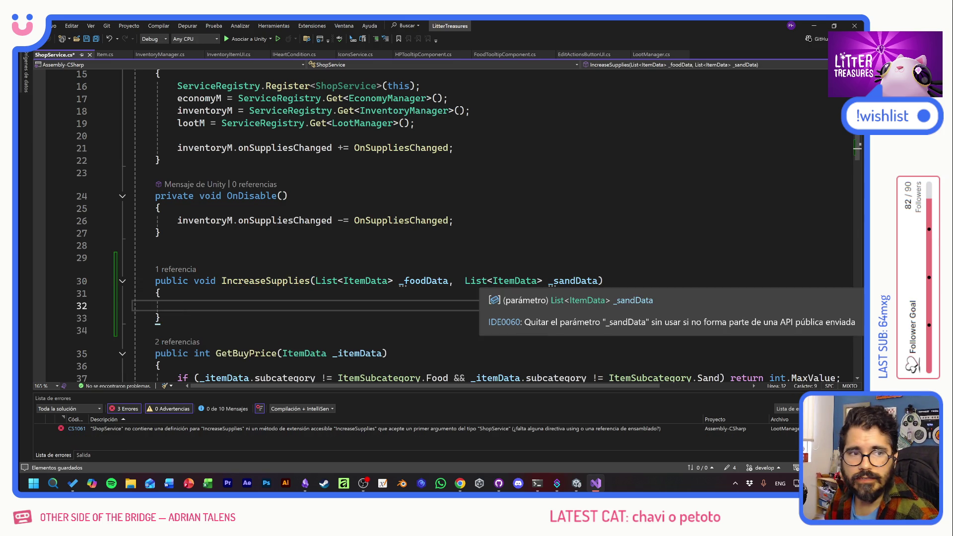
key("Up")
key("Up")
key("Up")
key("Down")
key("Down")
key("Down")
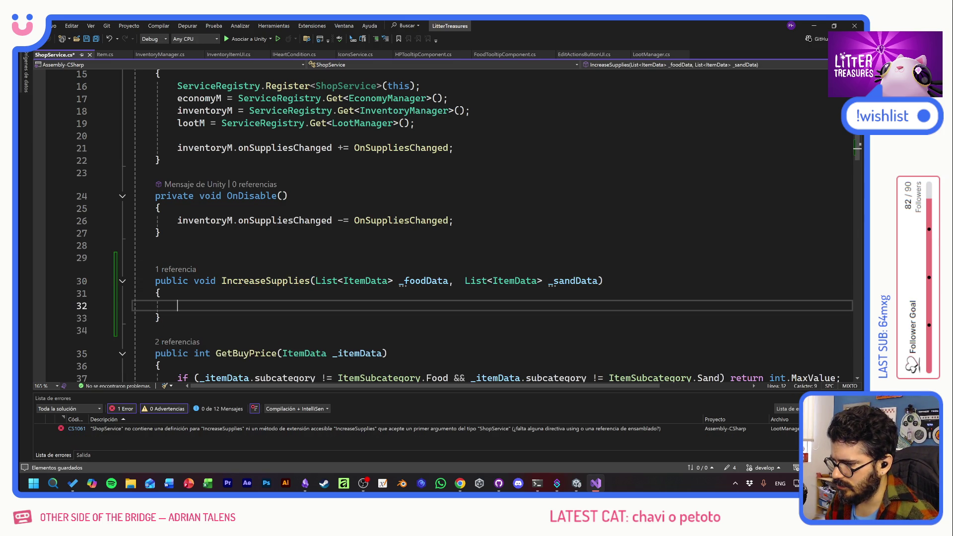
key("ctrl+s")
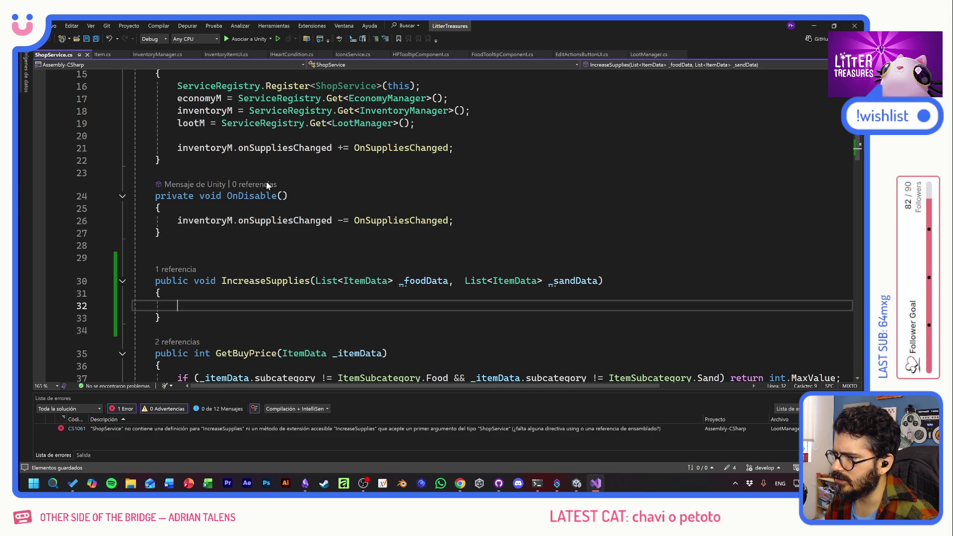
left_click(103, 55)
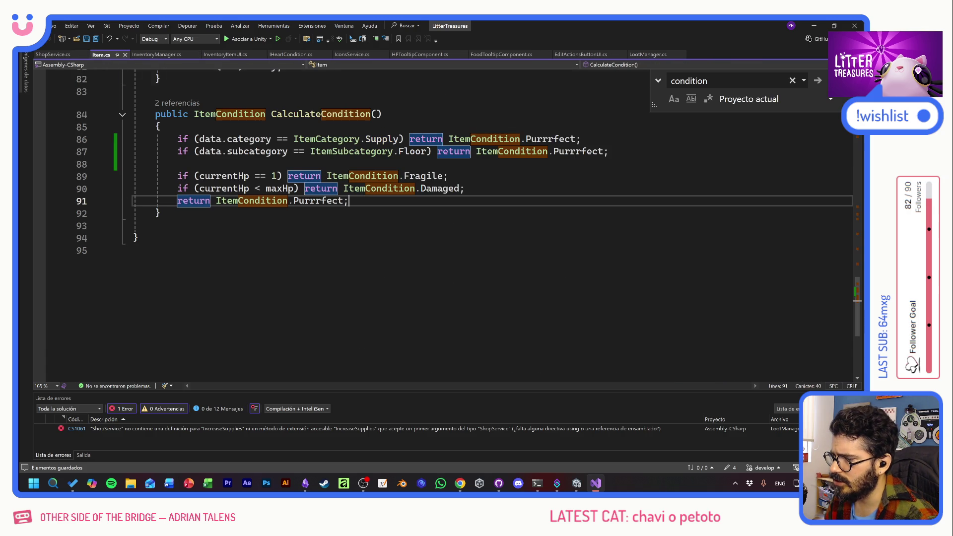
- Close the Item script, return to LootManager and follow IncreaseSupplies into ShopService.cs
middle_click(110, 57)
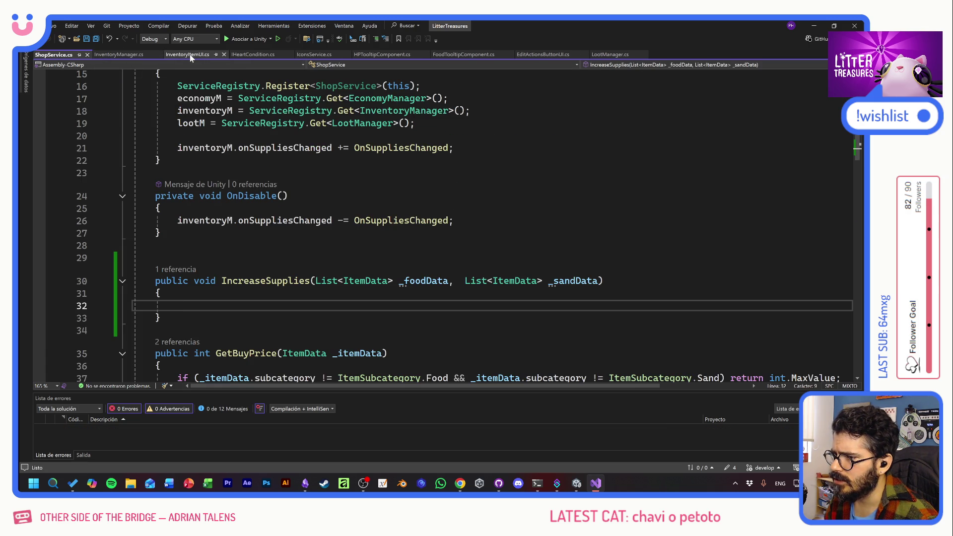
left_click(613, 55)
left_click(489, 170)
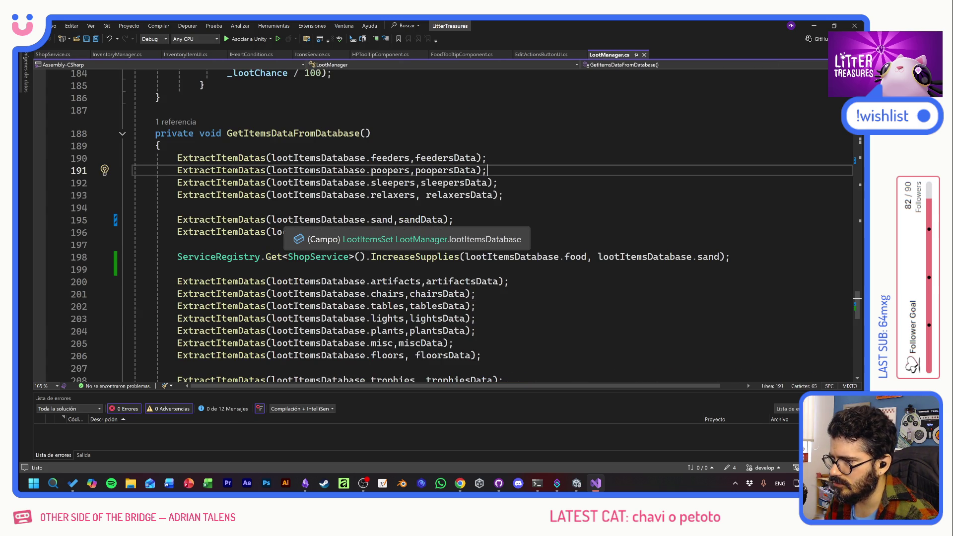
left_click_drag(176, 220, 381, 232)
double_click(421, 232)
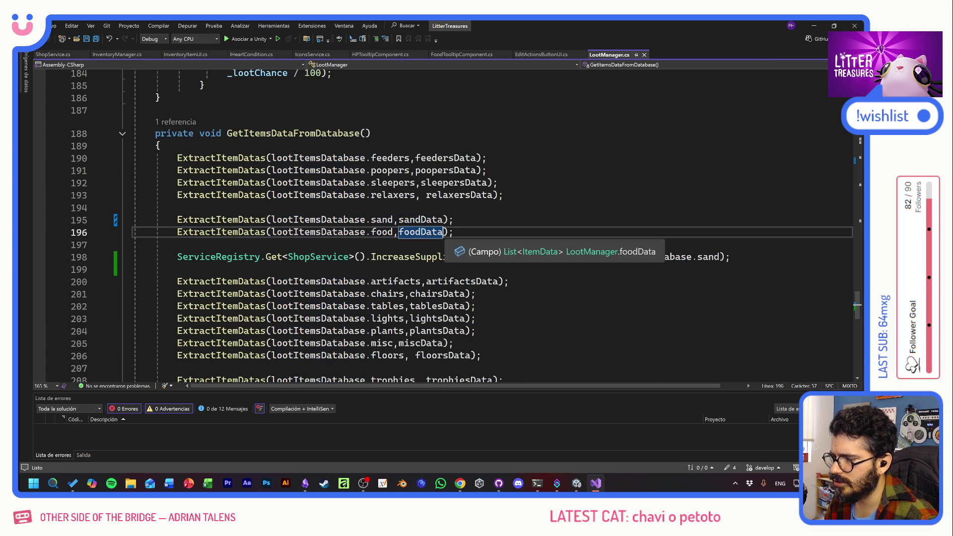
left_click(413, 256, "ctrl")
left_click(284, 196)
scroll(477, 223, "down", 5)
scroll(446, 224, "down", 4)
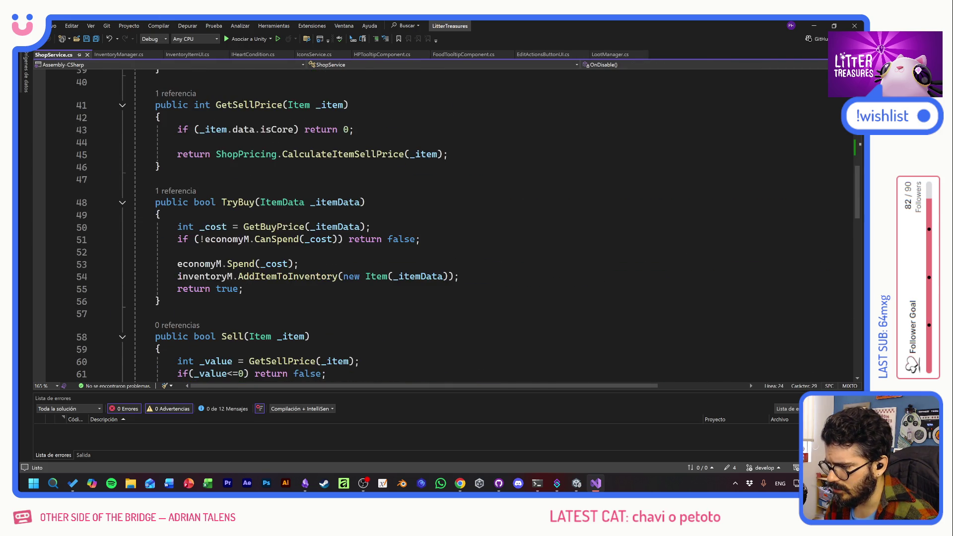
scroll(447, 223, "down", 4)
scroll(447, 223, "down", 2)
scroll(447, 223, "down", 4)
scroll(446, 224, "up", 3)
scroll(446, 224, "up", 1)
- Review how OnSuppliesChanged passes lootM.sandData and check the inventoryM and sandData fields
left_click_drag(265, 249, 366, 249)
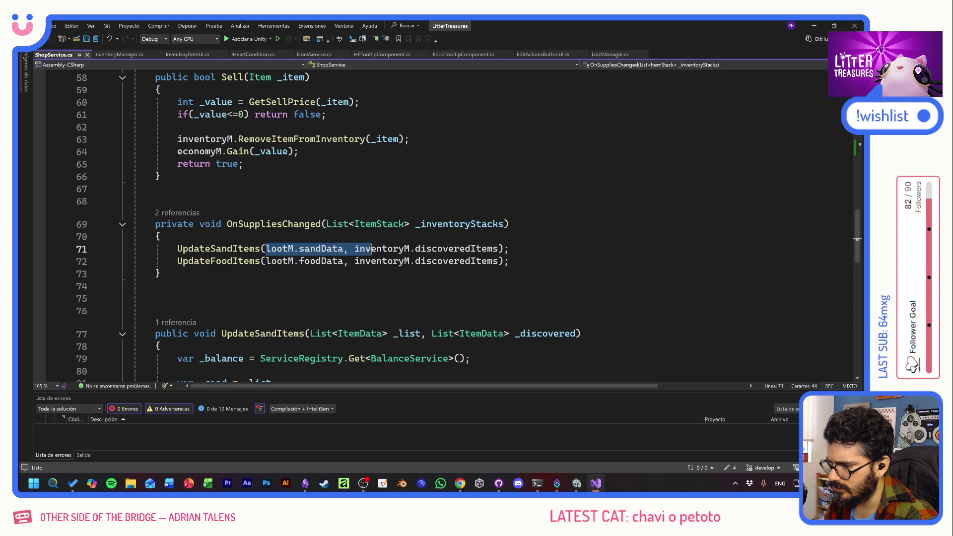
key("Home")
key("ctrl+Right")
key("ctrl+Right")
key("Right")
key("Right")
key("Right")
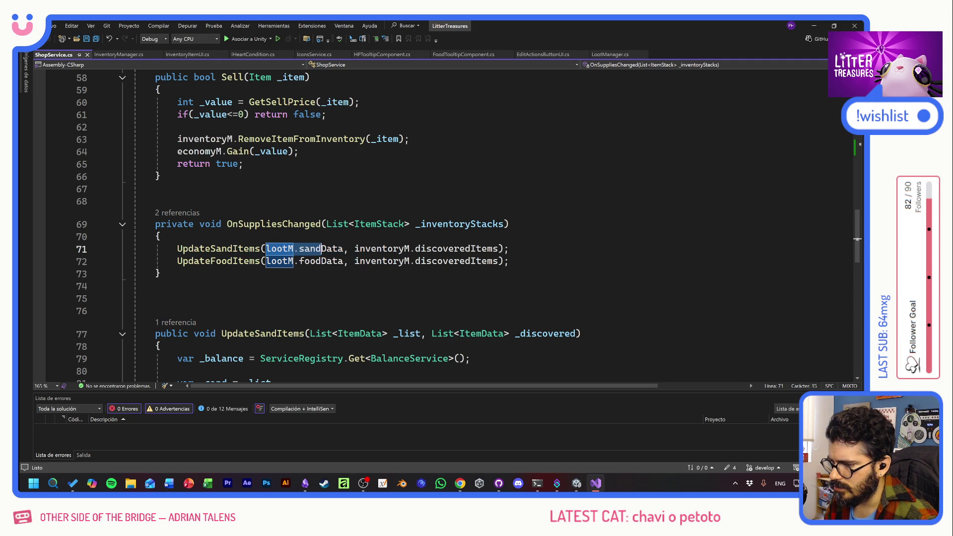
key("Right")
key("Right")
key("Right")
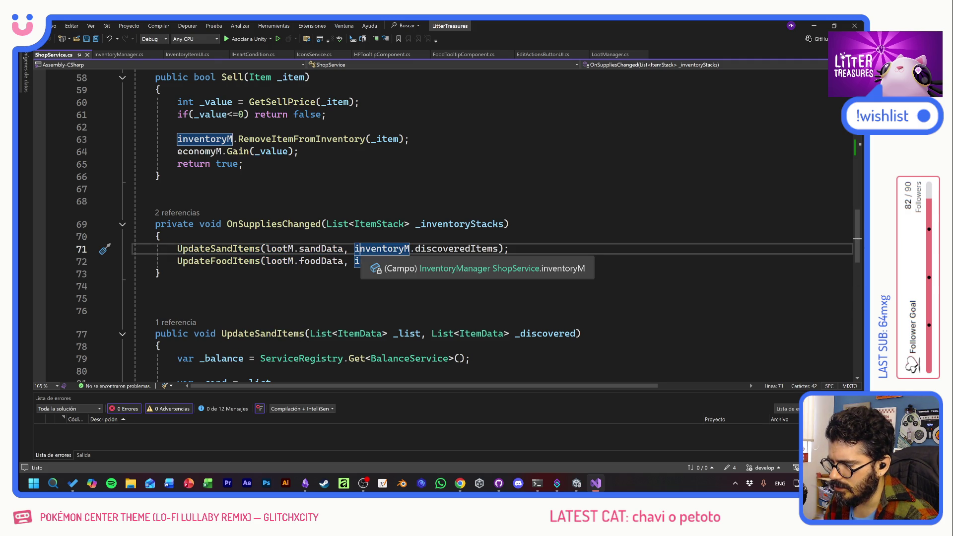
key("Left")
key("Left")
key("Left")
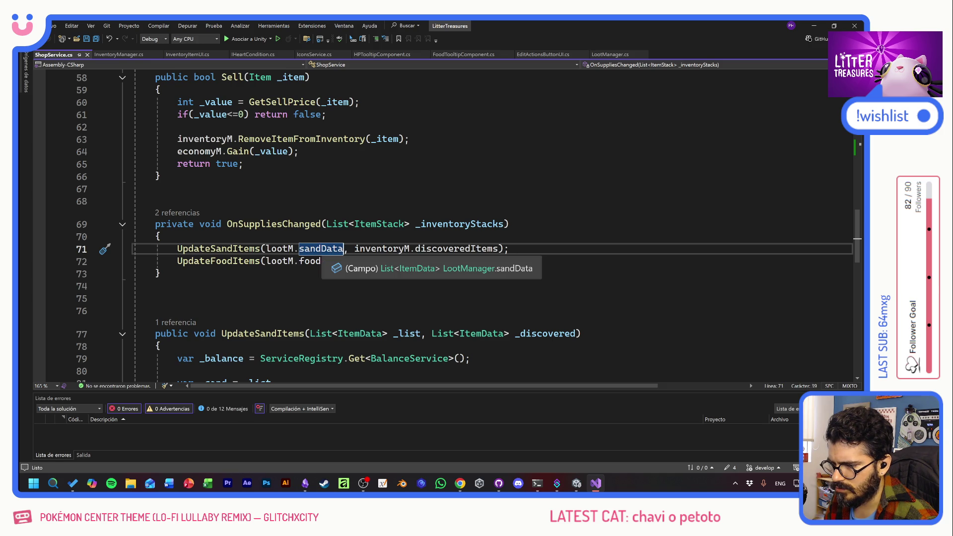
scroll(447, 224, "up", 9)
scroll(446, 223, "up", 9)
scroll(447, 223, "up", 1)
- Declare a List<ItemData> availableSands field on line 12
left_click(136, 222)
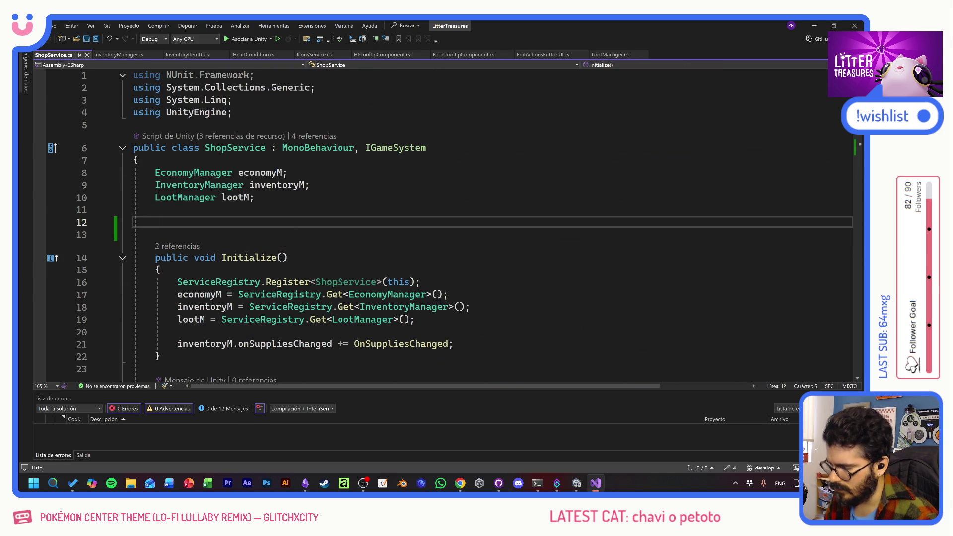
type("List<")
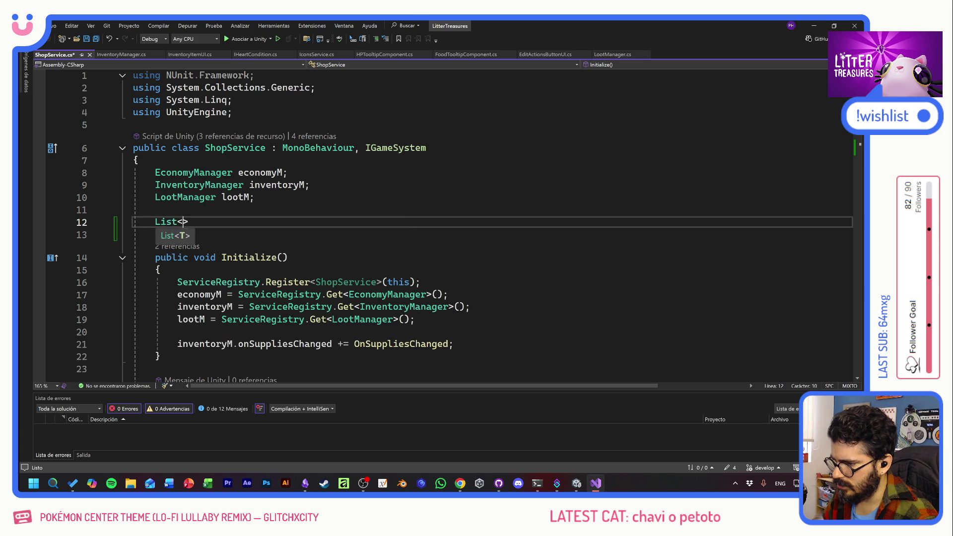
type("ItemData")
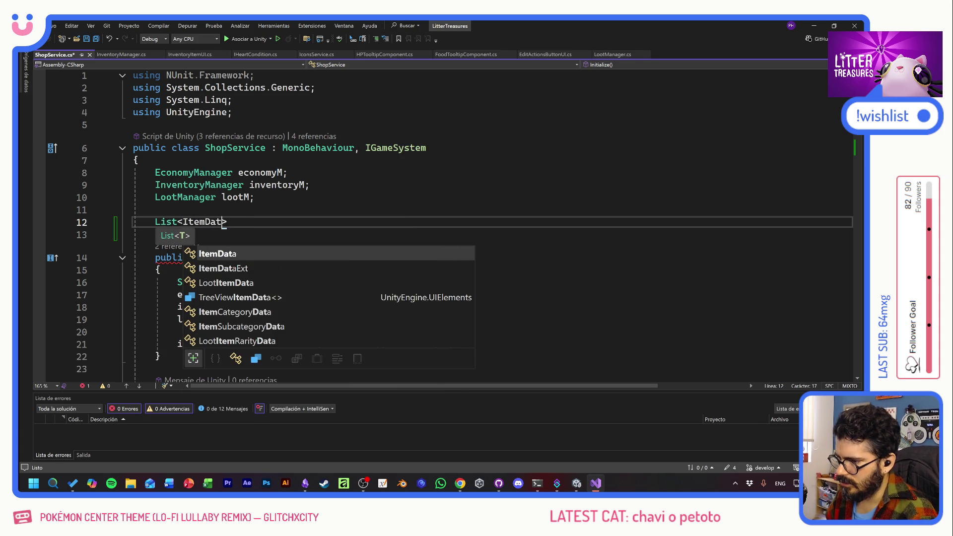
type("> all")
key("BackSpace")
key("BackSpace")
type("vailableSands;")
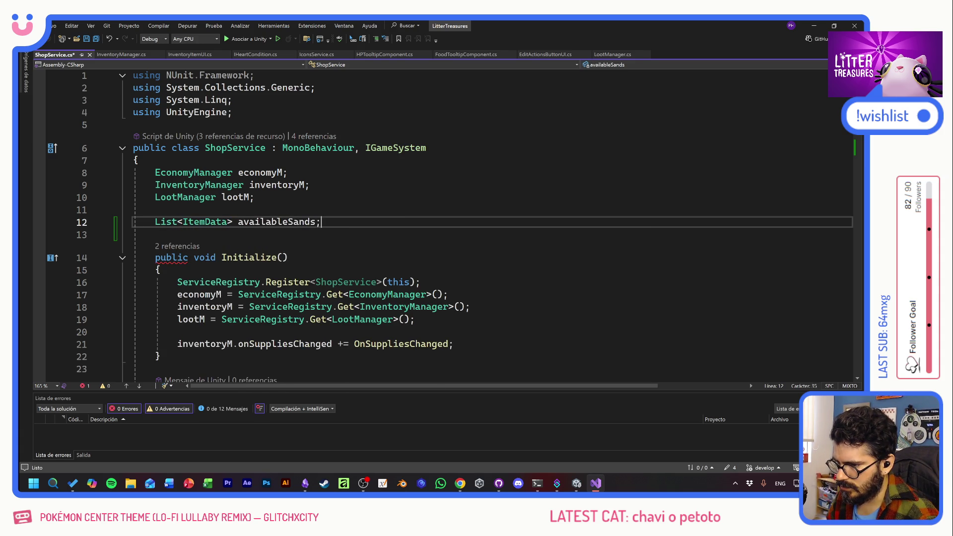
key("Return")
- Duplicate the declaration onto line 13 and rename the copy to availableFood
key("Up")
key("shift+Home")
key("ctrl+c")
key("Down")
key("ctrl+v")
left_click_drag(316, 234, 238, 234)
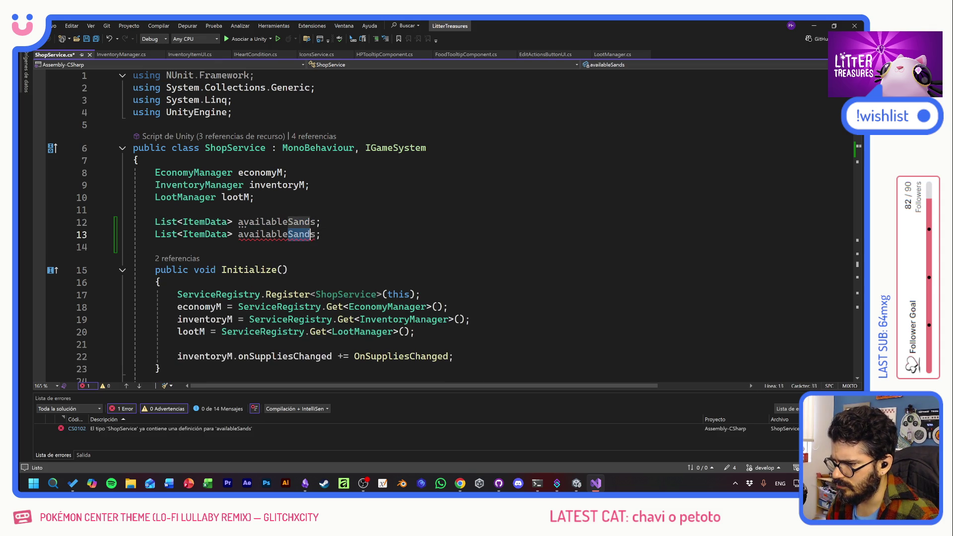
left_click_drag(315, 221, 238, 222)
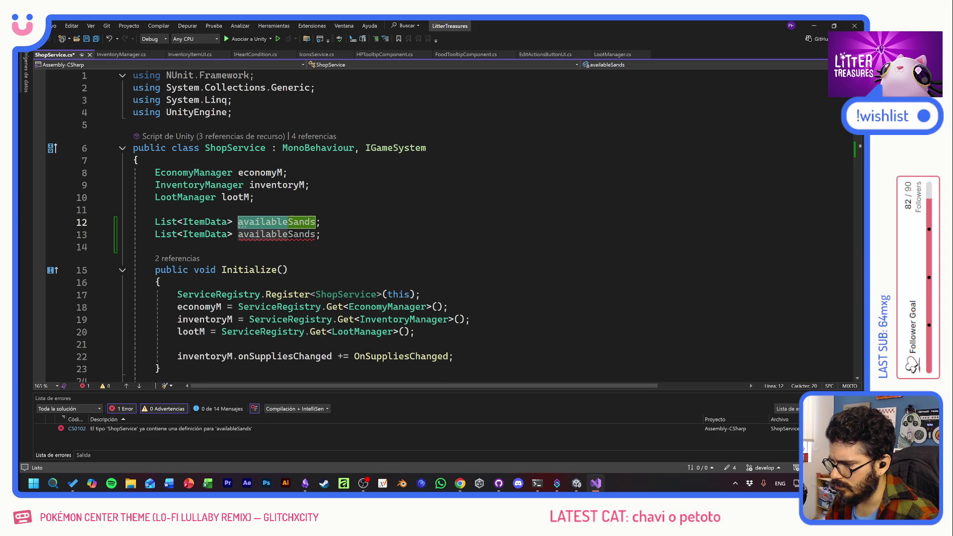
left_click_drag(316, 234, 238, 234)
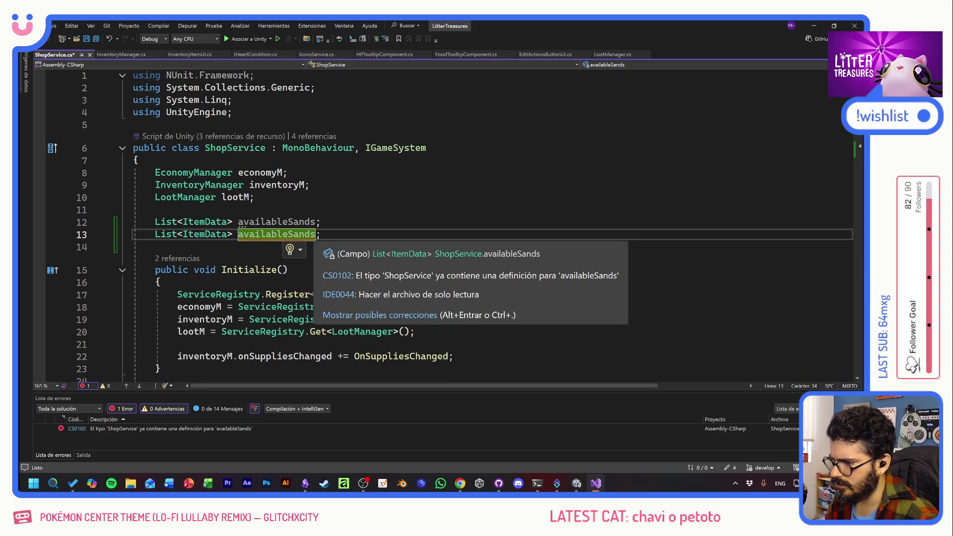
key("shift+Left")
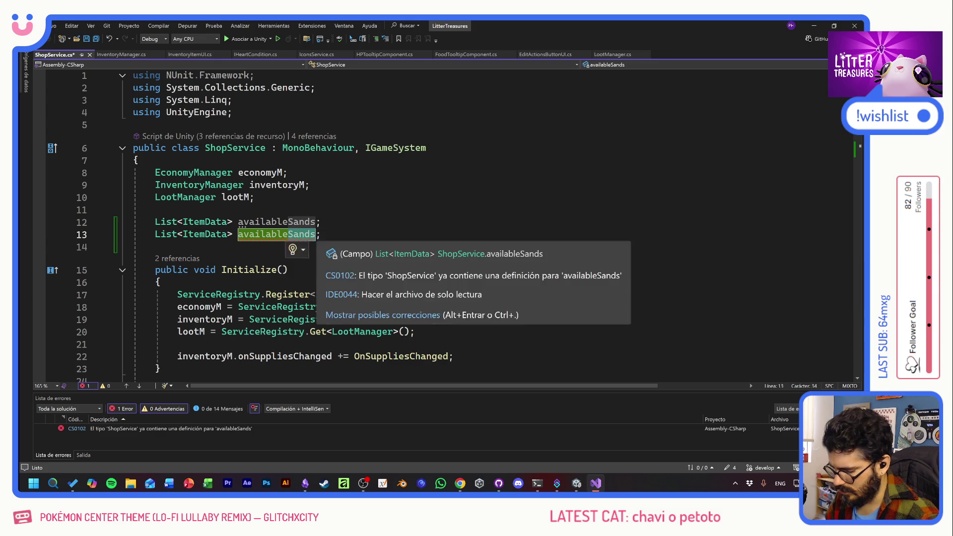
key("BackSpace")
key("BackSpace")
key("BackSpace")
type("Food")
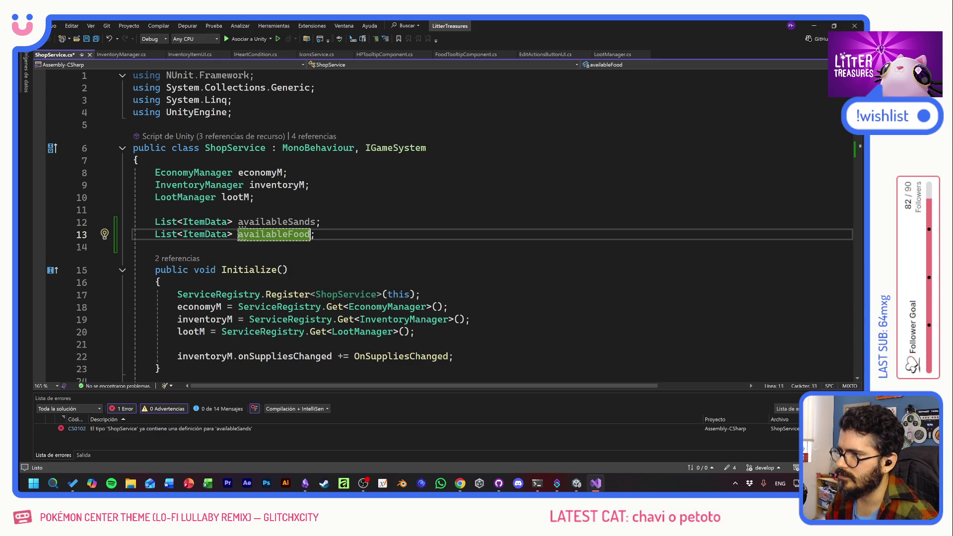
- Save the new fields and pick availableSands for use in IncreaseSupplies
key("Up")
key("Up")
key("ctrl+s")
key("Down")
key("Down")
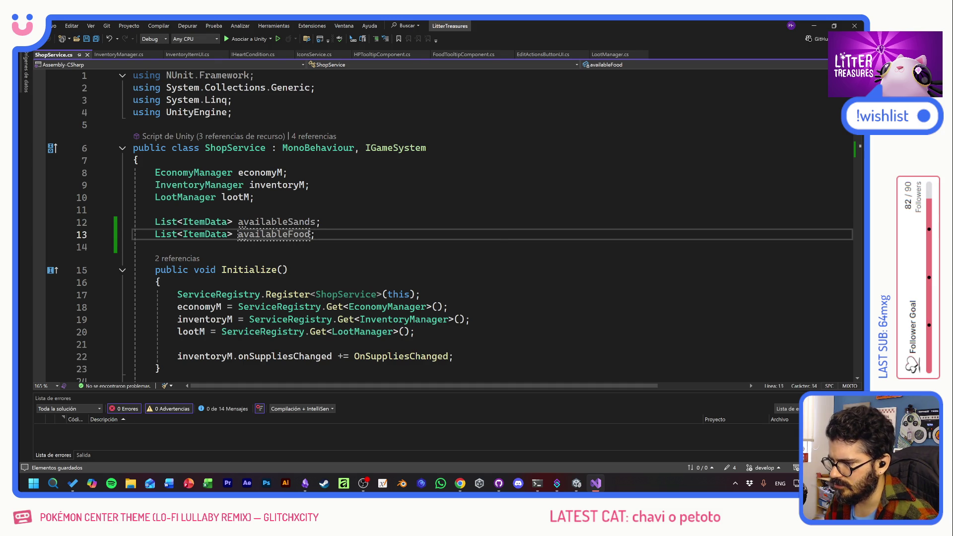
scroll(314, 263, "down", 1)
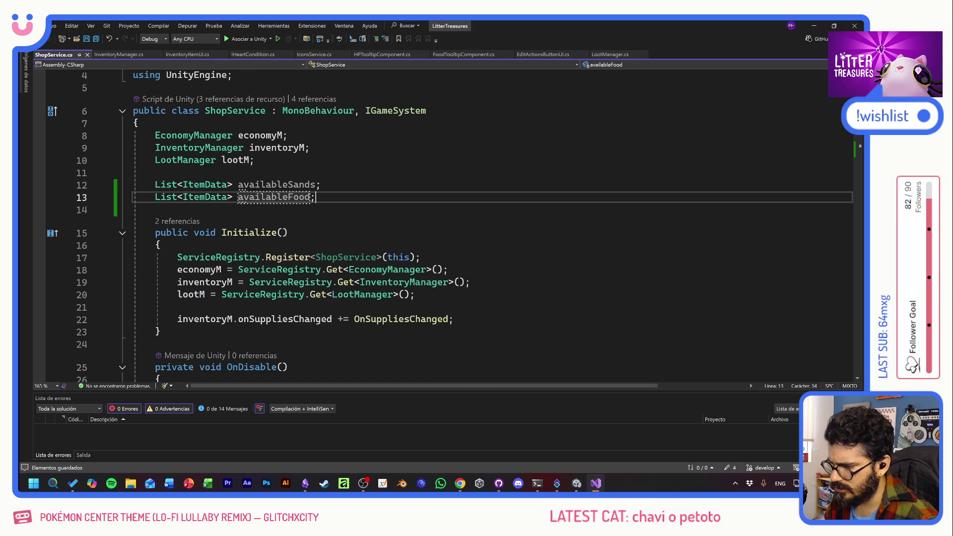
double_click(289, 187)
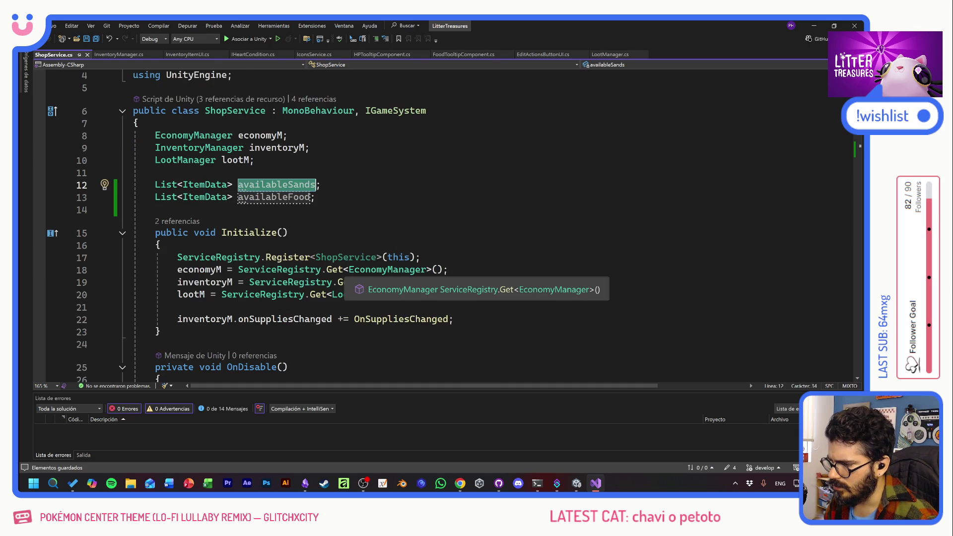
scroll(335, 281, "down", 3)
scroll(335, 282, "down", 3)
- Write availableSands.AddRange(_sandData); inside IncreaseSupplies
left_click(193, 254)
type("availableSands.")
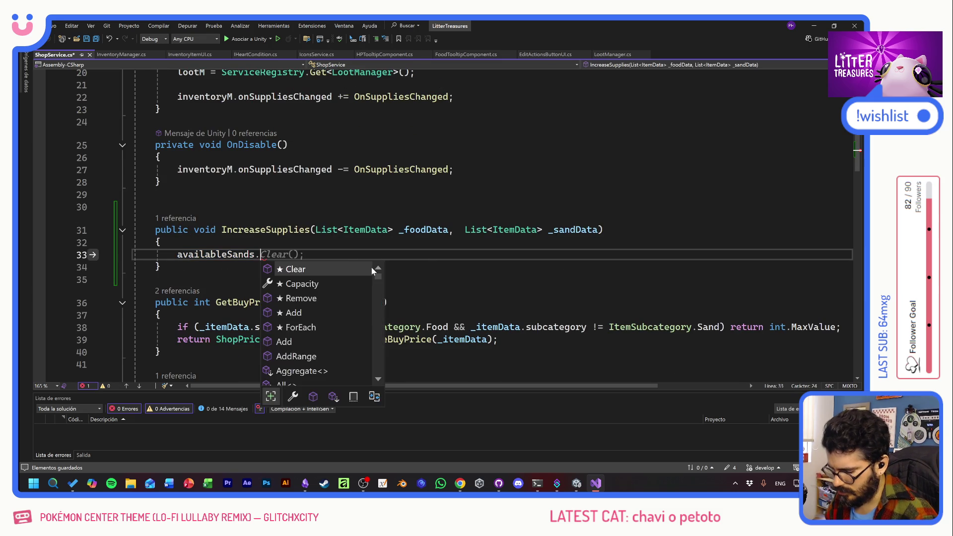
type("AddRange(")
left_click(423, 230)
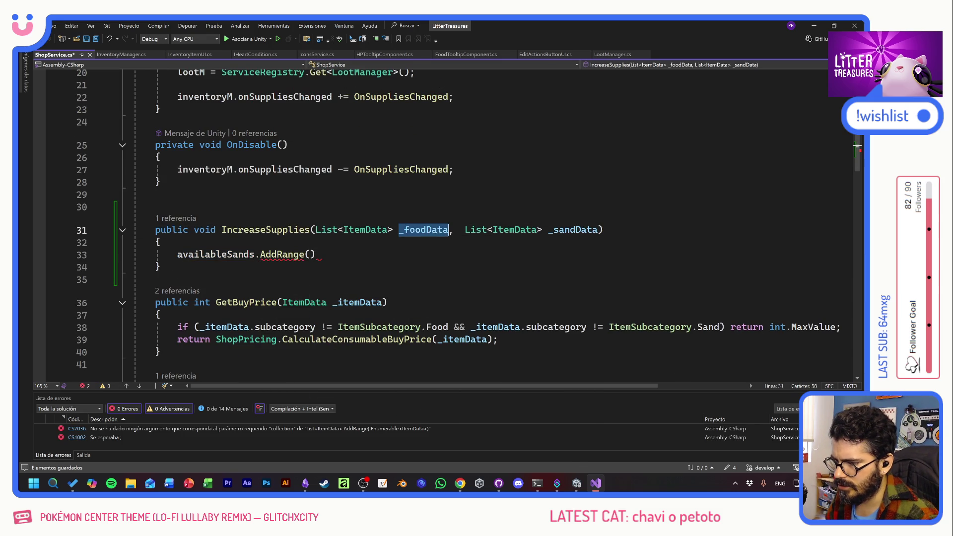
double_click(575, 229)
key("ctrl+c")
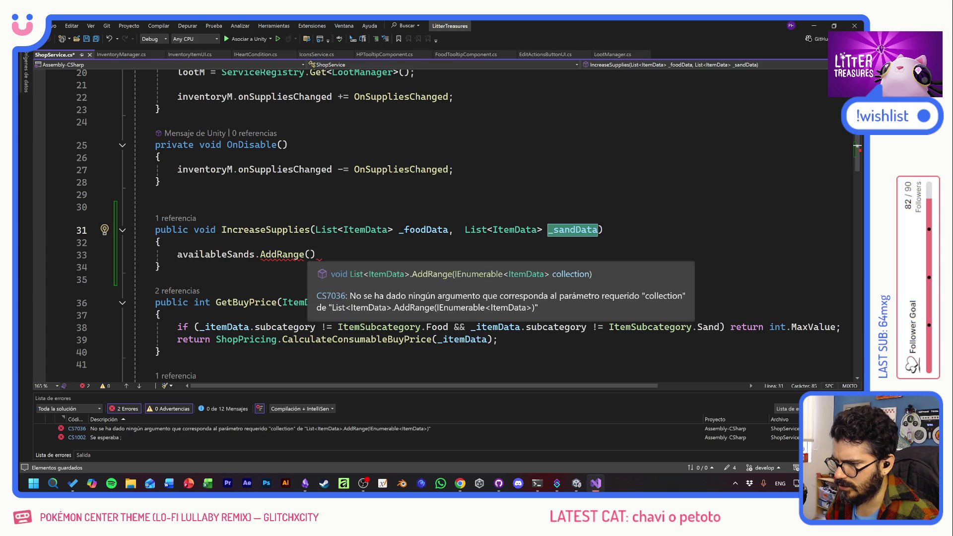
left_click(311, 255)
key("ctrl+v")
type(";")
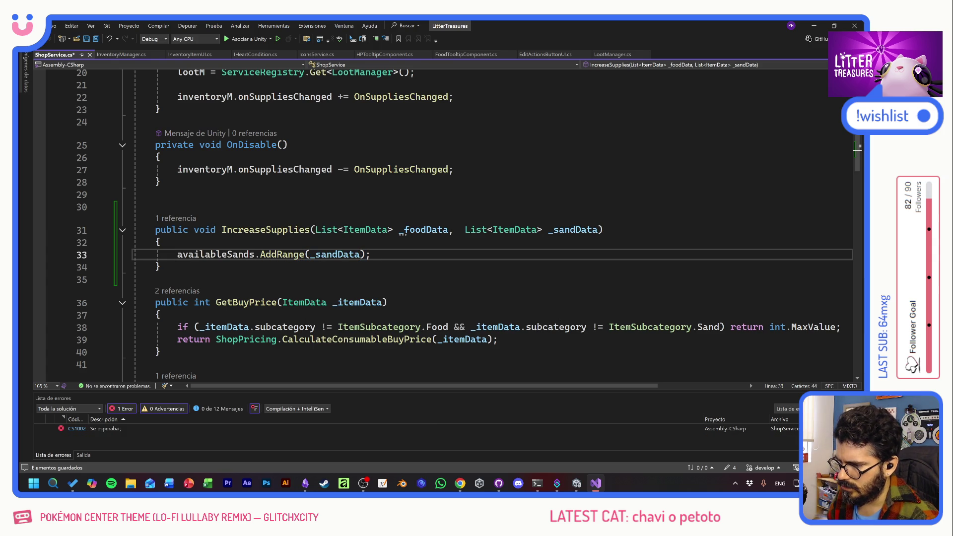
- Duplicate the statement onto line 34 as availableFood.AddRange(_foodData);
key("shift+Home")
key("ctrl+c")
key("End")
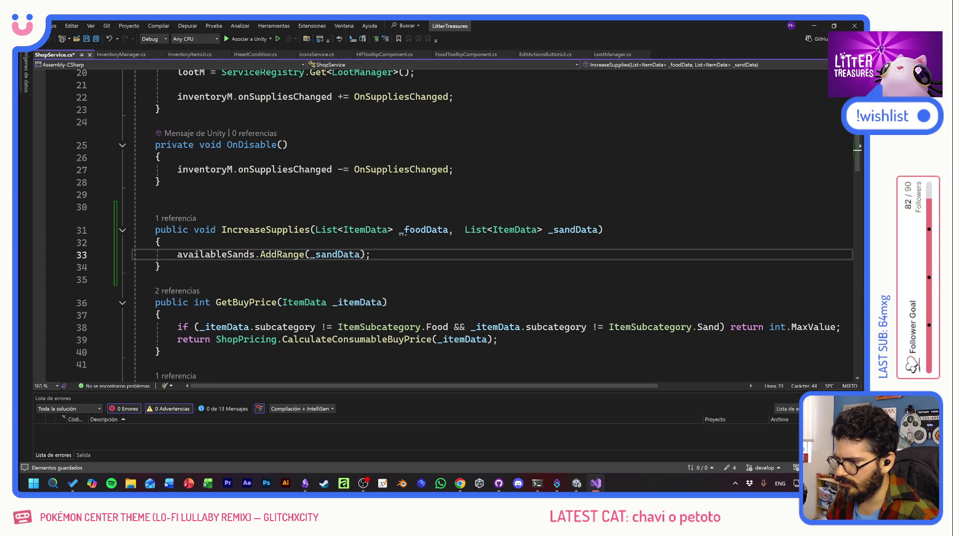
key("Return")
key("ctrl+v")
key("Home")
key("Right")
key("Right")
key("Right")
key("shift+Right")
key("shift+Right")
key("shift+Right")
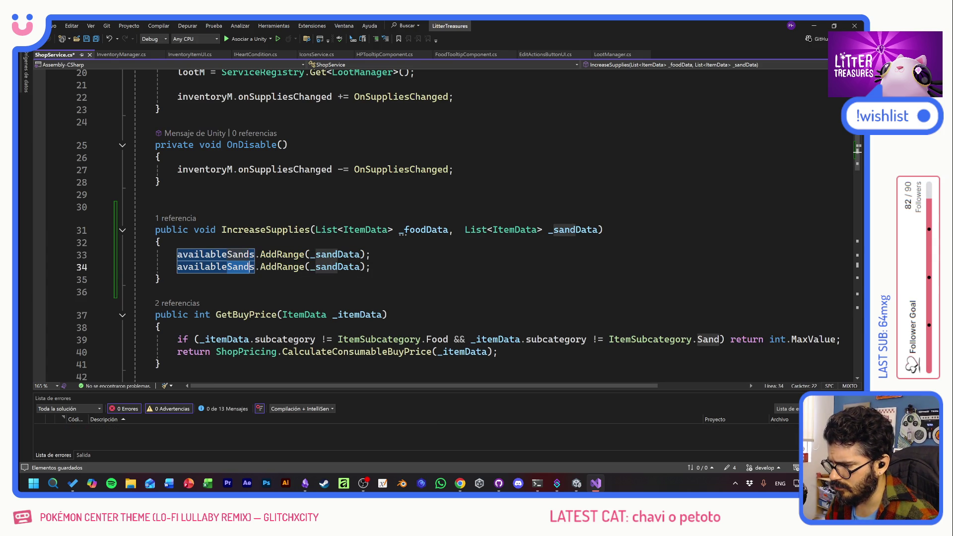
type("Food")
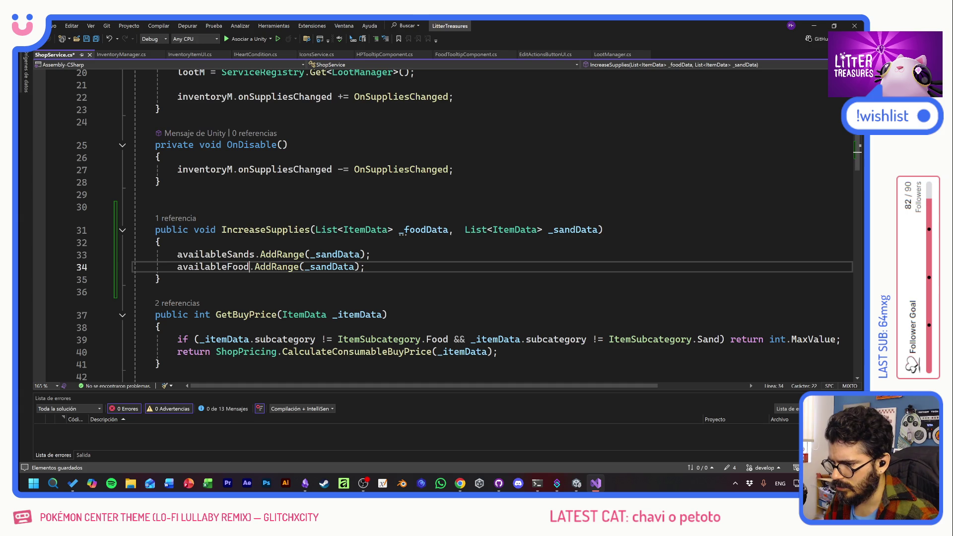
double_click(425, 229)
key("ctrl+c")
double_click(331, 267)
key("ctrl+v")
- Select availableSands on line 33 for reuse in OnSuppliesChanged
left_click(372, 254)
key("Home")
key("ctrl+shift+Right")
scroll(857, 148, "down", 4)
scroll(857, 148, "down", 3)
scroll(857, 149, "down", 4)
scroll(857, 149, "down", 2)
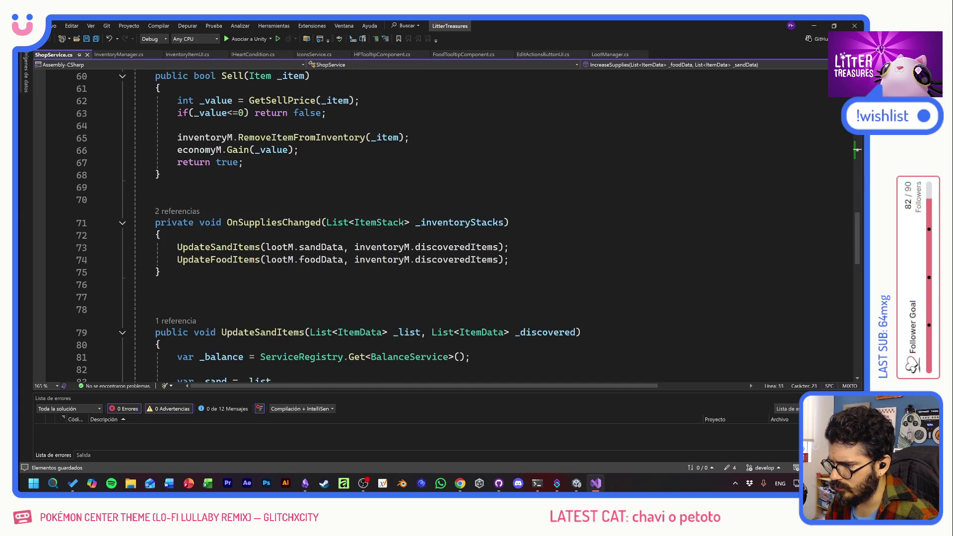
- Pass availableSands and availableFood instead of lootM.sandData/foodData on lines 73-74, save, return to Unity
left_click_drag(267, 247, 344, 247)
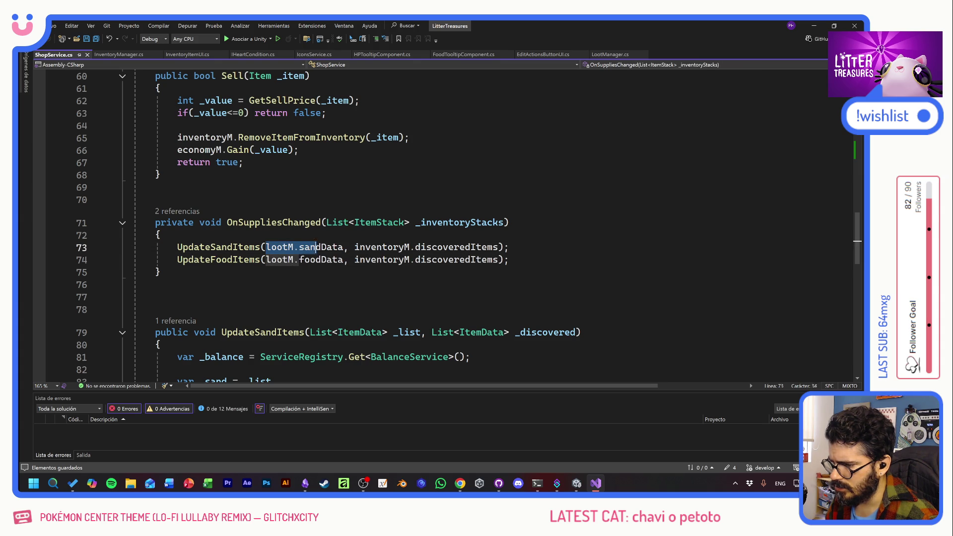
key("ctrl+v")
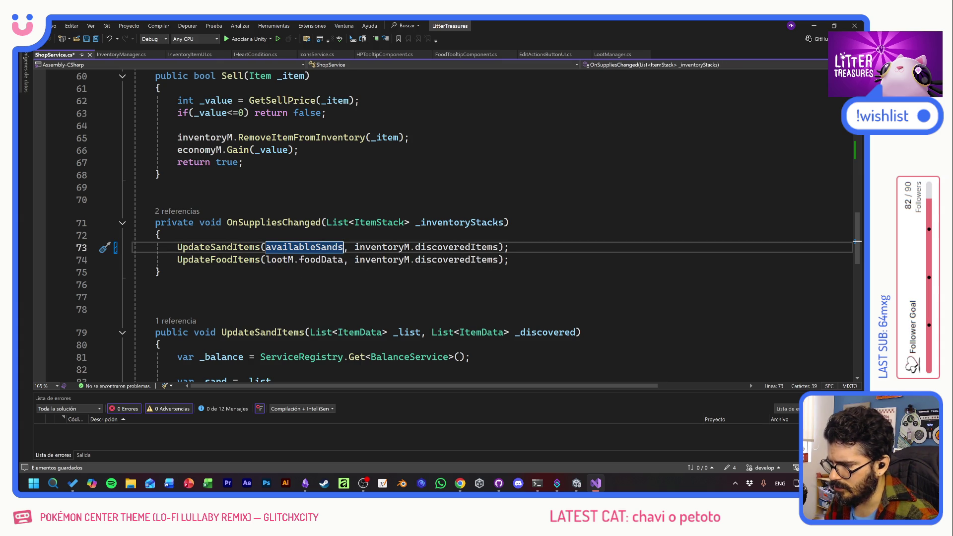
mouse_move(281, 259)
left_click_drag(267, 259, 344, 259)
key("ctrl+v")
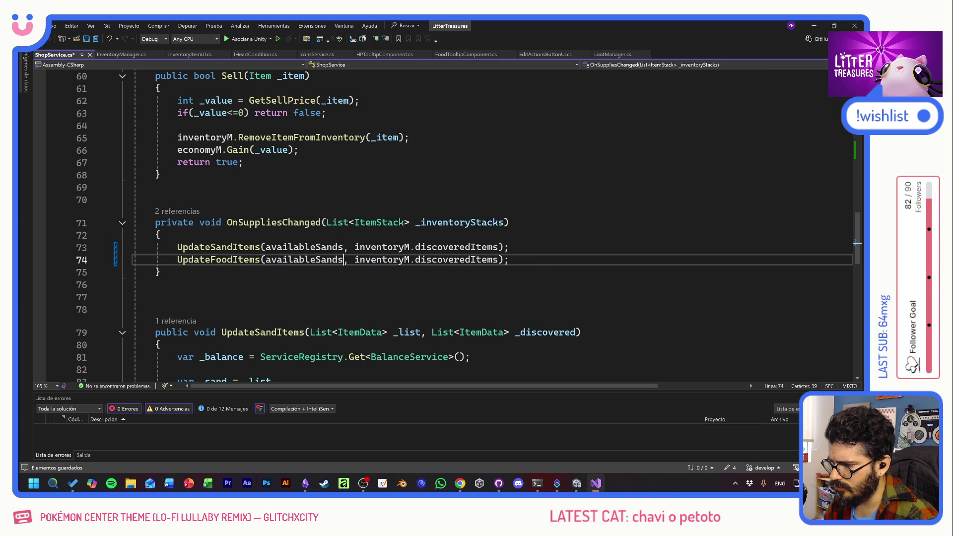
key("shift+Left")
key("shift+Left")
key("shift+Left")
type("Food")
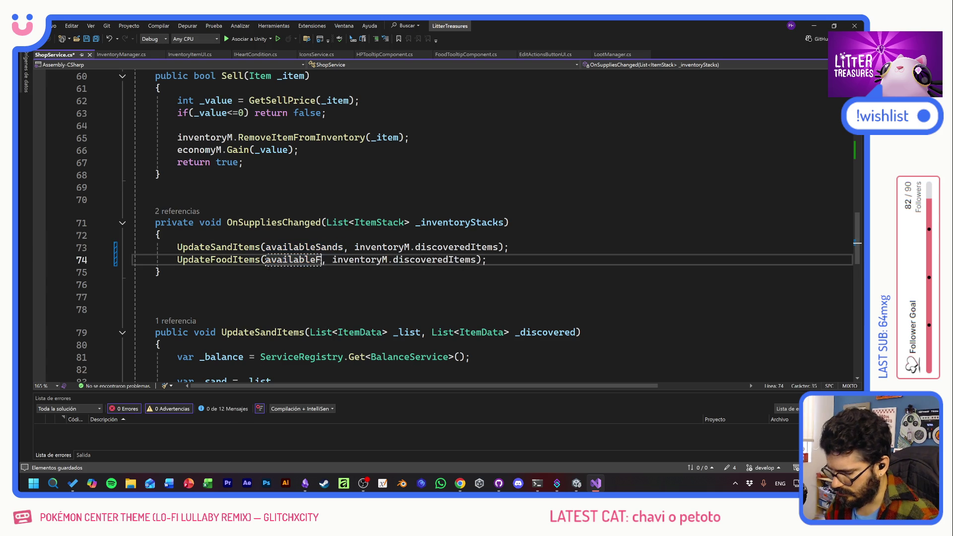
key("ctrl+s")
key("alt+Tab")
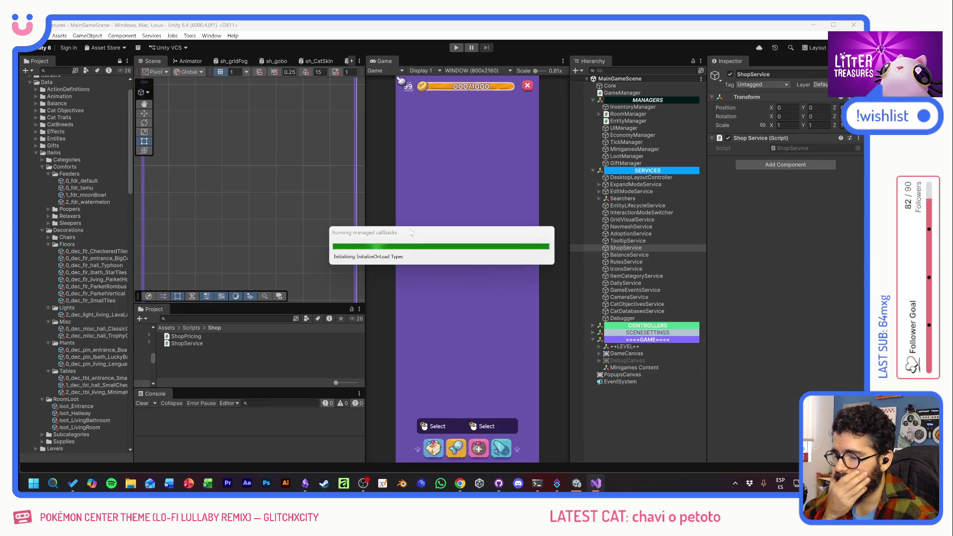
- Play and stop the game, then inspect the ShopService-not-registered exception and GameManager's Systems To Init list
left_click(461, 50)
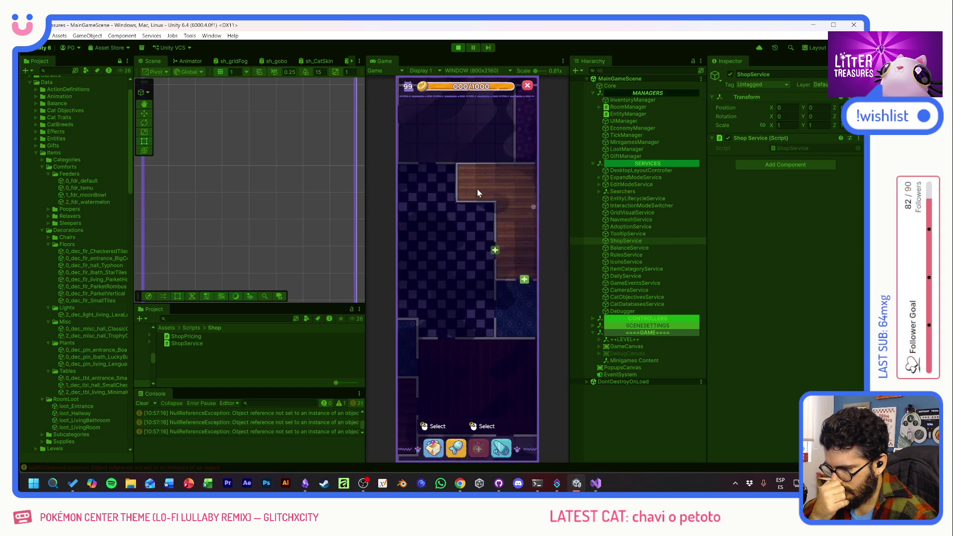
left_click(458, 47)
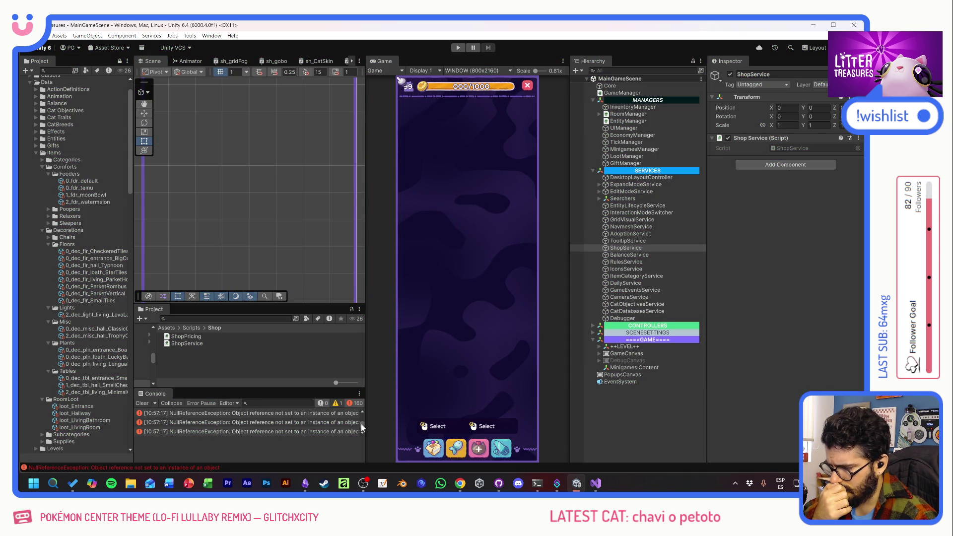
left_click(255, 413)
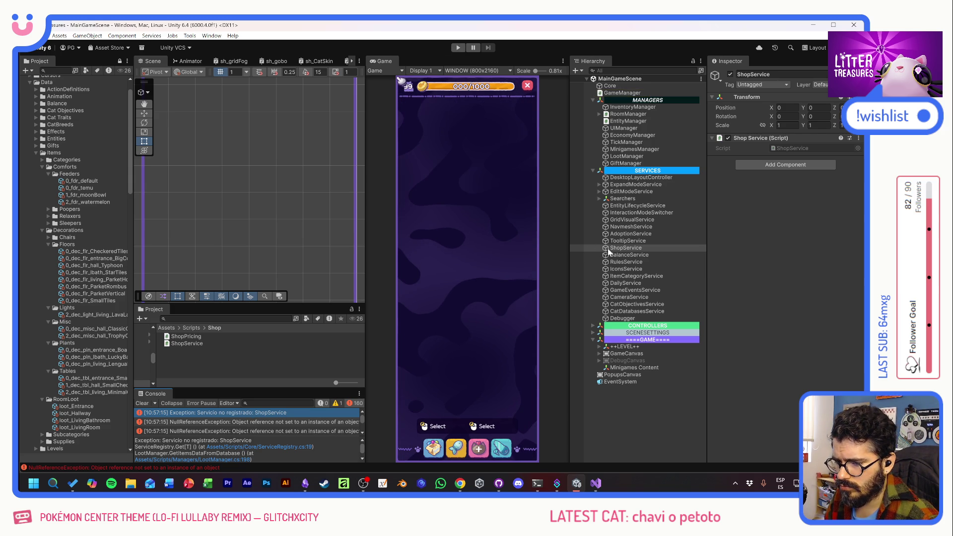
left_click(629, 108)
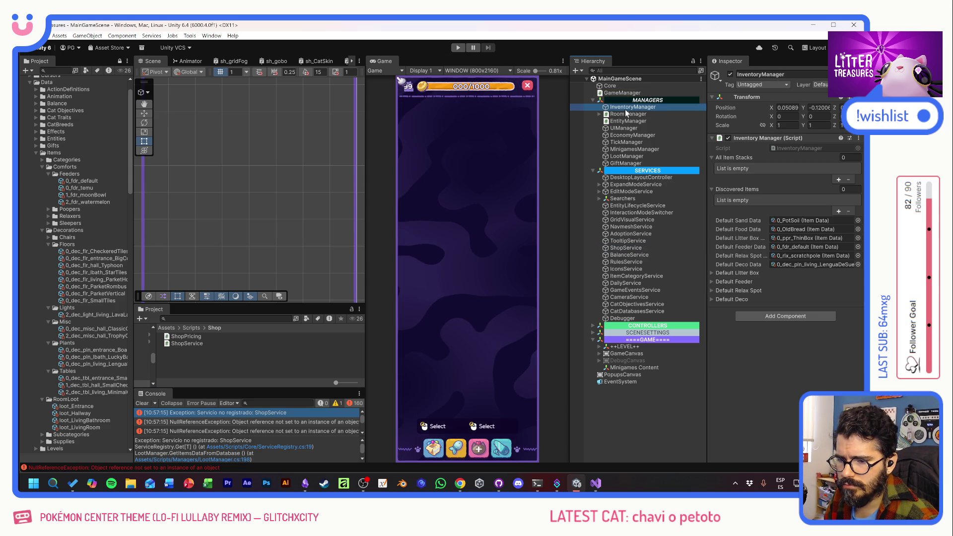
left_click(624, 94)
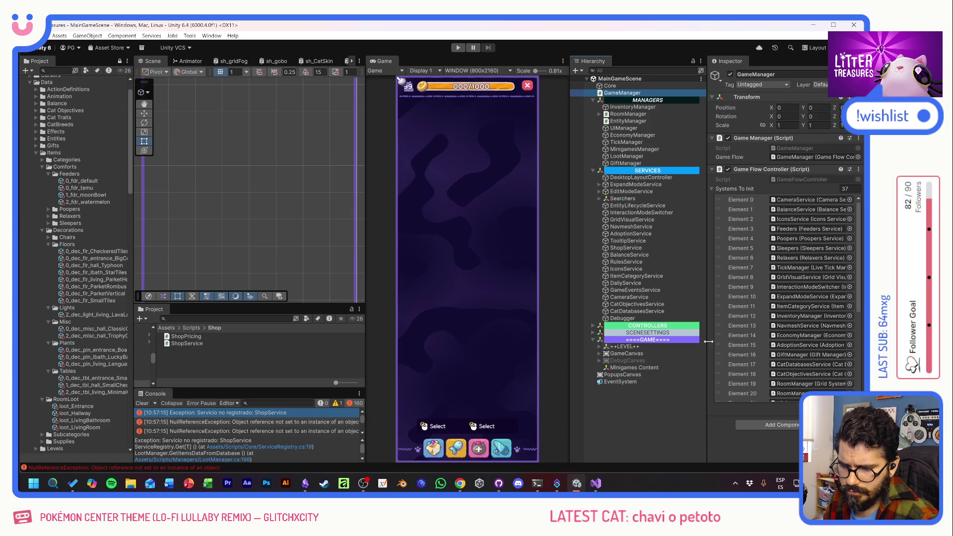
scroll(736, 336, "down", 2)
scroll(736, 336, "down", 2)
scroll(736, 336, "down", 2)
scroll(736, 335, "down", 2)
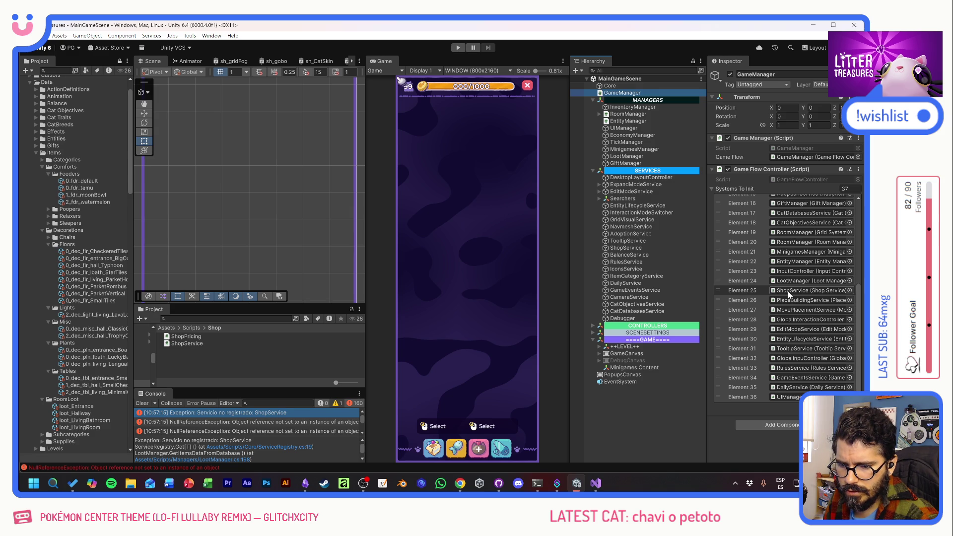
- Return to Visual Studio and follow the IncreaseSupplies CodeLens reference to line 198 of LootManager.cs
key("alt+Tab")
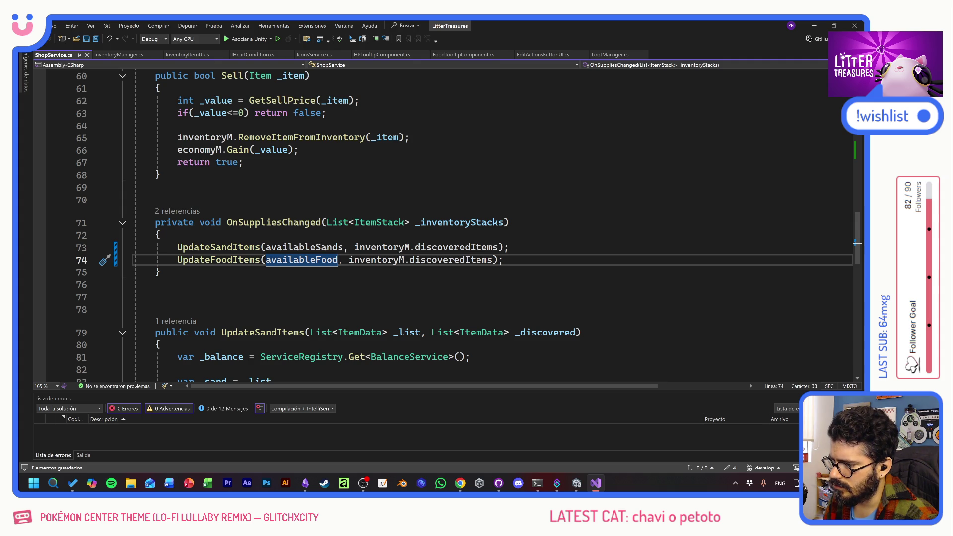
scroll(550, 332, "up", 3)
scroll(551, 332, "up", 4)
scroll(551, 332, "up", 4)
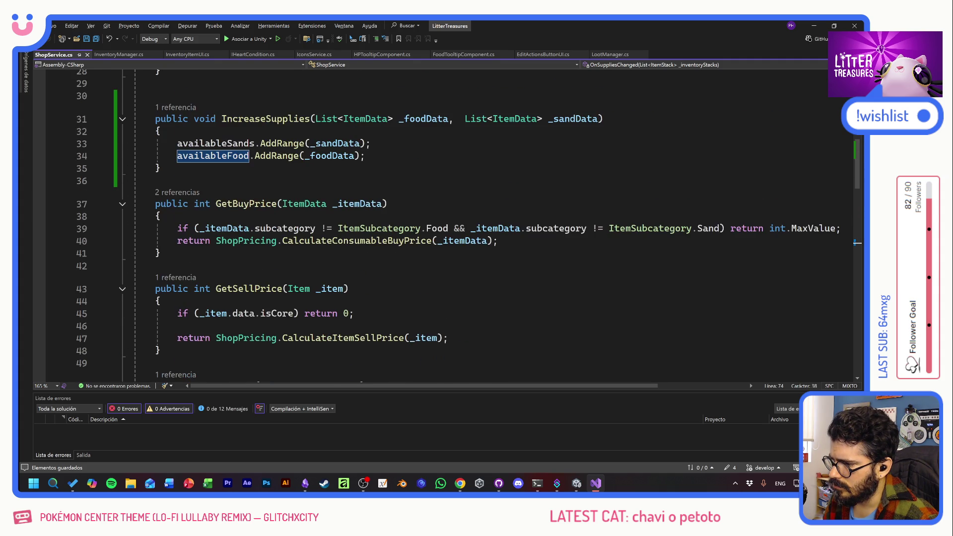
scroll(468, 225, "up", 3)
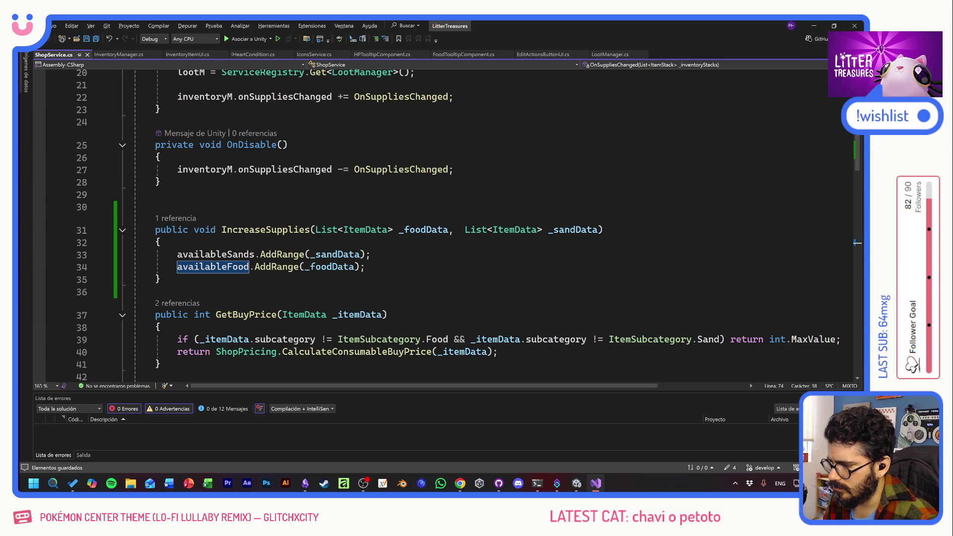
scroll(468, 226, "up", 1)
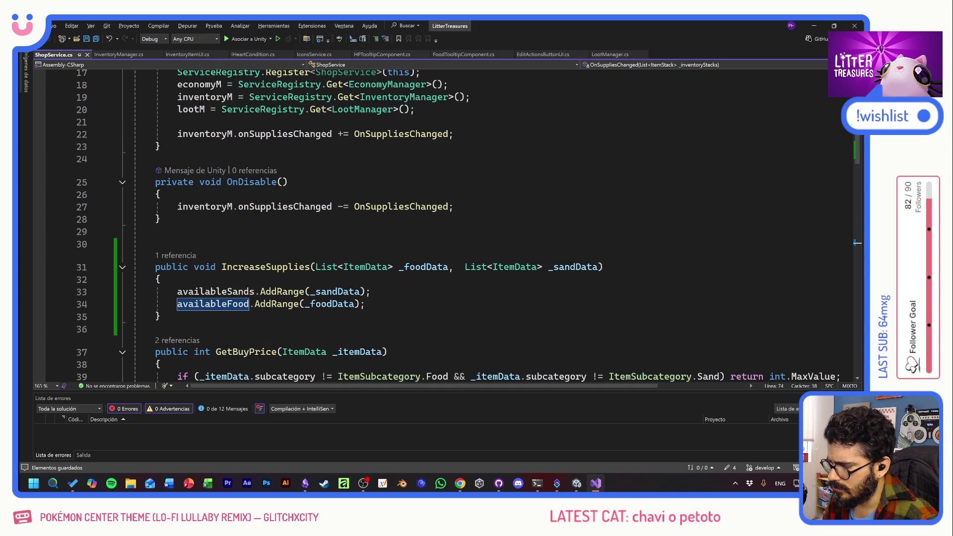
scroll(242, 116, "up", 1)
scroll(243, 116, "up", 2)
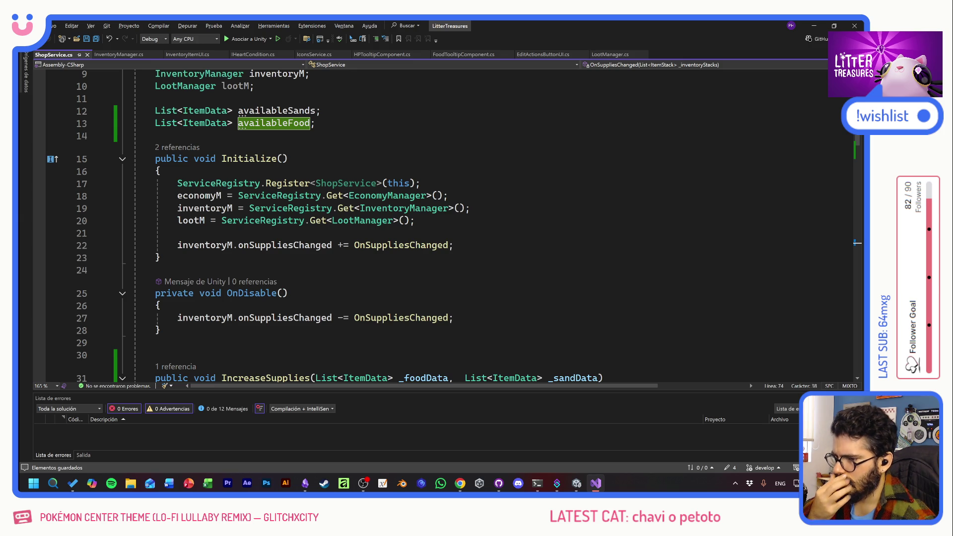
scroll(448, 224, "down", 5)
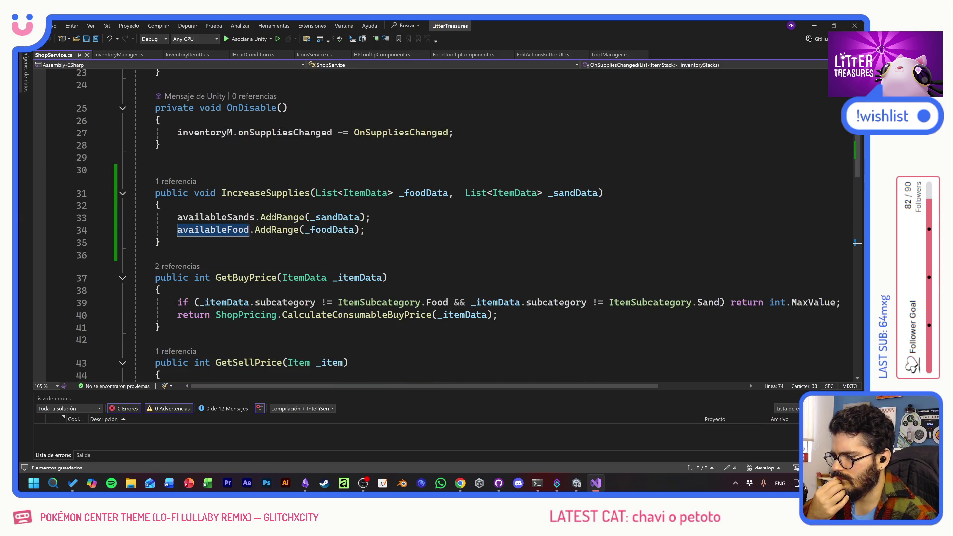
left_click(176, 181)
double_click(231, 156)
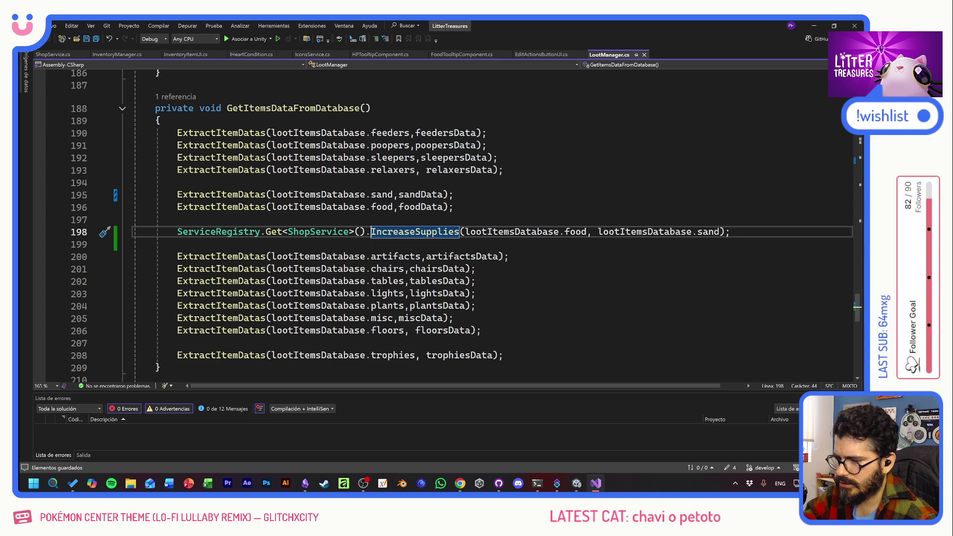
- Delete the IncreaseSupplies call on line 198 of LootManager.cs and return to ShopService.cs line 22
left_click_drag(731, 231, 133, 231)
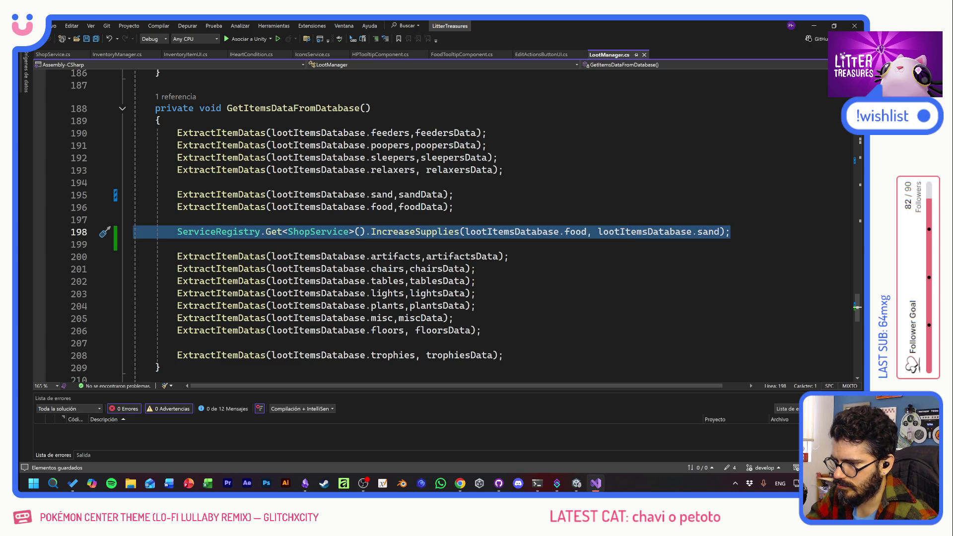
key("BackSpace")
key("BackSpace")
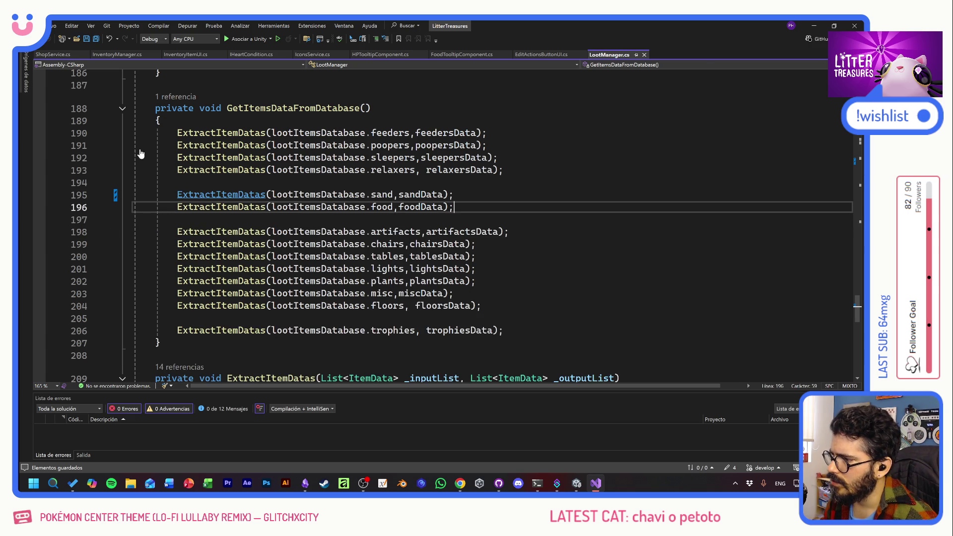
left_click(52, 54)
left_click(348, 192)
scroll(348, 192, "up", 7)
scroll(447, 224, "up", 1)
scroll(447, 224, "down", 3)
left_click(456, 245)
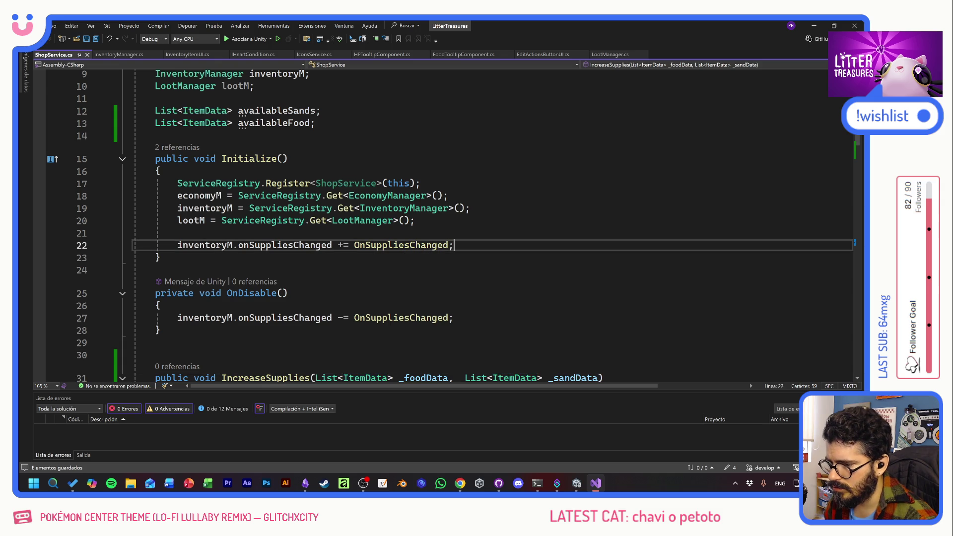
scroll(491, 224, "down", 2)
- Add IncreaseSupplies(lootM.foodData, lootM.sandData); in Initialize, save, and switch to Unity
key("Return")
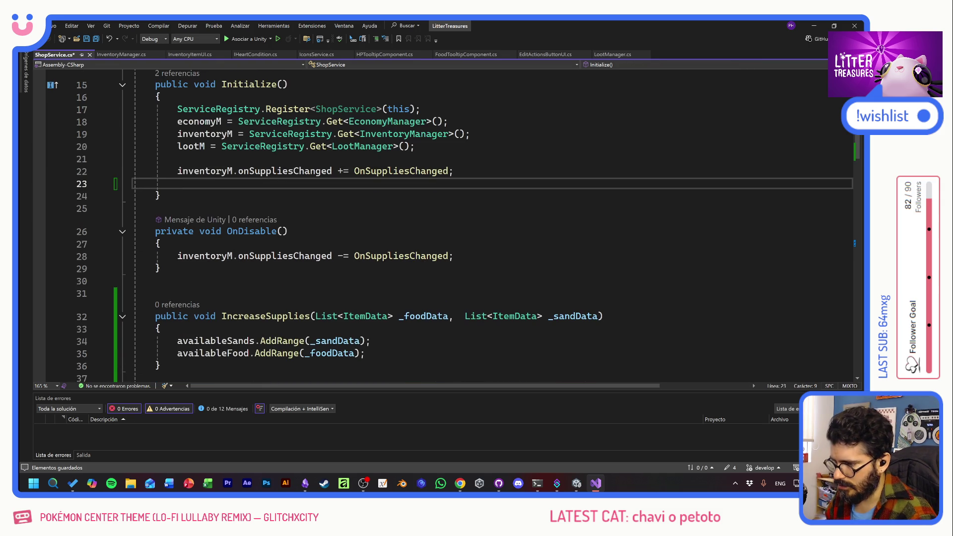
type("In")
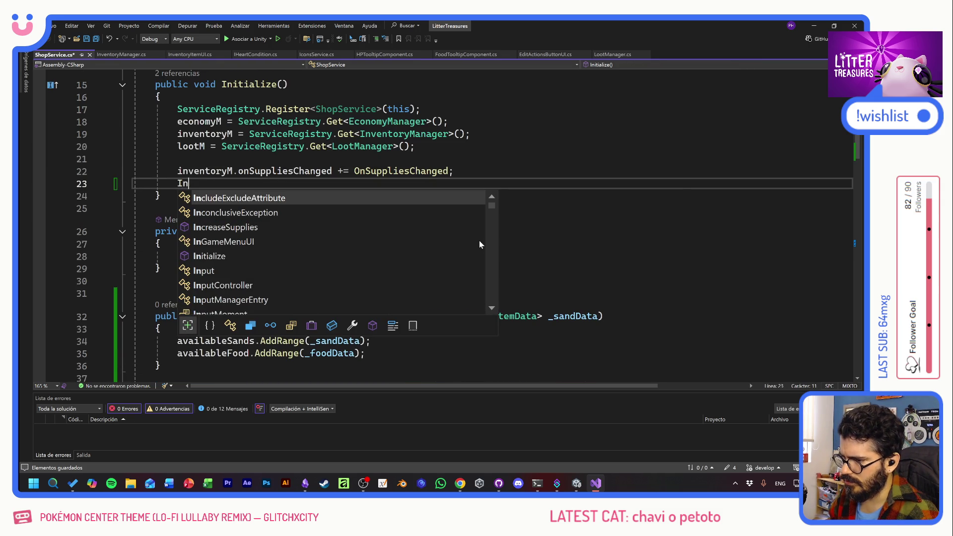
type("cr")
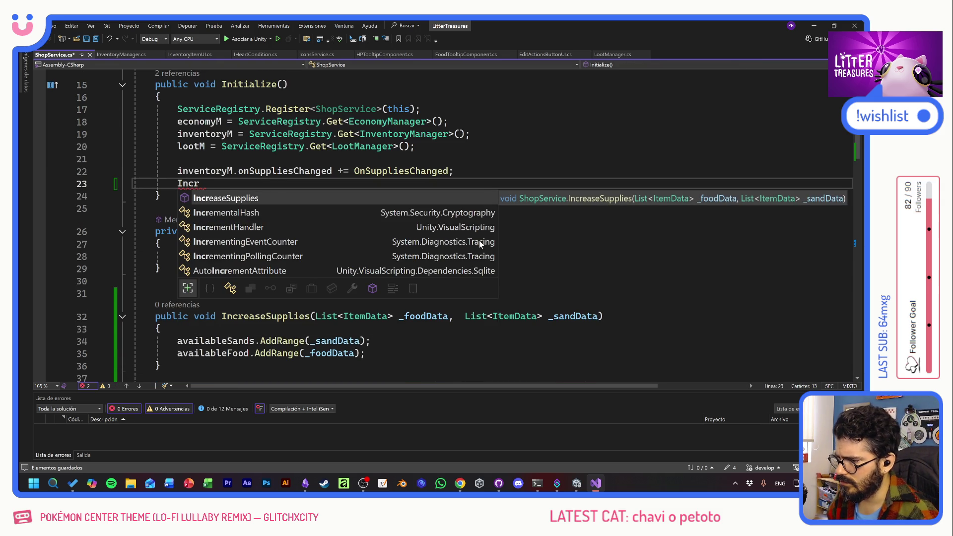
key("Tab")
type("(")
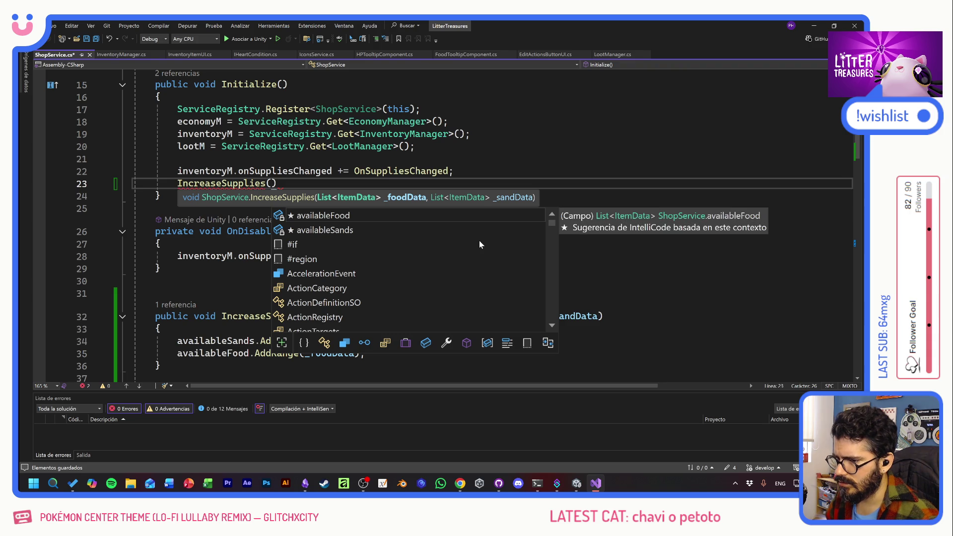
left_click(192, 147)
left_click(274, 183)
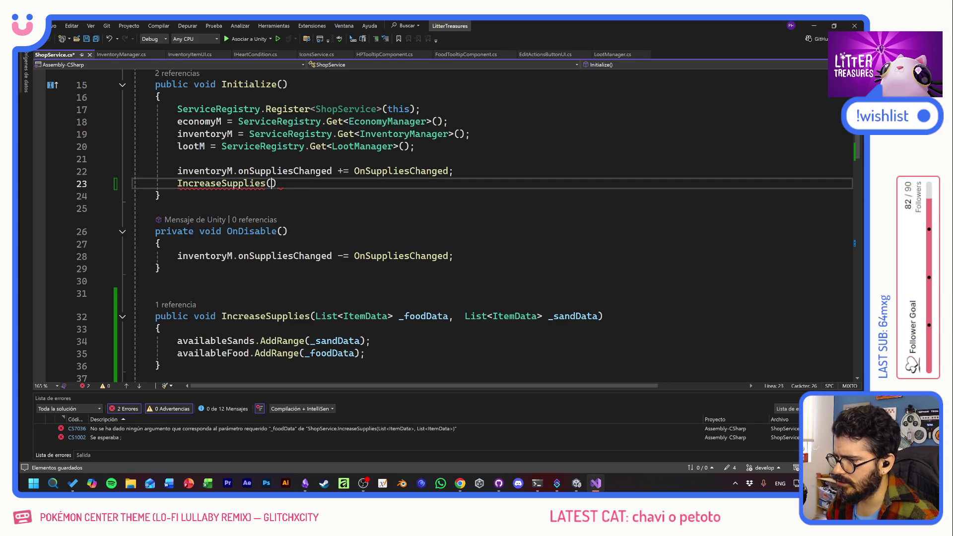
type("lootM.sa")
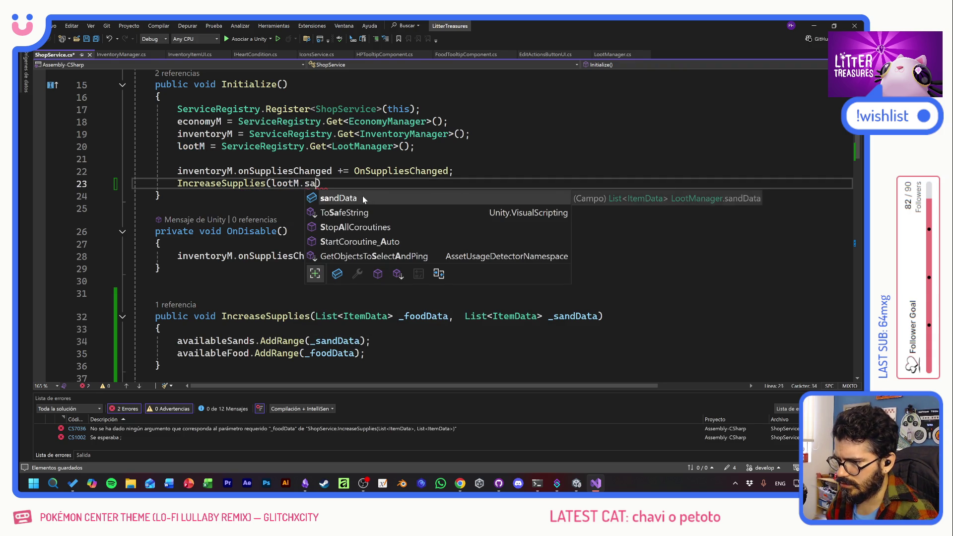
key("BackSpace")
key("BackSpace")
type("foo")
key("Tab")
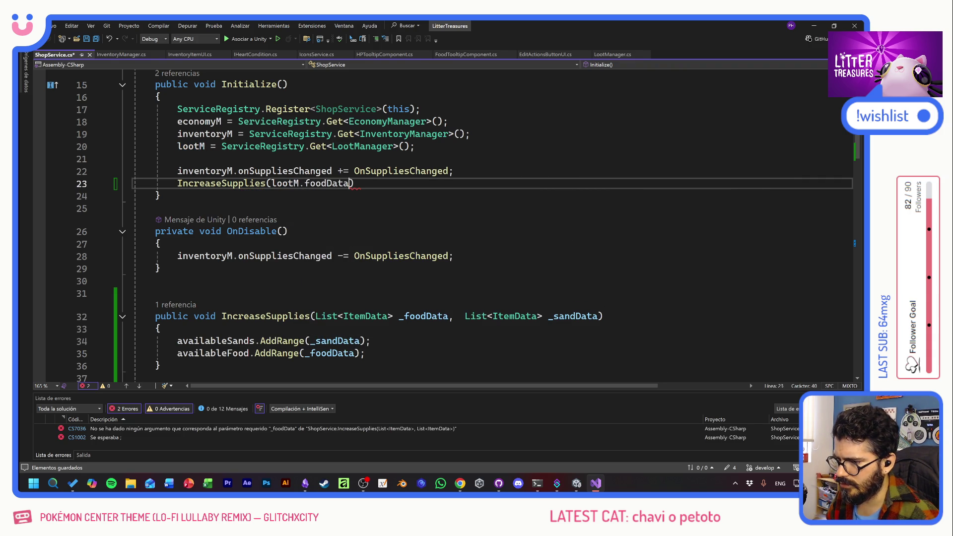
type(", lootM")
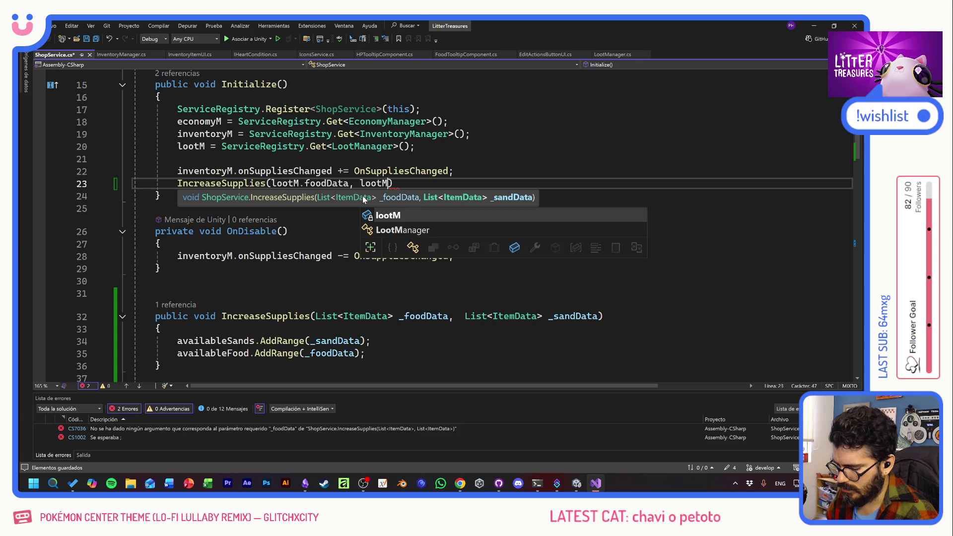
type(".sandData")
key("Tab")
type(");")
key("ctrl+s")
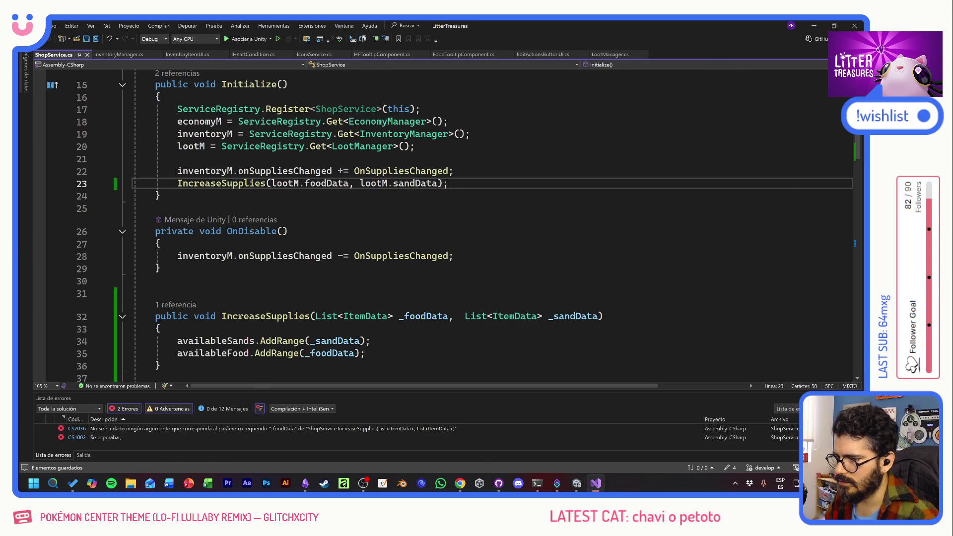
key("alt+Tab")
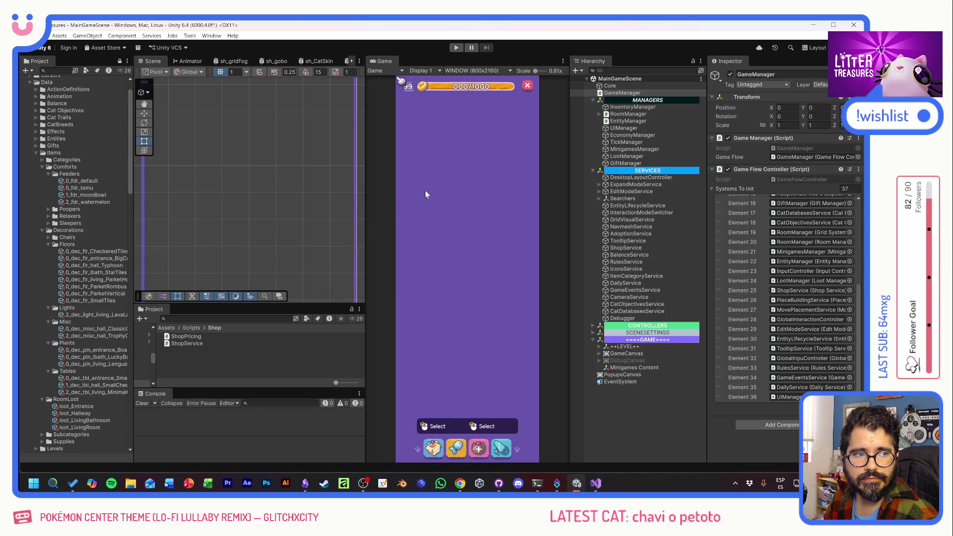
- Play the game, copy the NullReferenceException message and jump to ShopService.cs:34
key("ctrl+p")
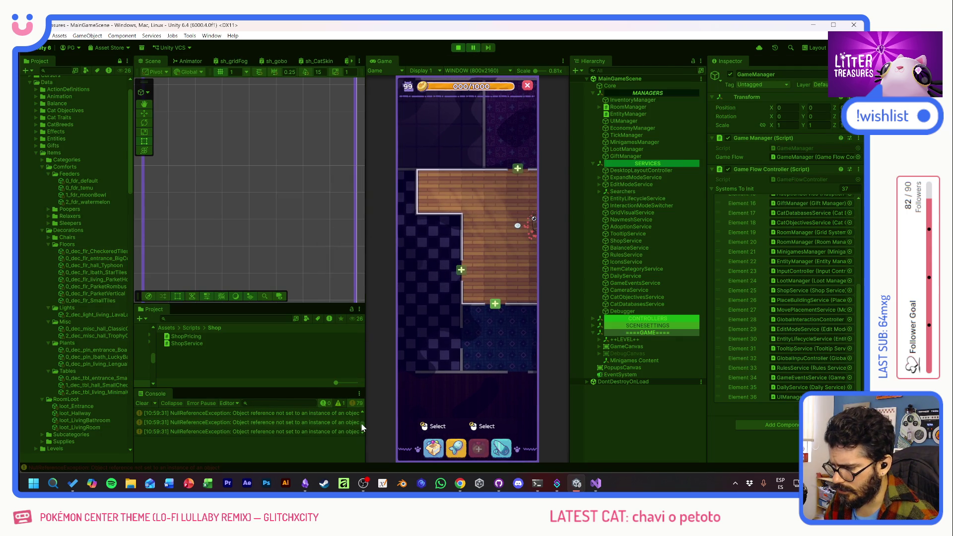
left_click(335, 413)
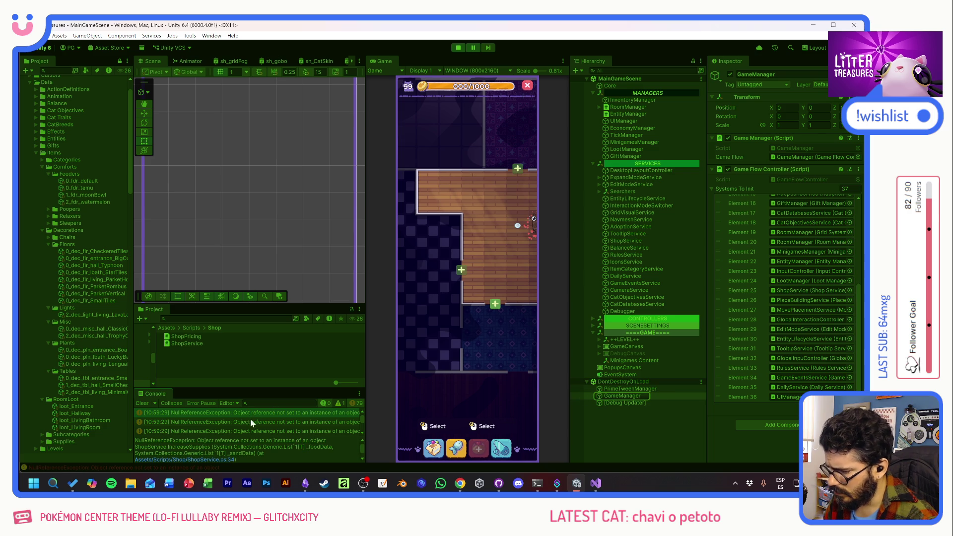
left_click(216, 450)
key("ctrl+a")
key("ctrl+c")
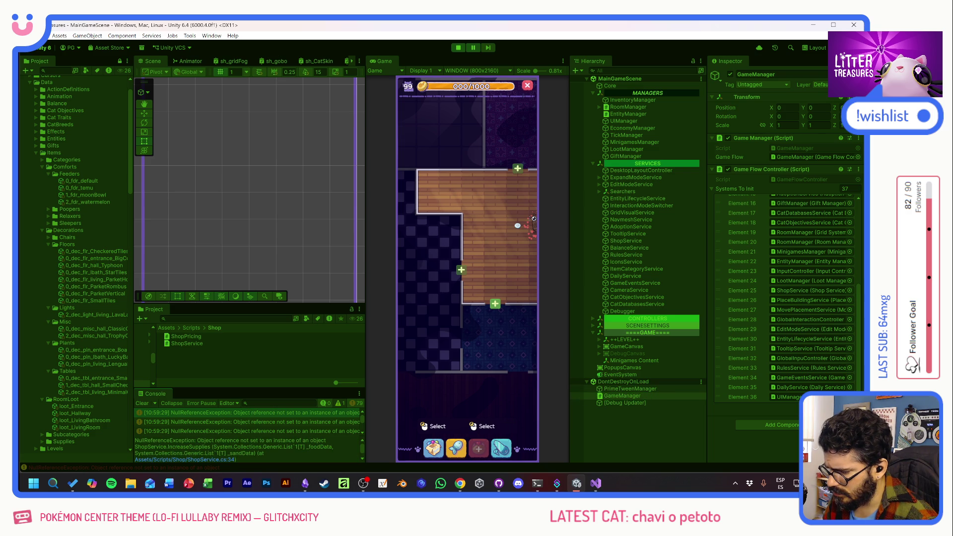
left_click(209, 461)
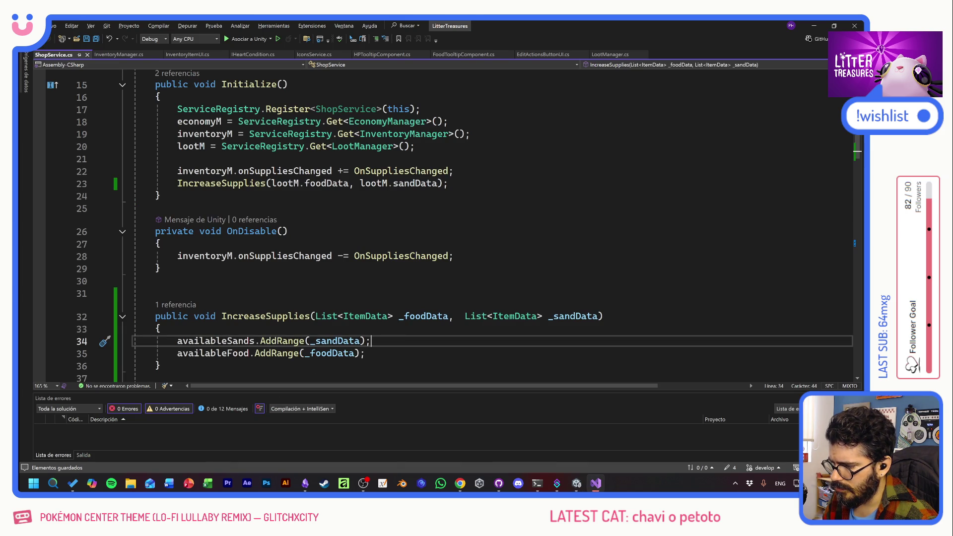
scroll(447, 223, "up", 5)
- Initialise availableSands and availableFood with = new List<ItemData>(); and save
left_click(315, 222)
type("new")
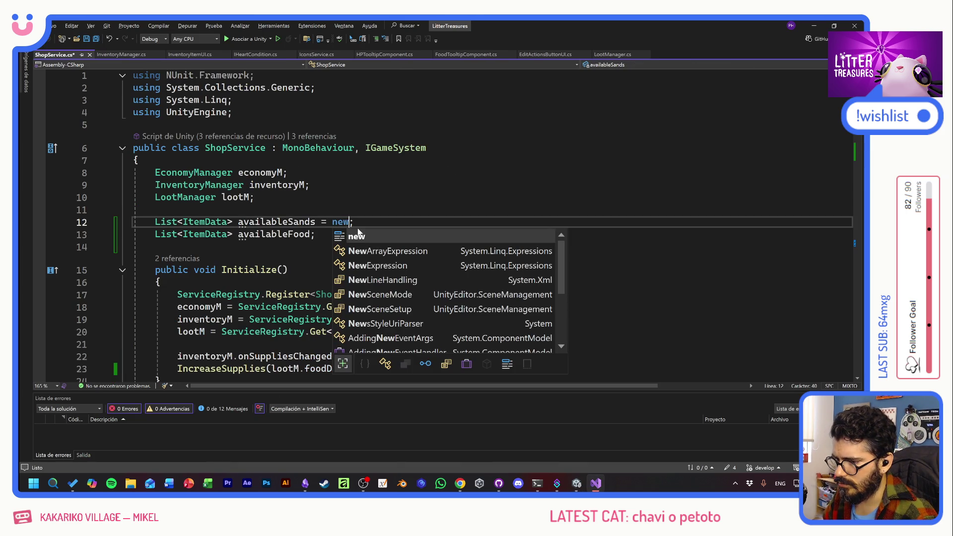
type(" Lis")
key("Down")
key("Tab")
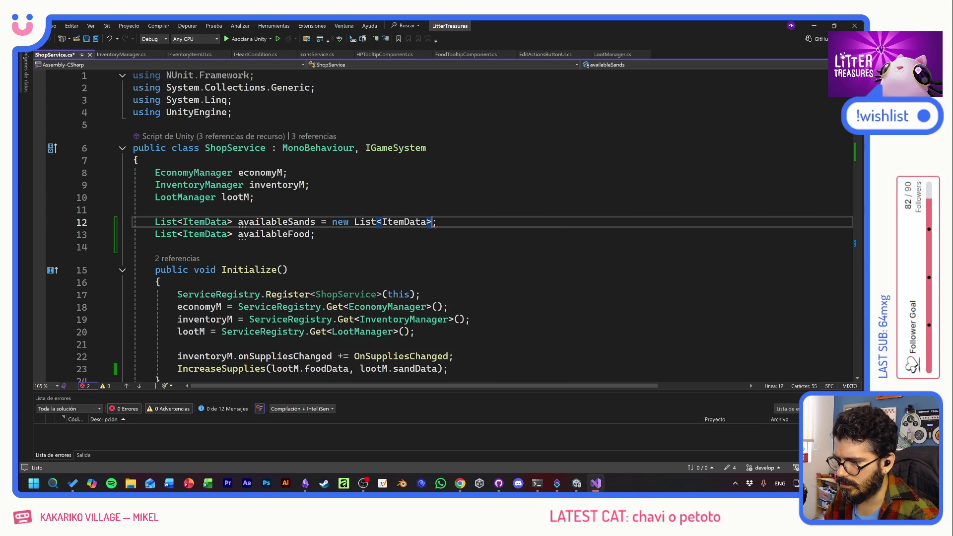
key("Delete")
type("()")
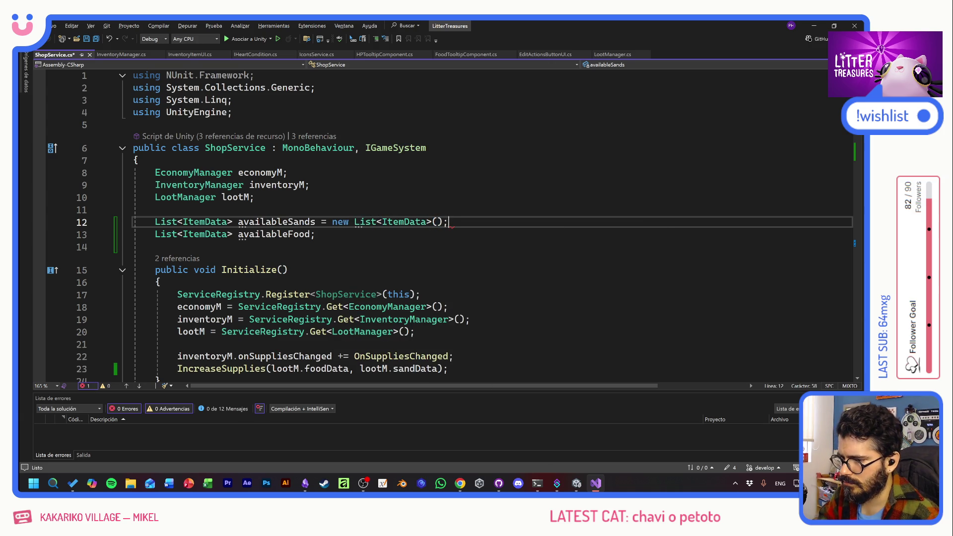
left_click_drag(448, 221, 315, 222)
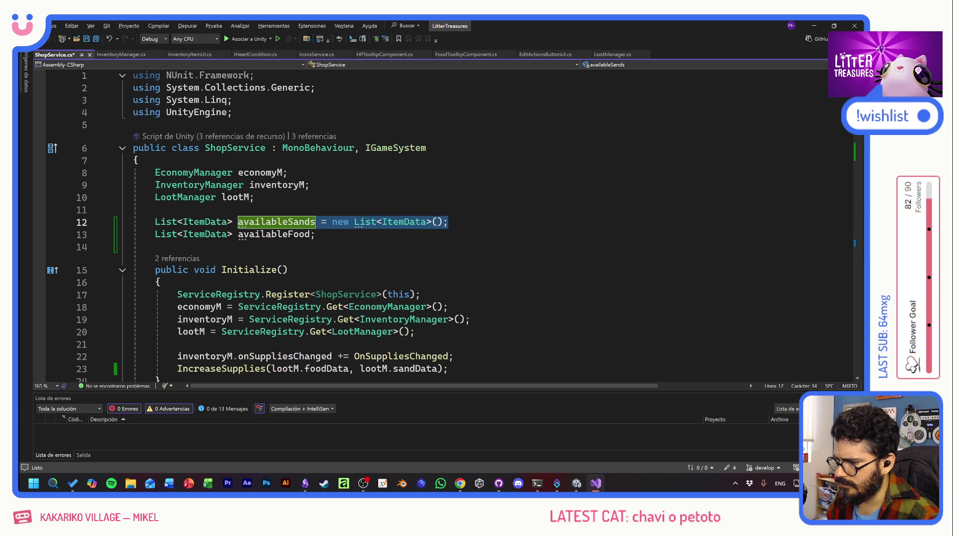
key("ctrl+c")
left_click(315, 235)
key("ctrl+v")
key("ctrl+s")
- Replace the stray 'publ' text on line 12 with a correctly spelled [SerializeField] attribute
left_click(155, 221)
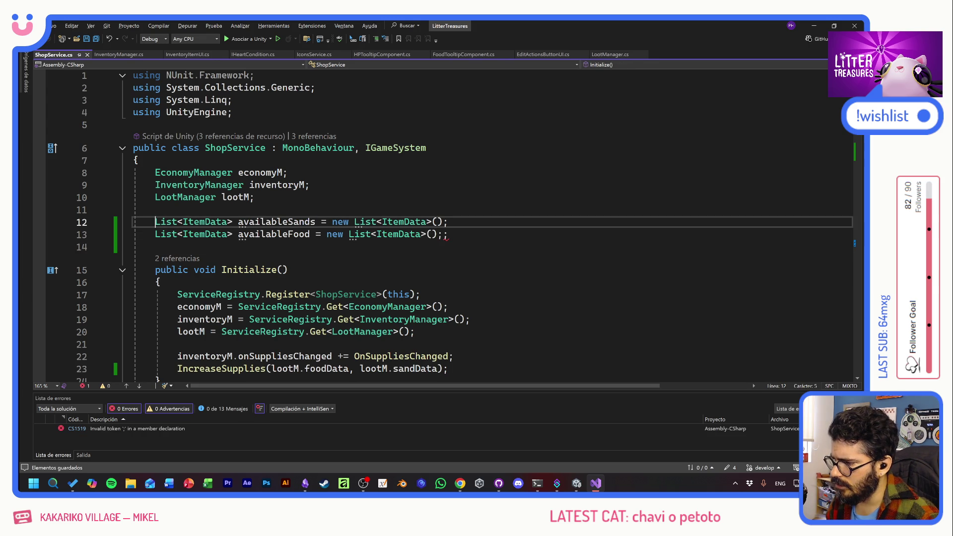
type("publ")
key("BackSpace")
key("BackSpace")
key("BackSpace")
key("BackSpace")
type("[Ser")
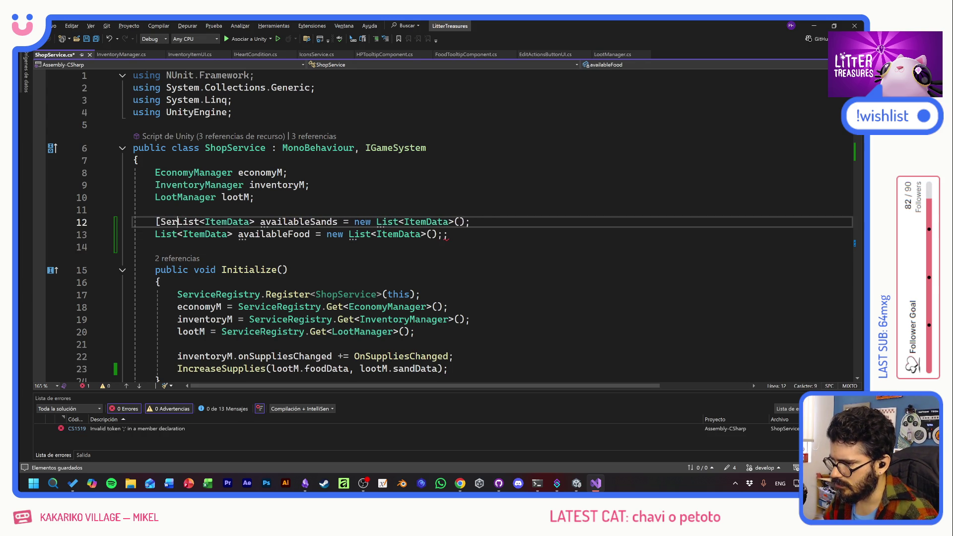
type("ialzieField")
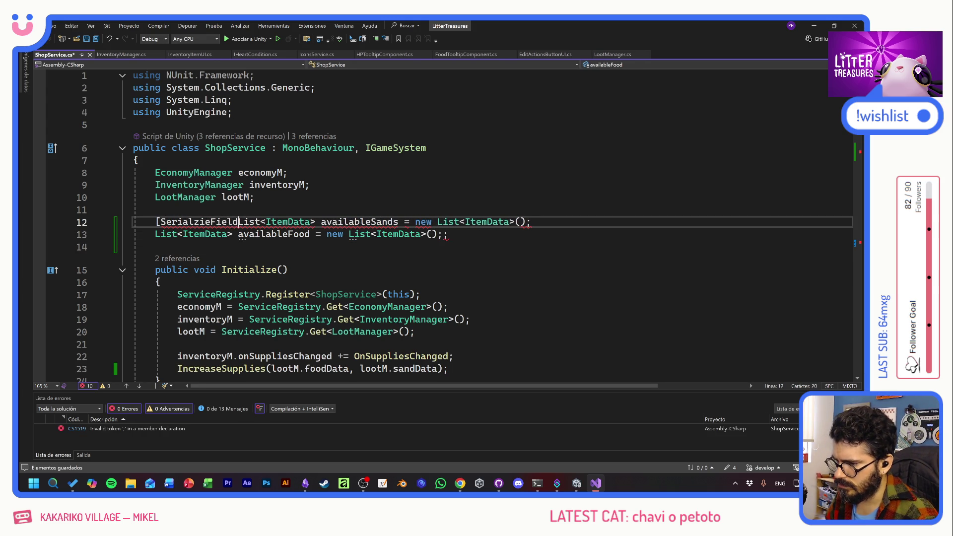
type("]")
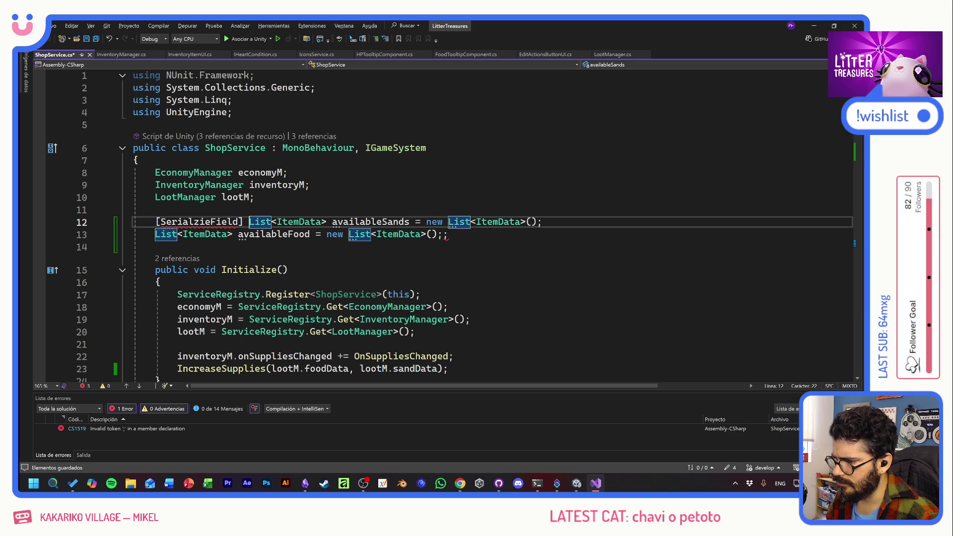
key("Left")
key("shift+Left")
key("shift+Left")
key("shift+Left")
key("shift+Left")
key("shift+Left")
key("shift+Left")
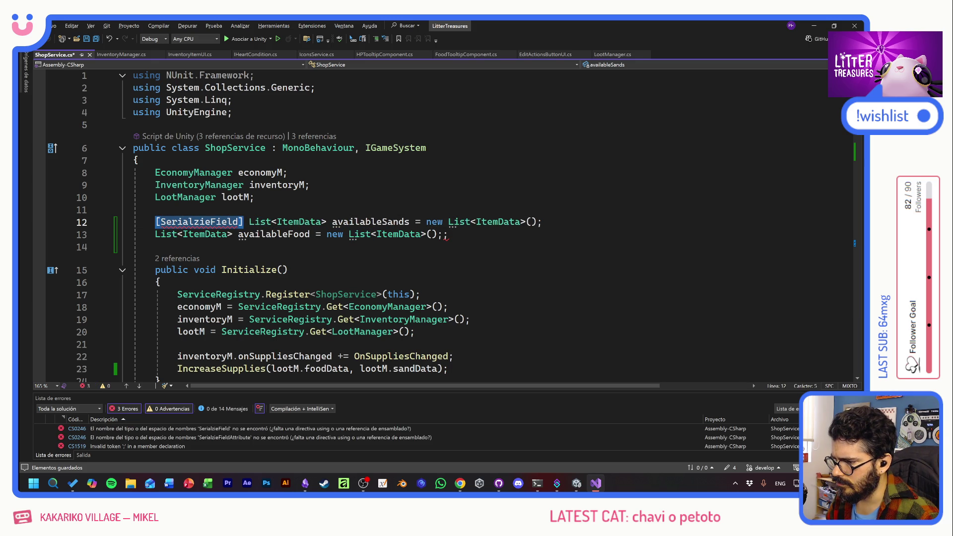
left_click(198, 222)
key("BackSpace")
key("Right")
type("z")
key("Right")
key("Right")
key("Right")
key("shift+Left")
key("shift+Left")
key("shift+Left")
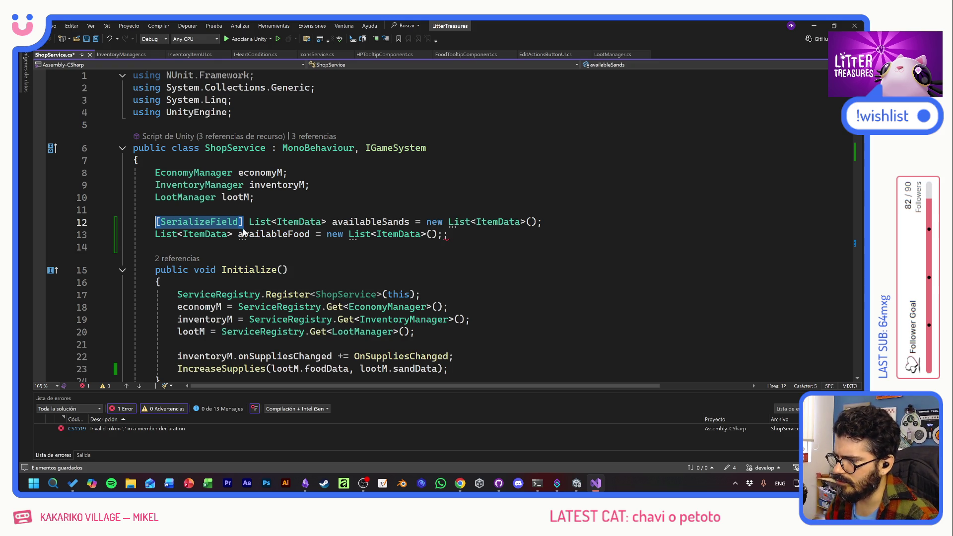
- Copy [SerializeField] and the List<ItemData> type onto the availableFood line, then switch to Unity
key("ctrl+c")
key("Down")
key("shift+ctrl+Right")
key("shift+ctrl+Right")
key("shift+ctrl+Right")
key("ctrl+v")
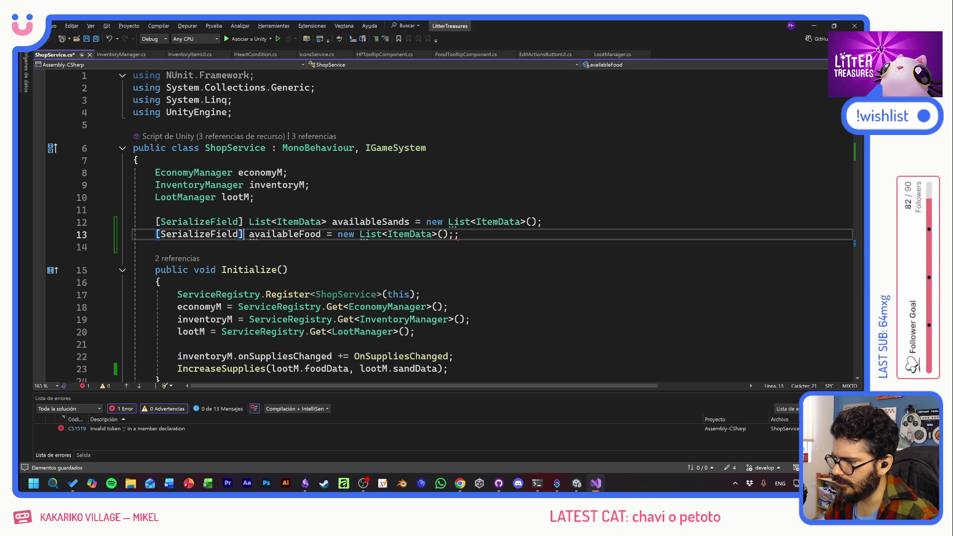
key("Up")
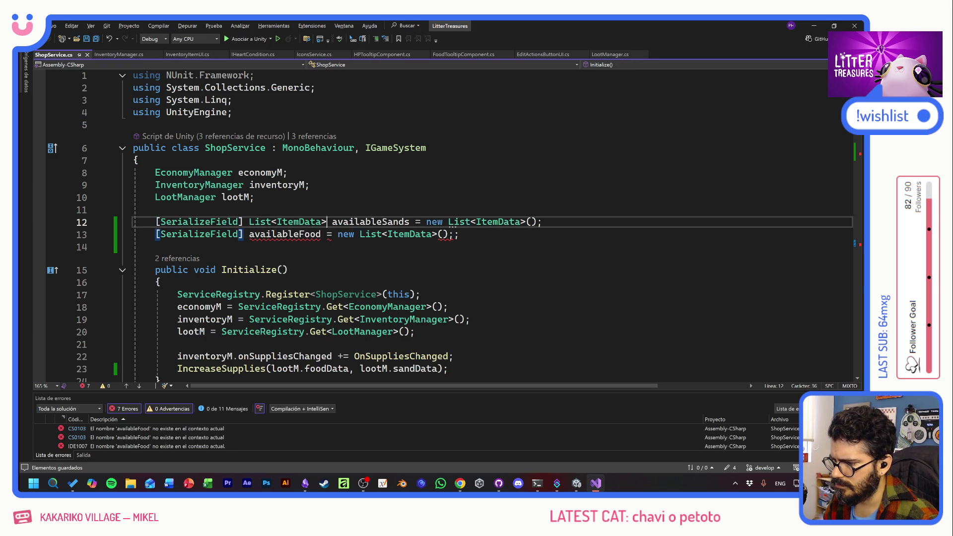
key("ctrl+c")
key("Down")
key("ctrl+v")
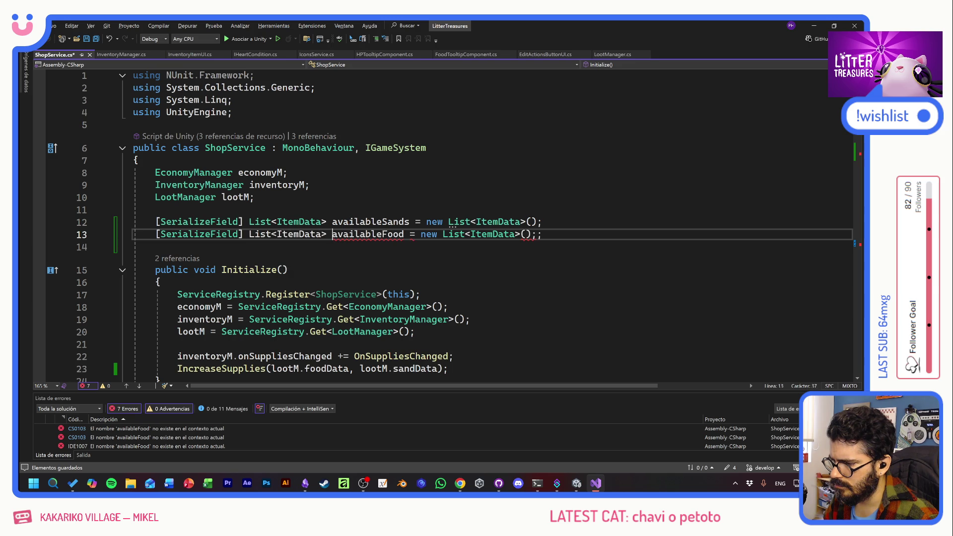
key("BackSpace")
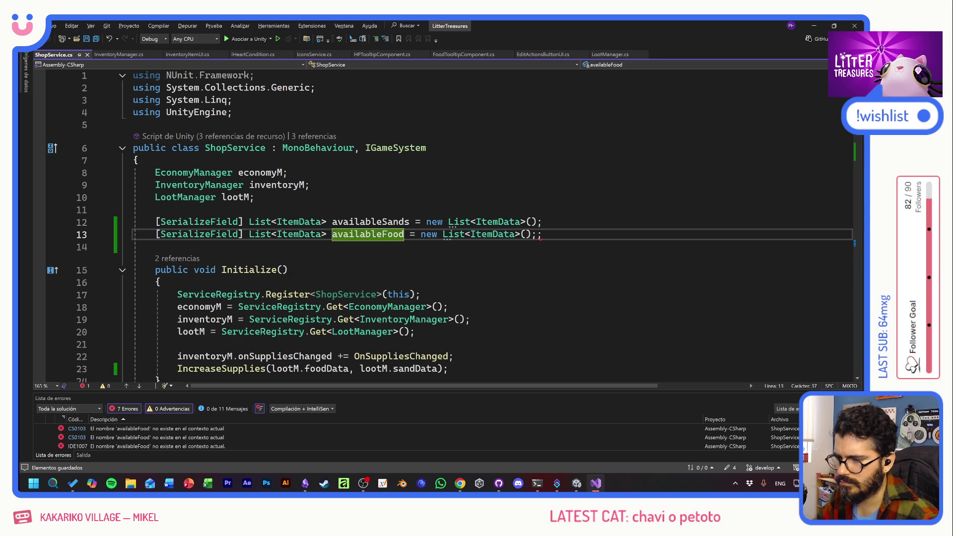
key("Down")
key("Down")
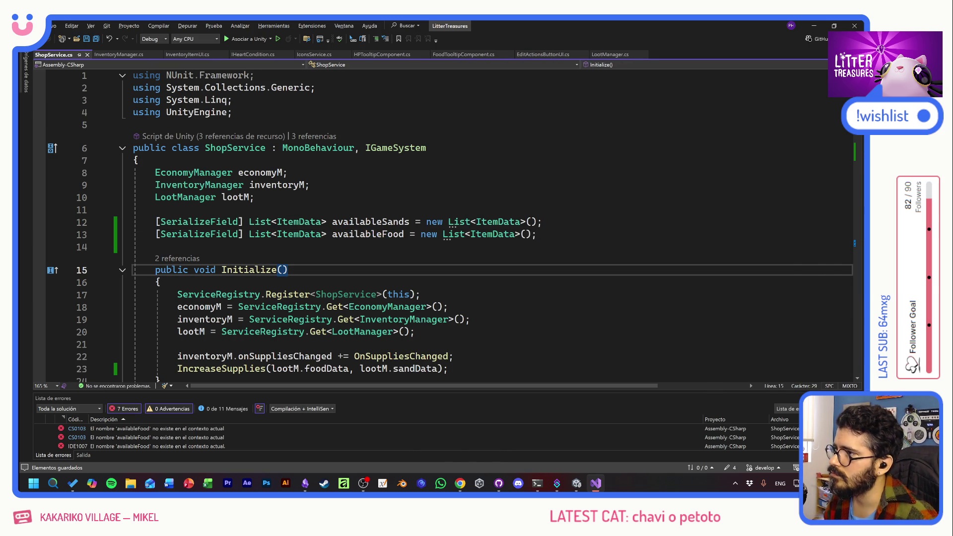
key("alt+Tab")
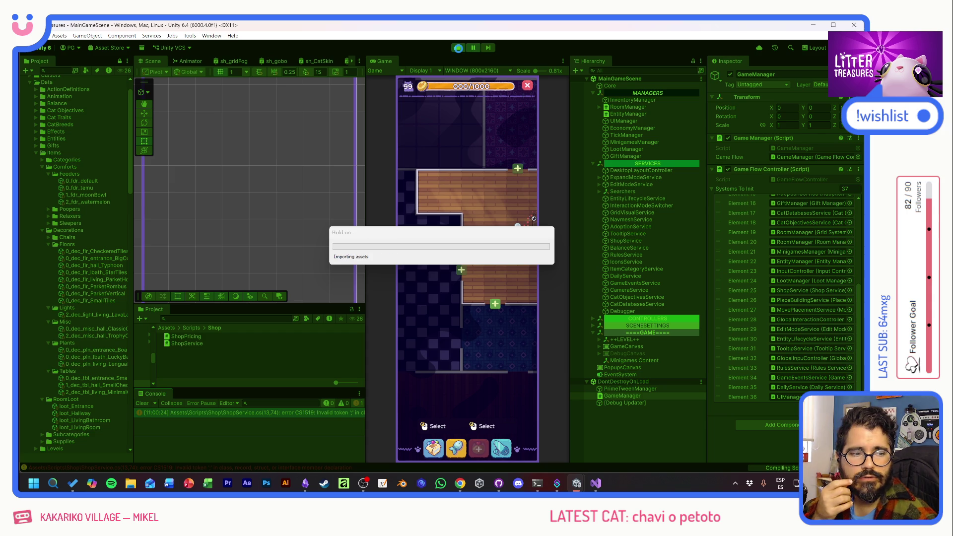
- Play the game and check the Supply Shop lists food and sand items, opening it twice
left_click(458, 49)
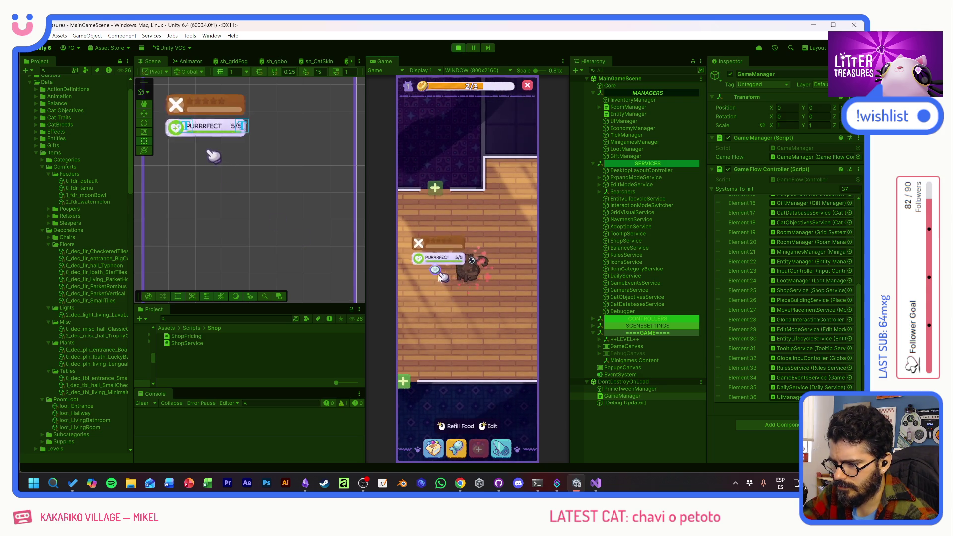
left_click(456, 447)
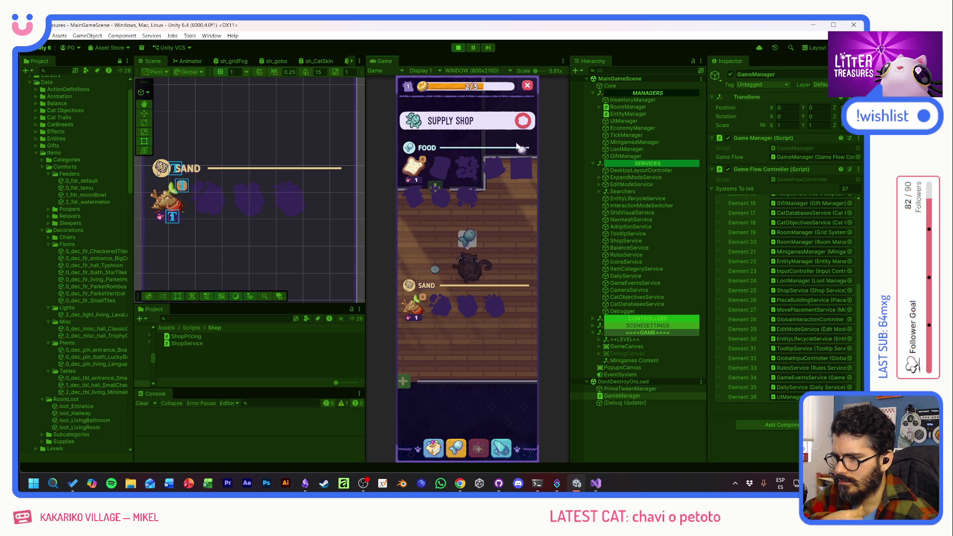
left_click(523, 121)
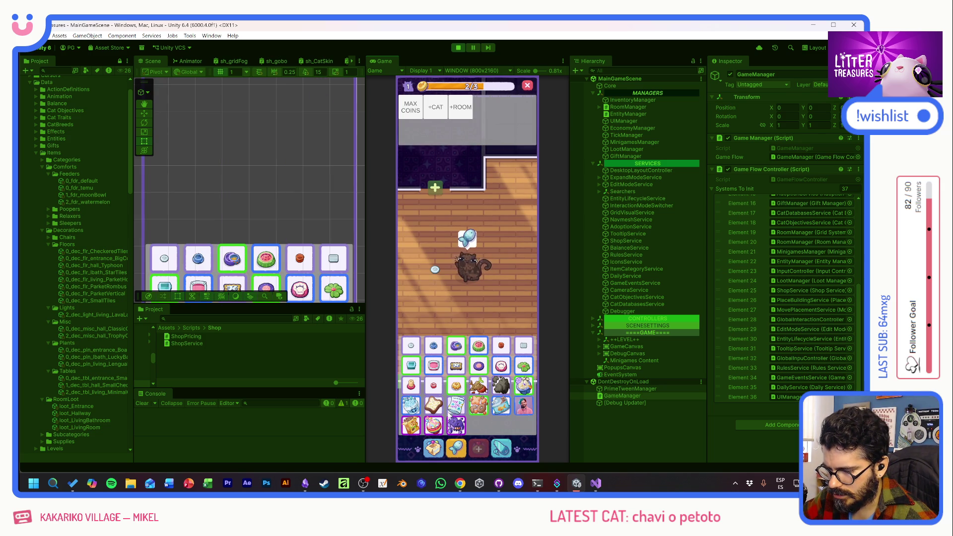
left_click(481, 315)
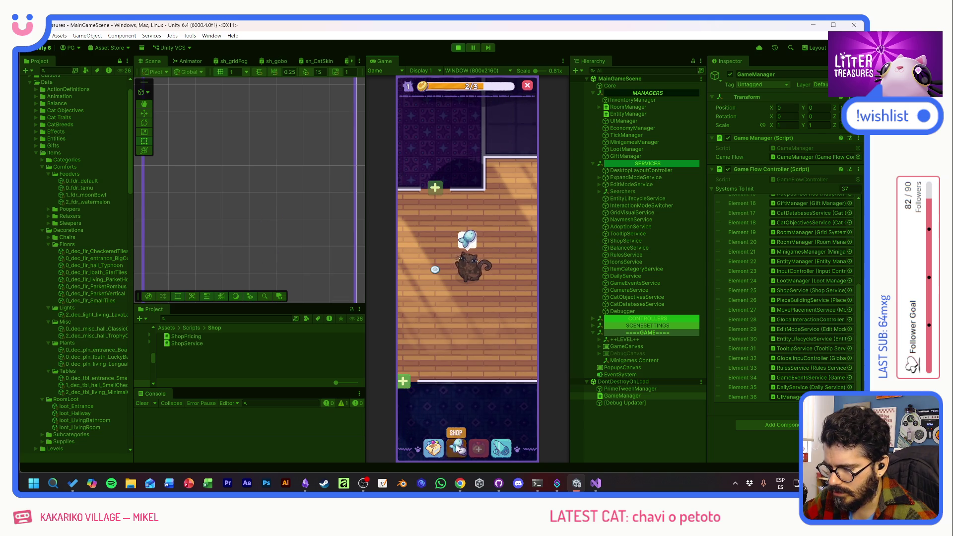
left_click(457, 447)
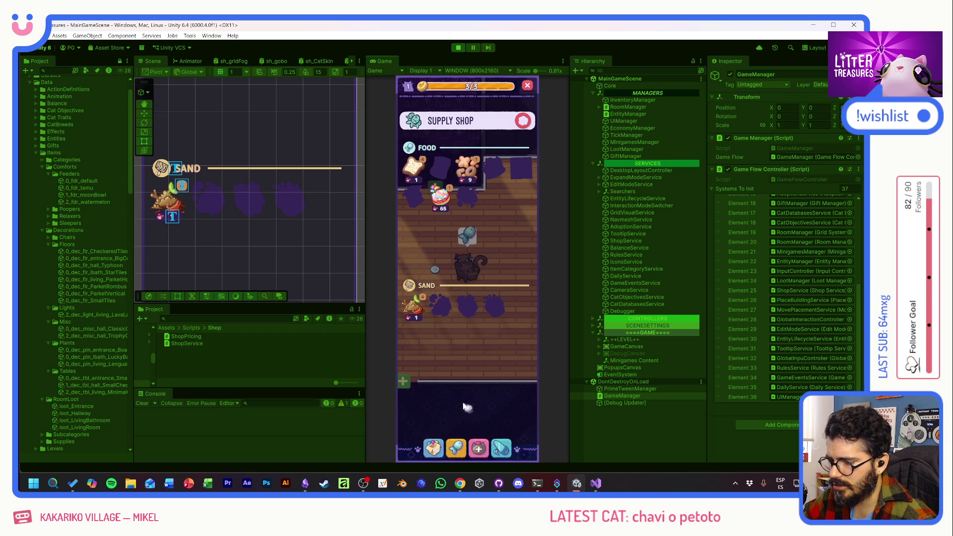
left_click(524, 122)
- Stop Play mode and select the loot_Global item set in the Project window
left_click(459, 47)
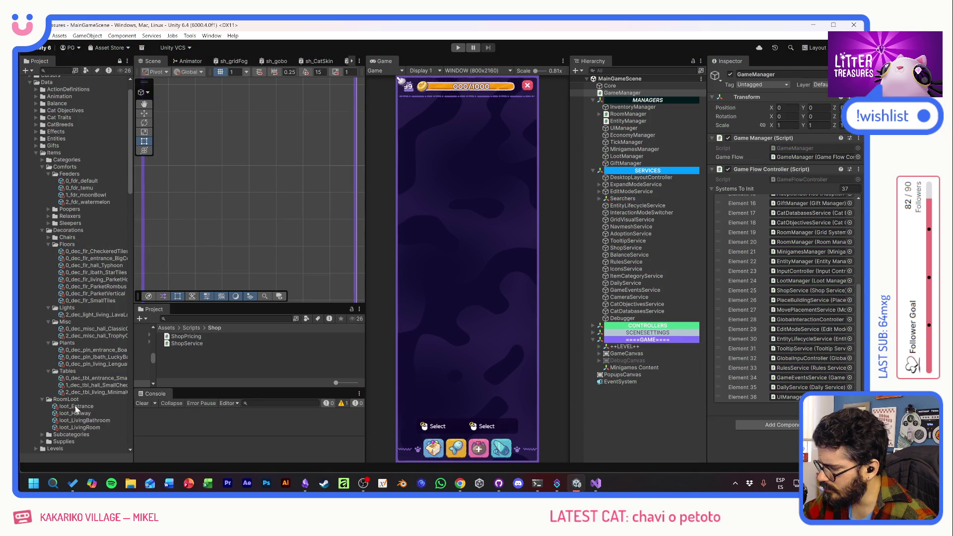
scroll(76, 409, "down", 3)
left_click(67, 390)
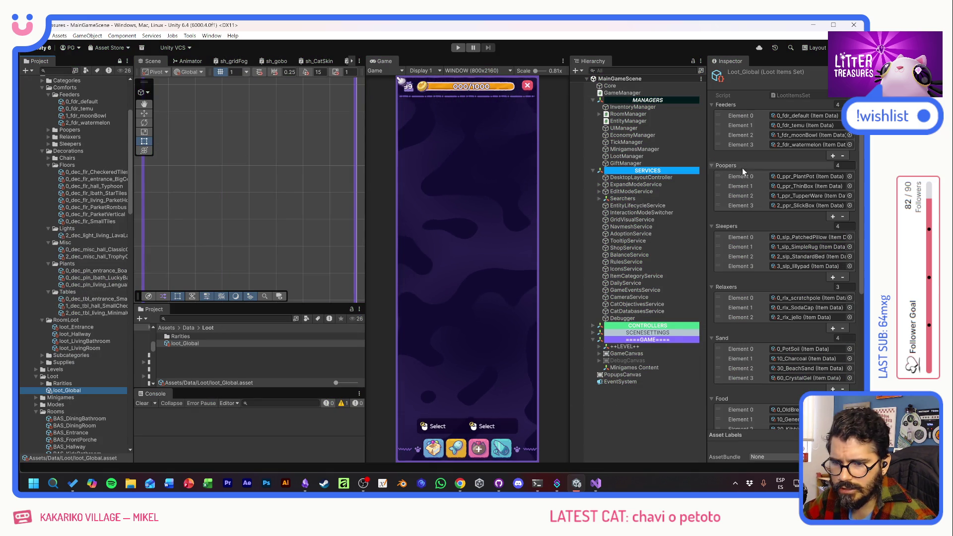
scroll(739, 239, "down", 3)
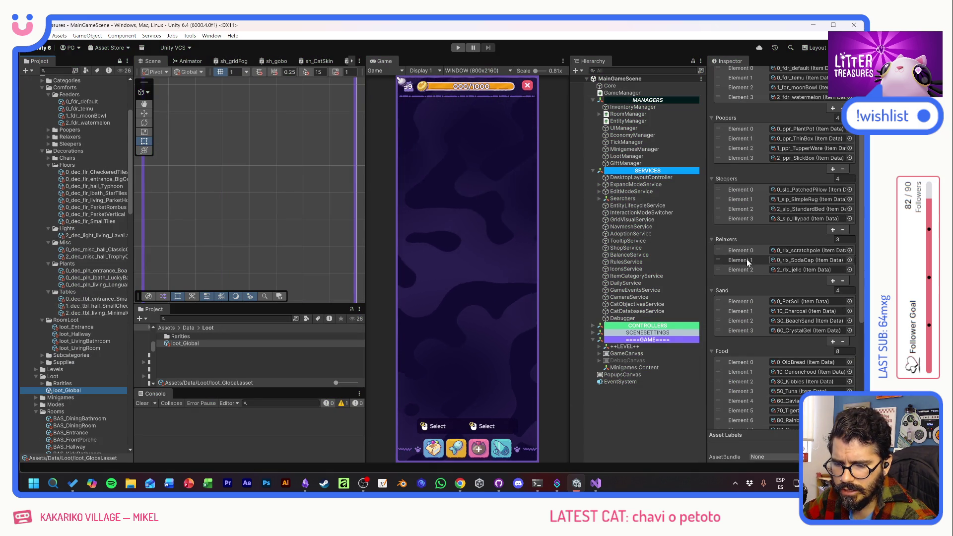
scroll(754, 319, "down", 2)
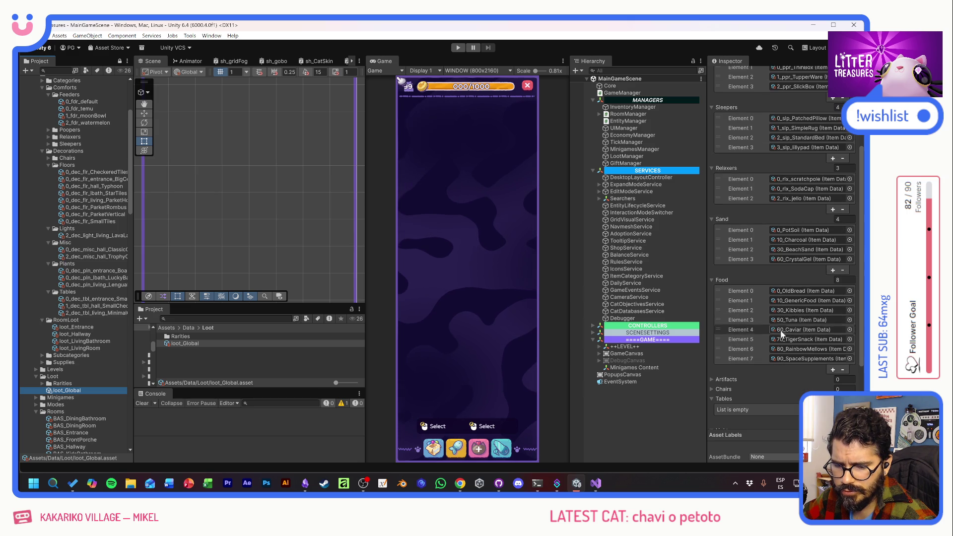
- Delete the 10_GenericFood element from loot_Global's Food list
left_click(758, 302)
left_click(842, 369)
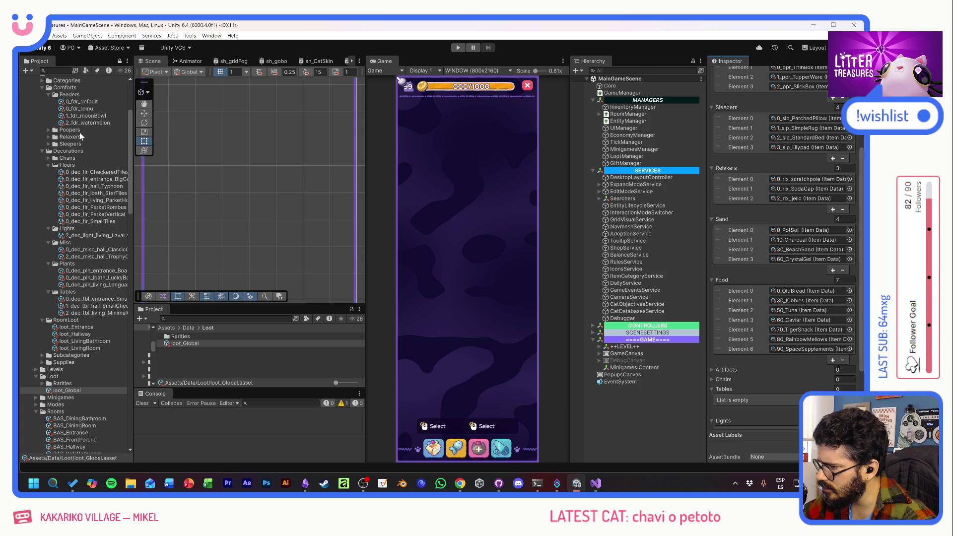
- Add a Food element to loot_Entrance and set it to 10_GenericFood
left_click(78, 331)
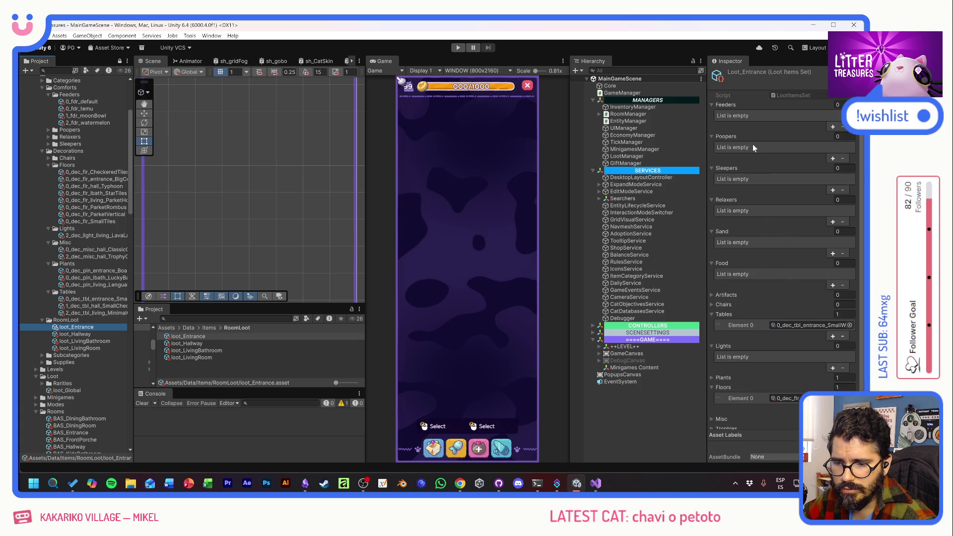
left_click(833, 284)
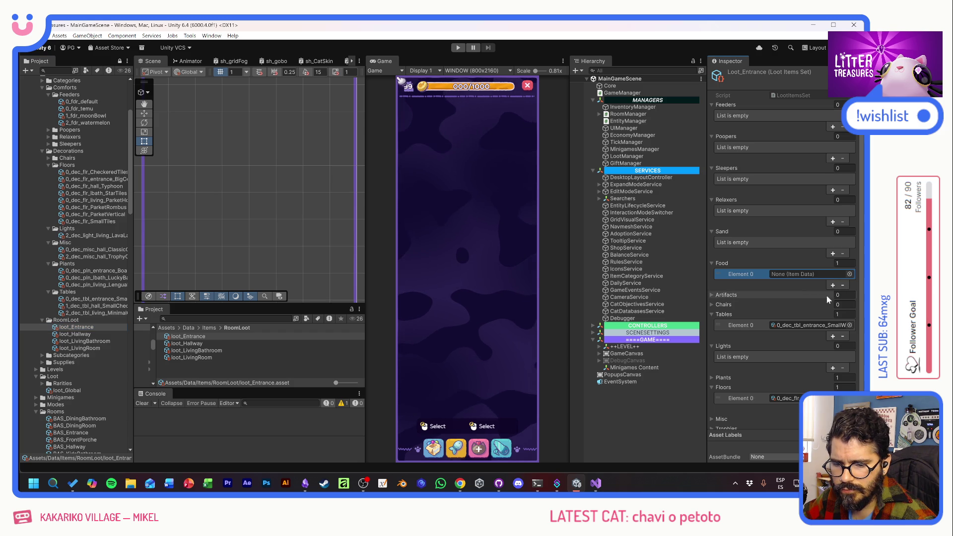
left_click(849, 274)
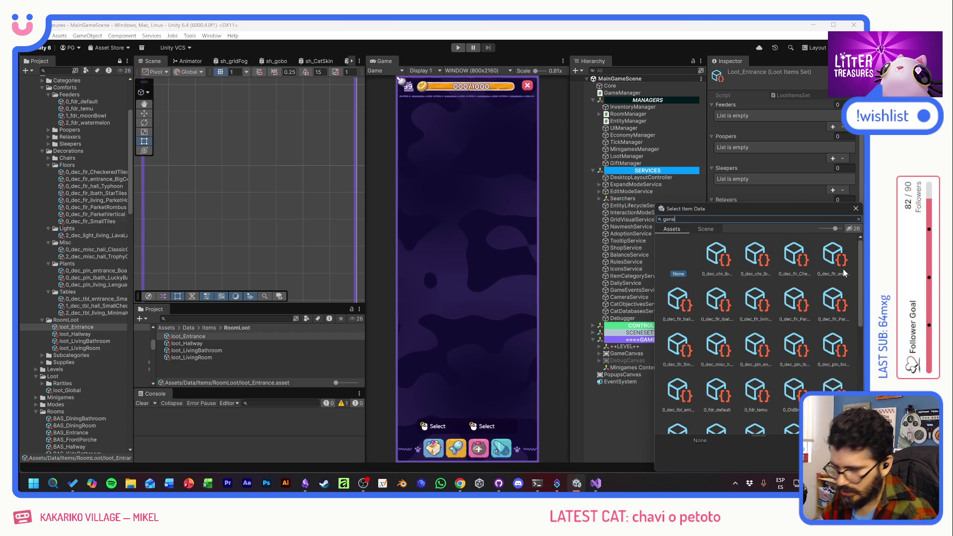
type("gener")
double_click(716, 259)
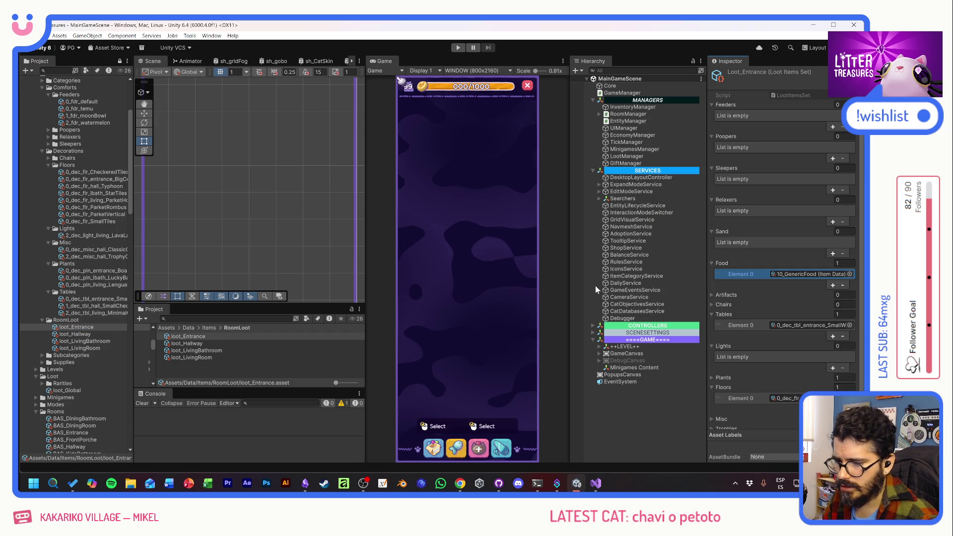
- Drag 2_slp_bath_FluffyMat into loot_LivingBathroom's Sleepers list and start Play mode
left_click(95, 342)
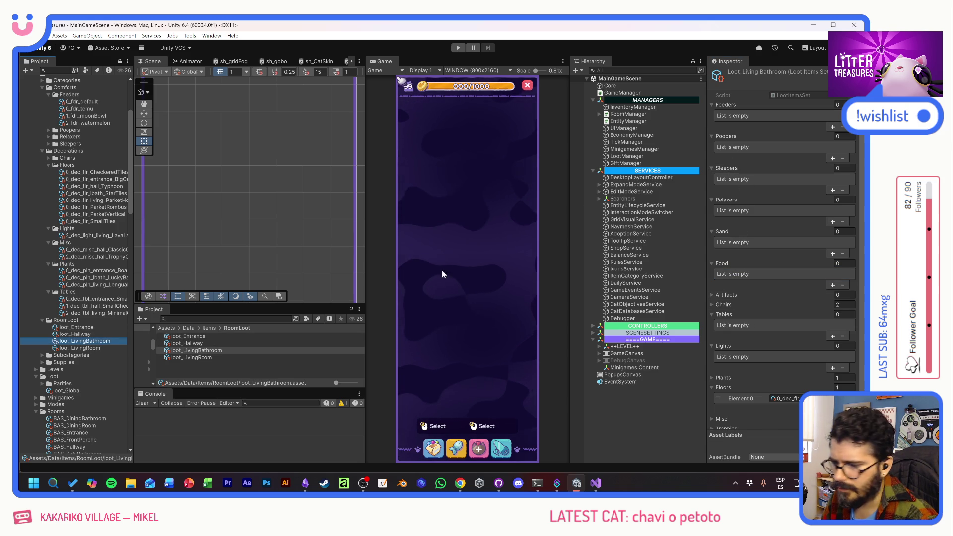
left_click(223, 319)
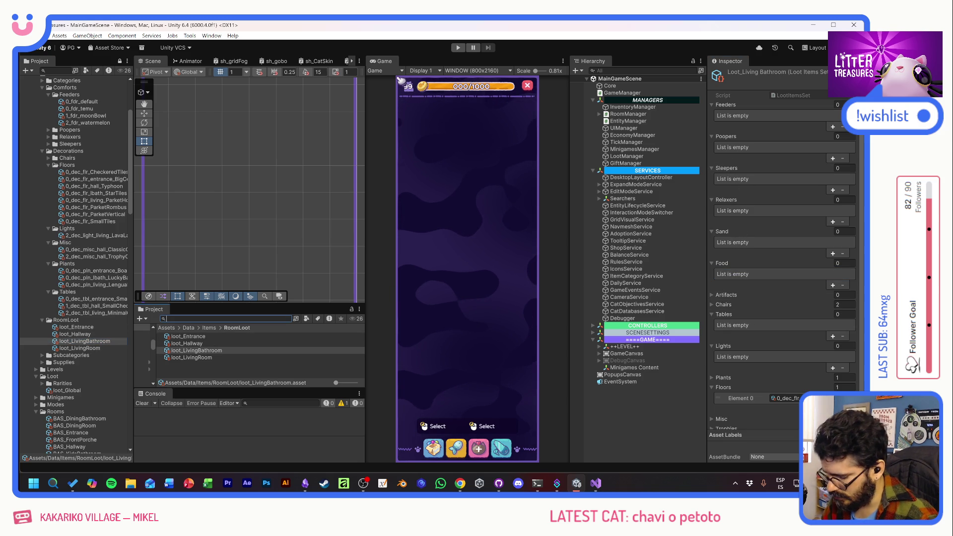
type("rug")
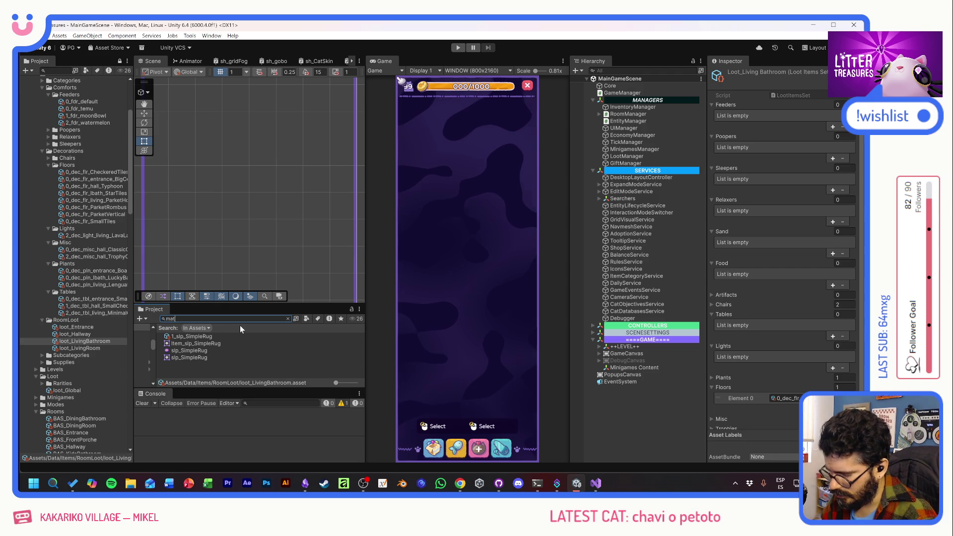
type("mat")
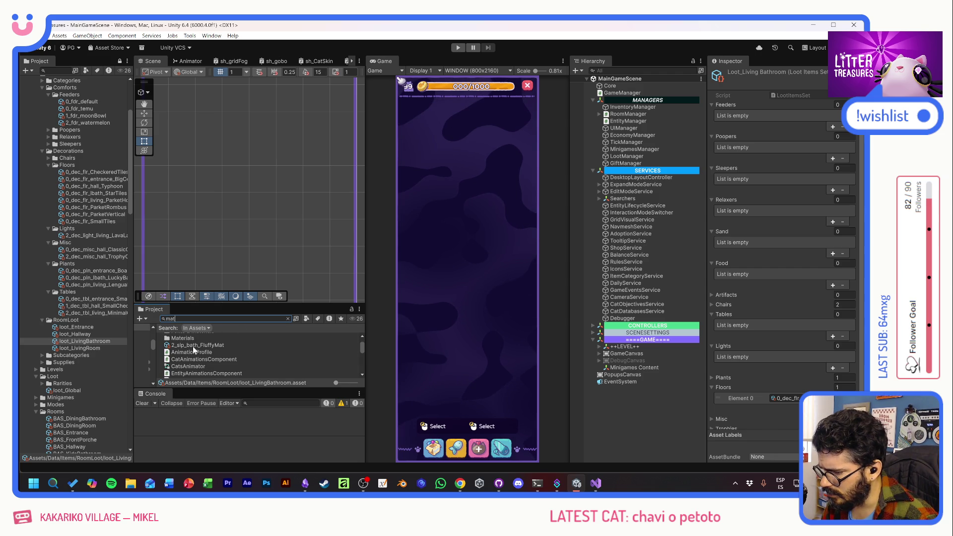
scroll(193, 346, "up", 2)
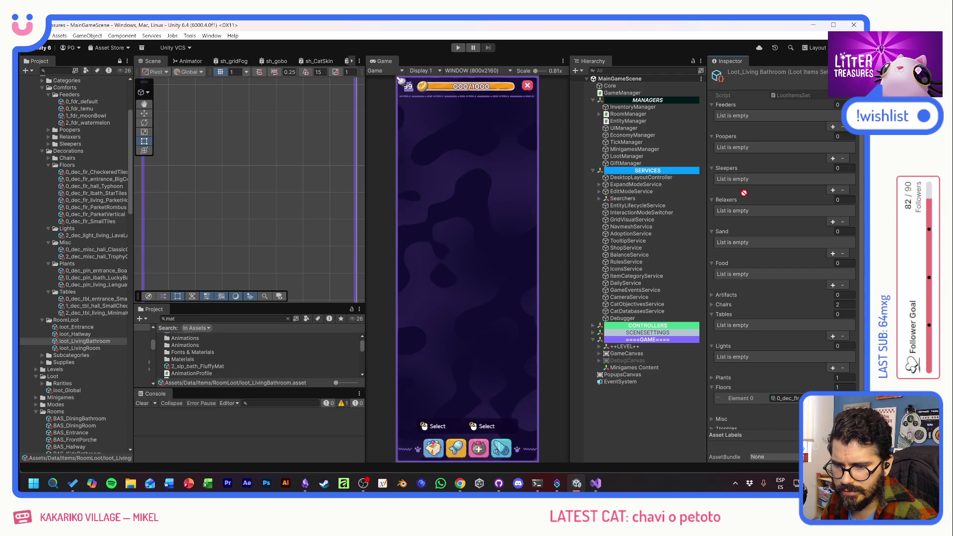
left_click_drag(727, 173, 729, 177)
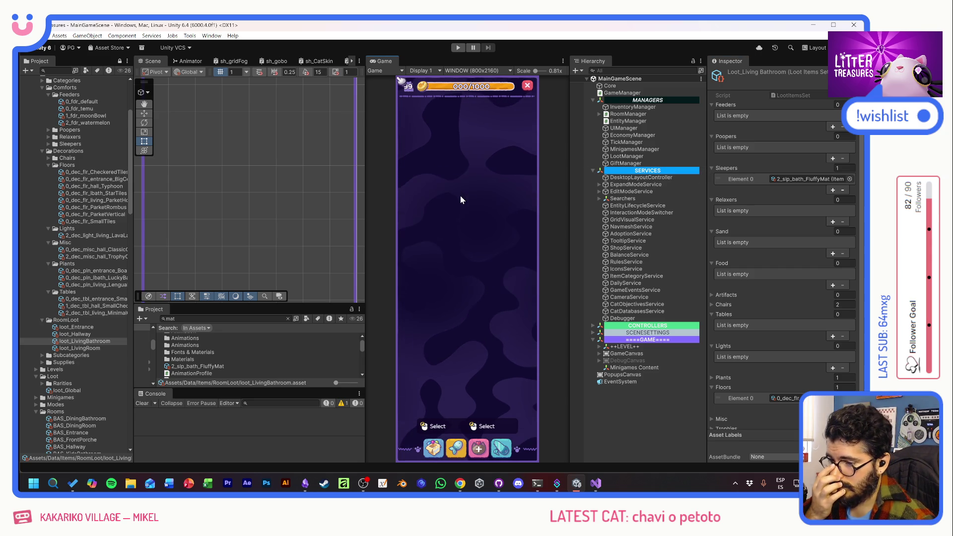
left_click(457, 47)
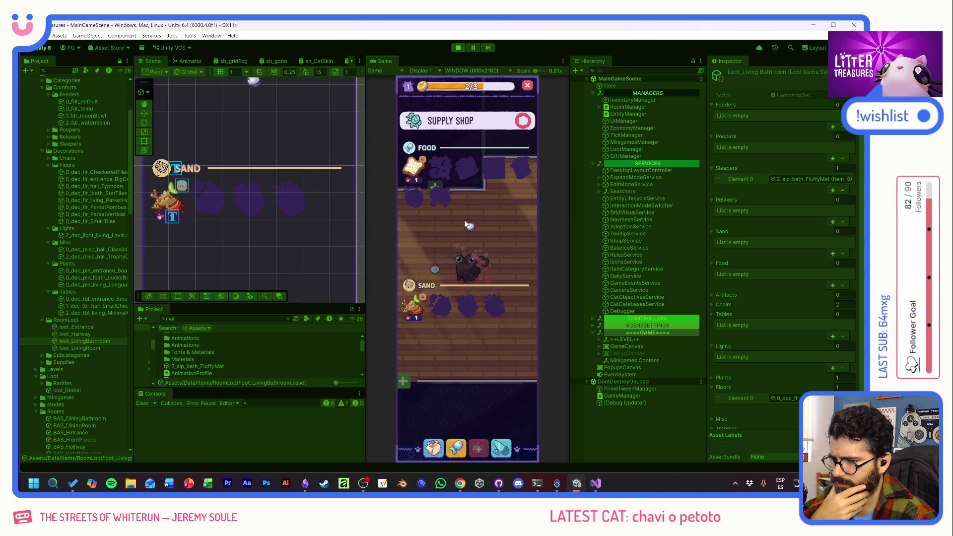
- Close the Supply Shop, unlock three rooms via their + markers, stop the game and switch to Visual Studio
left_click(524, 121)
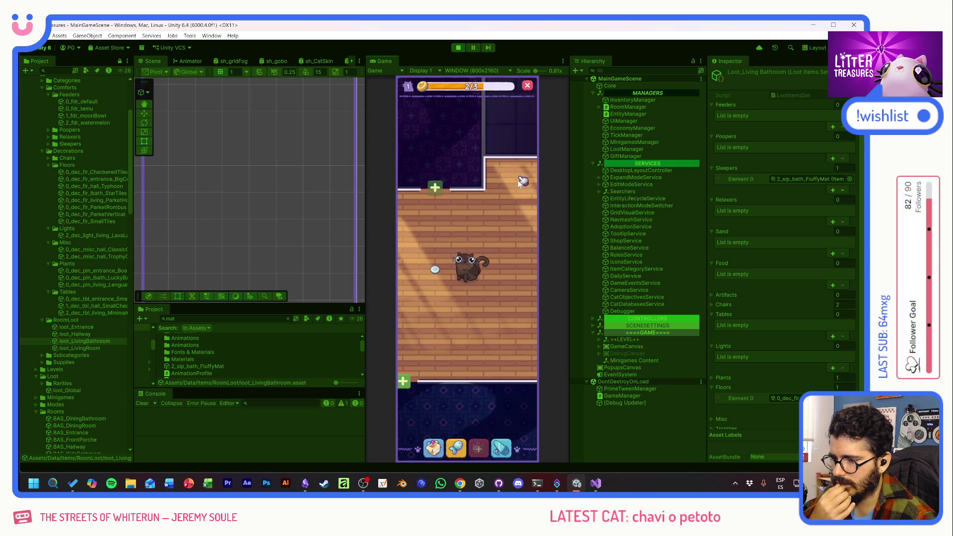
left_click(443, 247)
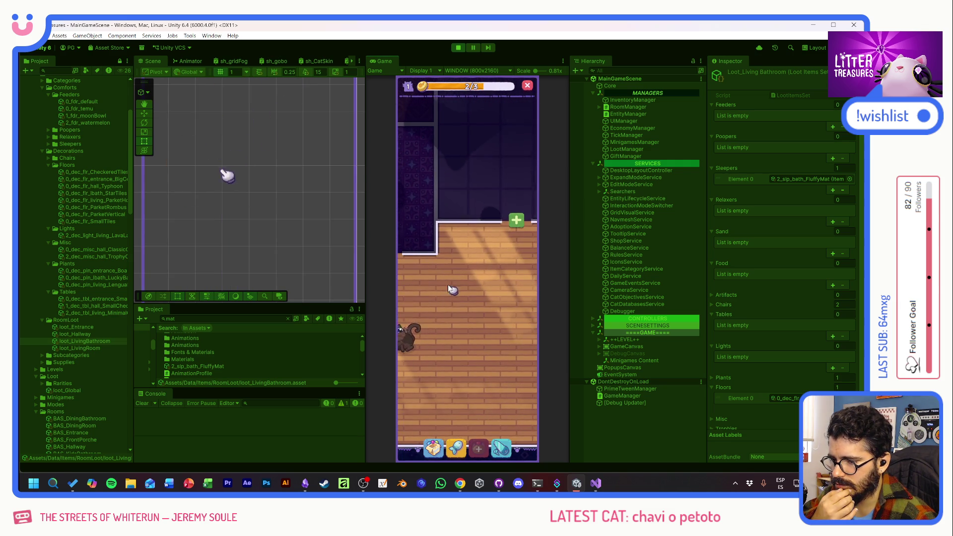
left_click(513, 220)
left_click(484, 320)
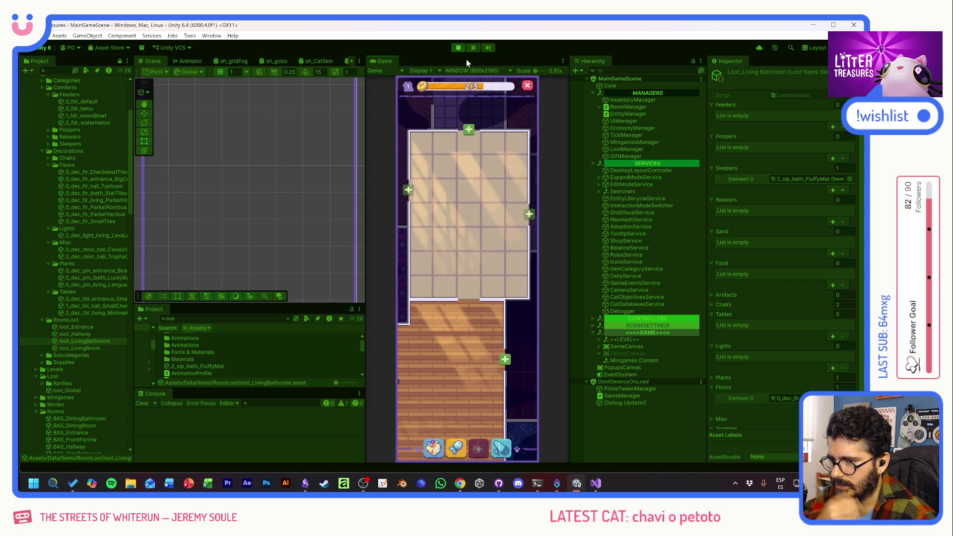
left_click(459, 48)
key("alt+Tab")
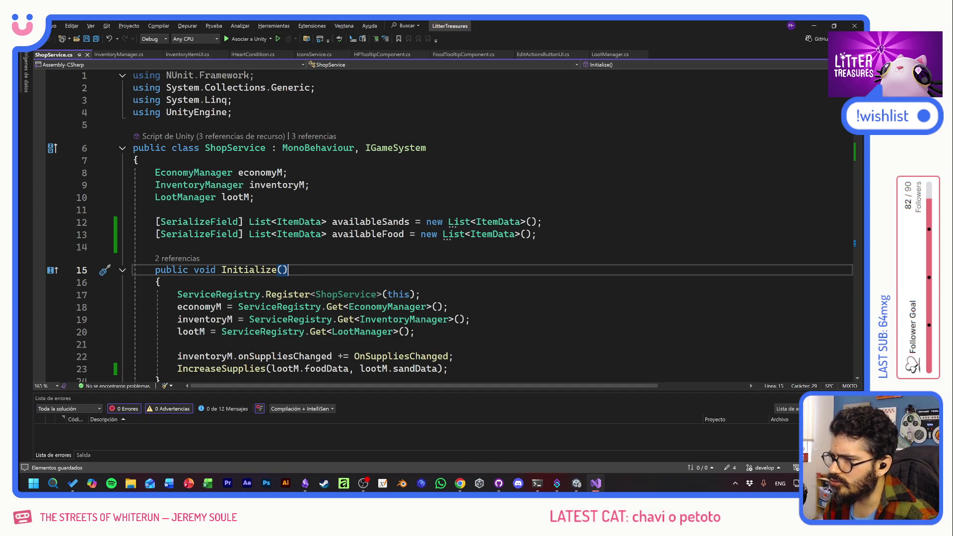
- Select RoomManager in the Hierarchy and open RoomManager.cs from its Script field
key("alt+Tab")
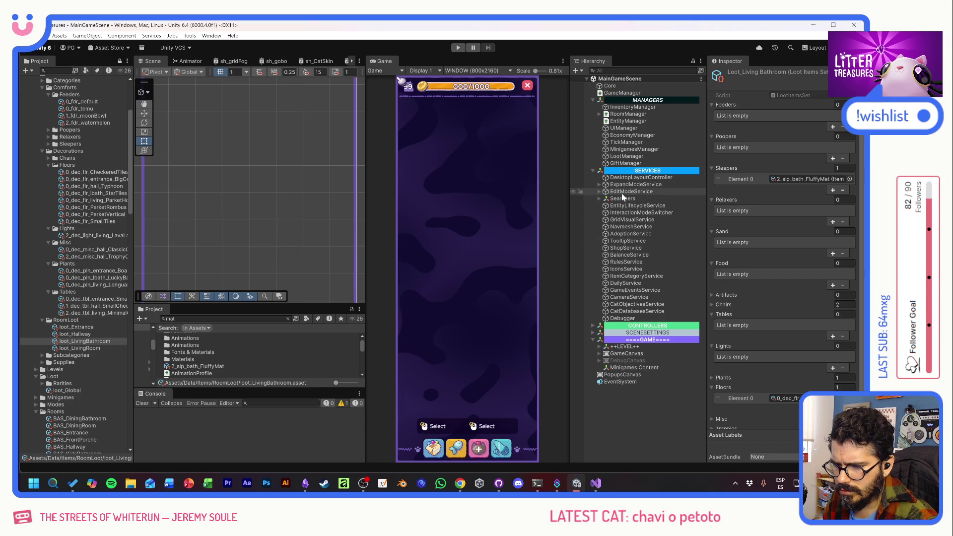
left_click(628, 114)
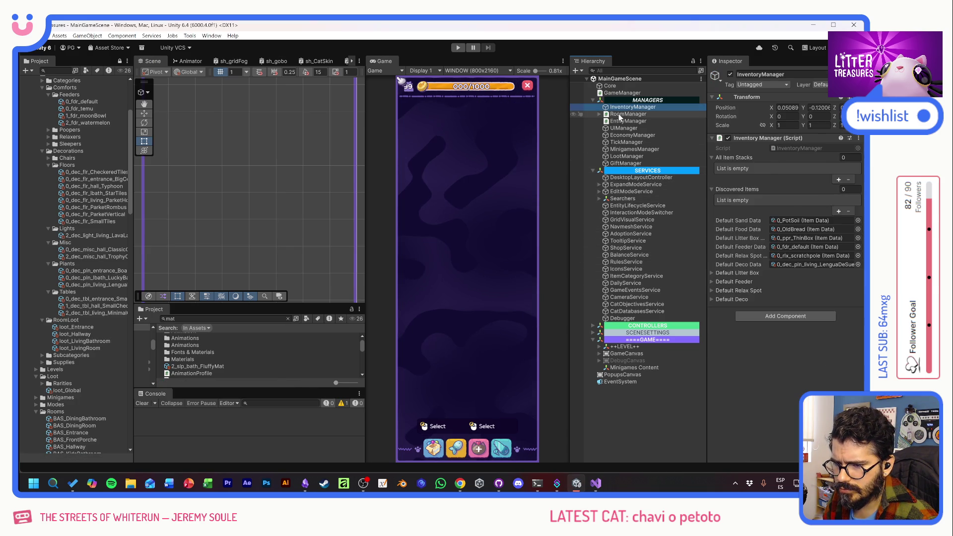
double_click(796, 149)
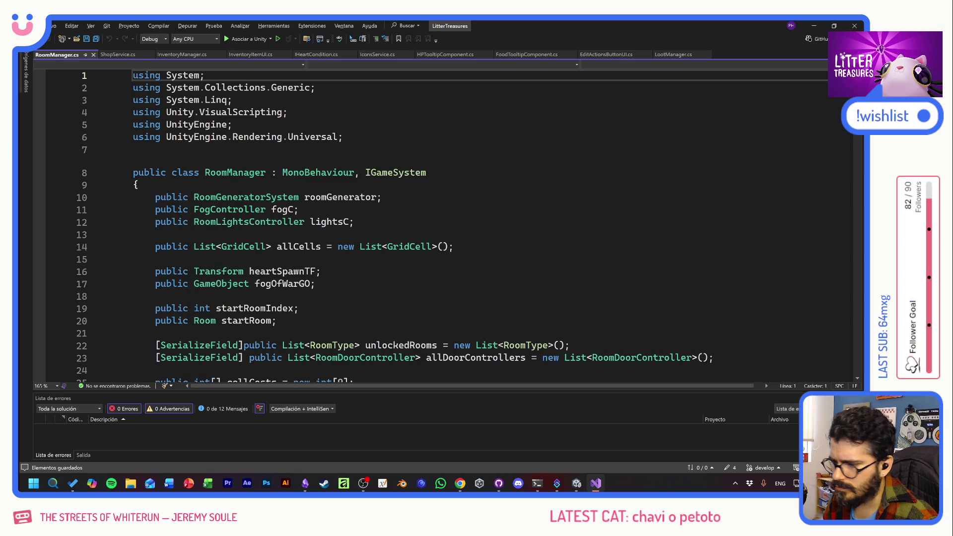
scroll(447, 223, "down", 11)
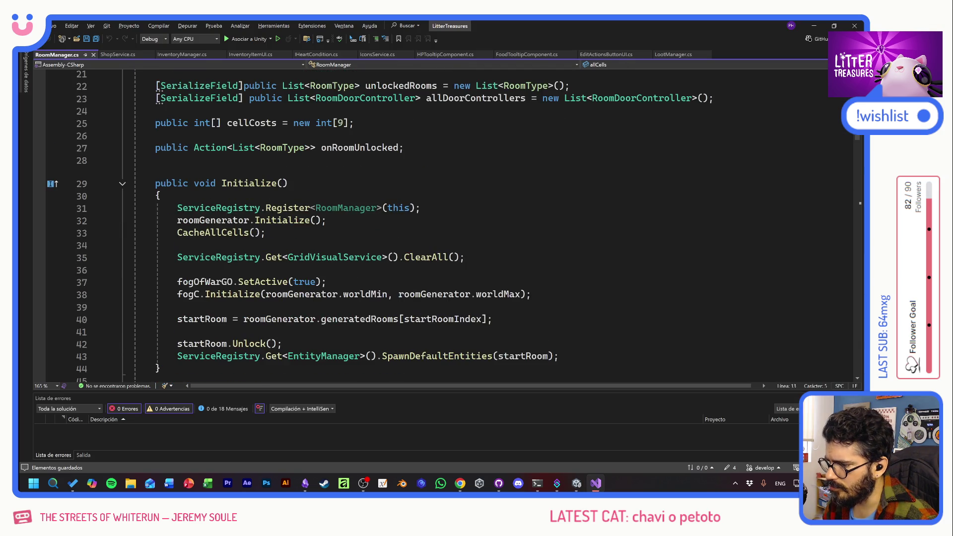
scroll(446, 224, "down", 5)
scroll(447, 224, "down", 3)
scroll(447, 224, "up", 5)
scroll(447, 223, "down", 4)
scroll(447, 224, "down", 1)
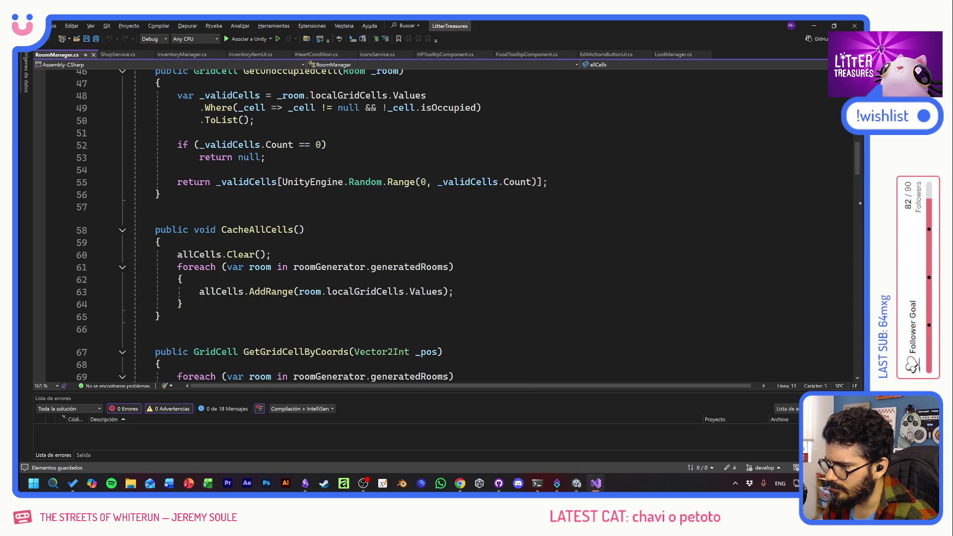
scroll(447, 224, "down", 4)
scroll(447, 224, "down", 4)
scroll(447, 224, "down", 4)
scroll(447, 224, "down", 4)
scroll(447, 223, "down", 3)
scroll(447, 223, "down", 1)
scroll(447, 223, "down", 1)
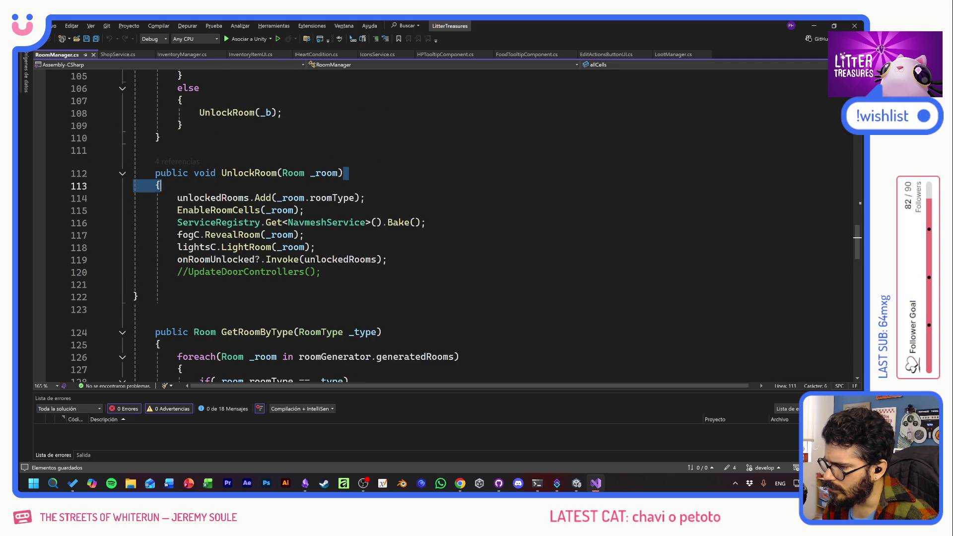
- Add a blank line in UnlockRoom right after the onRoomUnlocked Invoke call
left_click_drag(343, 173, 387, 259)
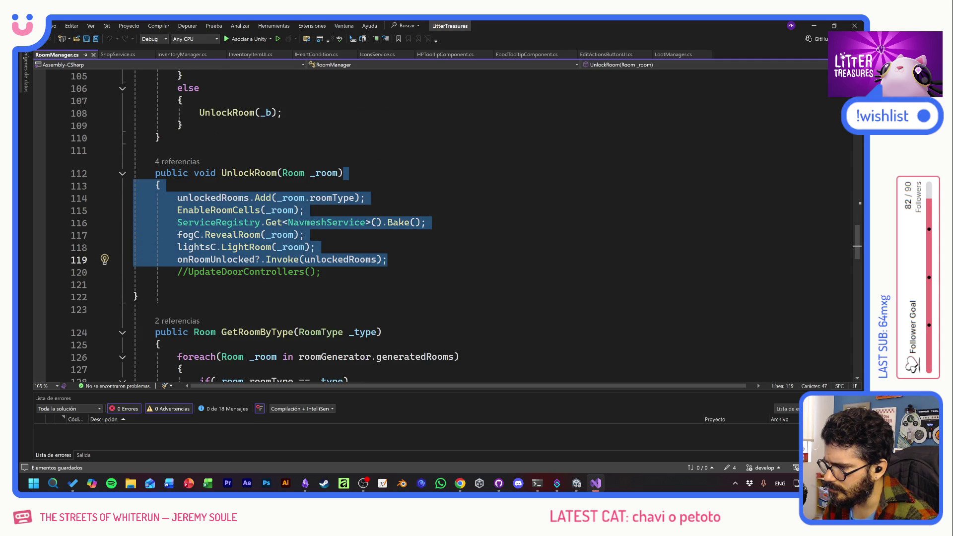
left_click(387, 259)
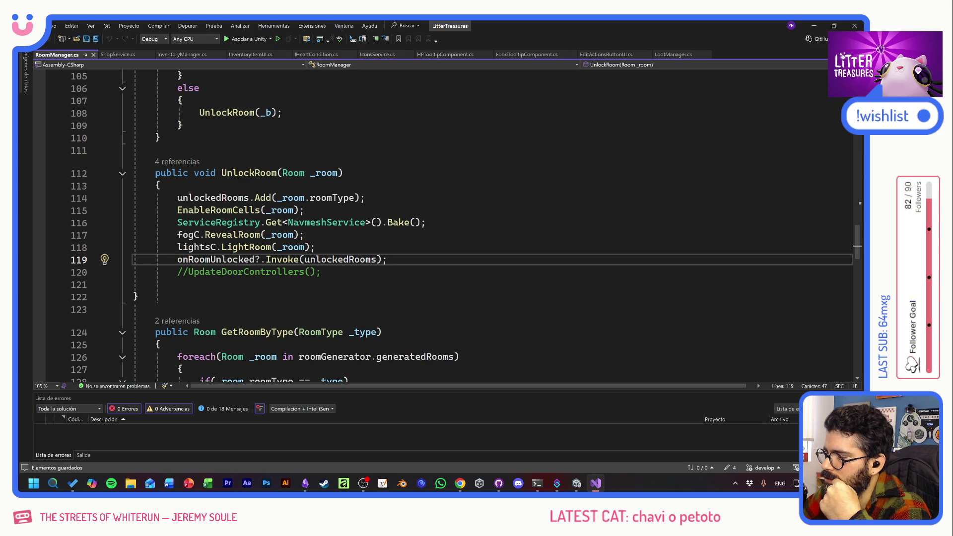
key("Return")
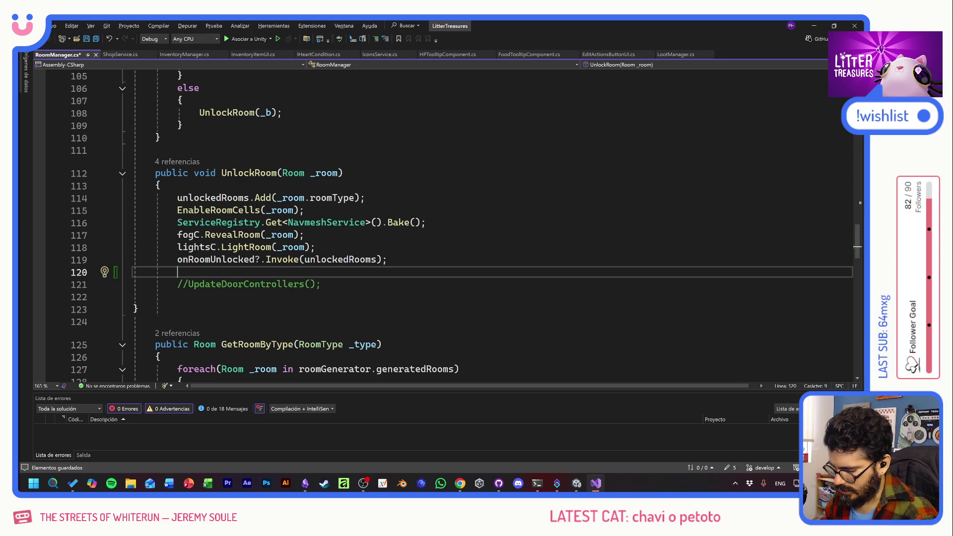
scroll(447, 224, "up", 10)
scroll(447, 224, "up", 6)
scroll(447, 224, "up", 3)
scroll(447, 224, "up", 15)
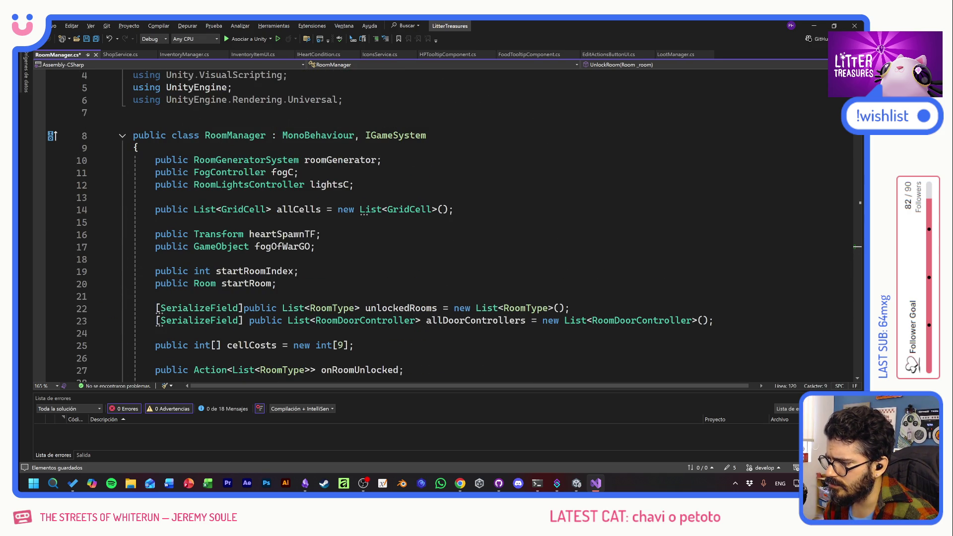
scroll(447, 224, "down", 6)
scroll(447, 224, "down", 12)
scroll(447, 223, "down", 10)
scroll(447, 224, "down", 5)
scroll(447, 223, "down", 1)
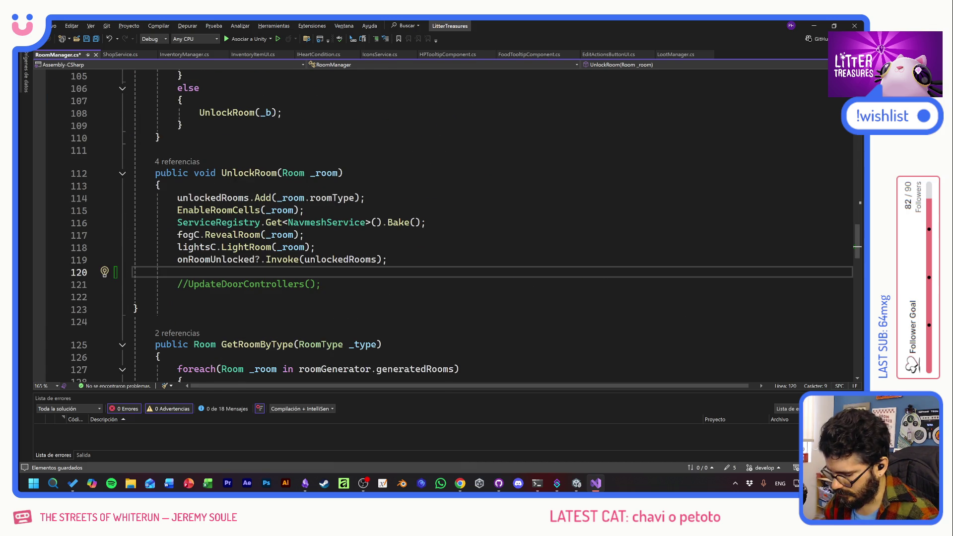
type("Get")
- Complete line 120's IncreaseSupplies call with the _room.data.customItems.food argument
key("BackSpace")
key("BackSpace")
key("BackSpace")
type("Ser")
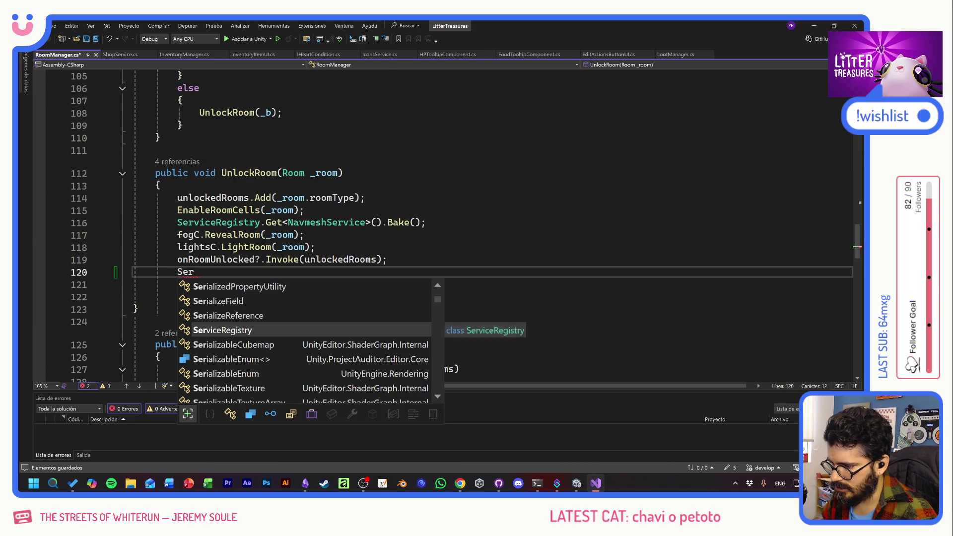
type("viceRegistry.Get<ShopService>().Incre")
key("Tab")
type("(")
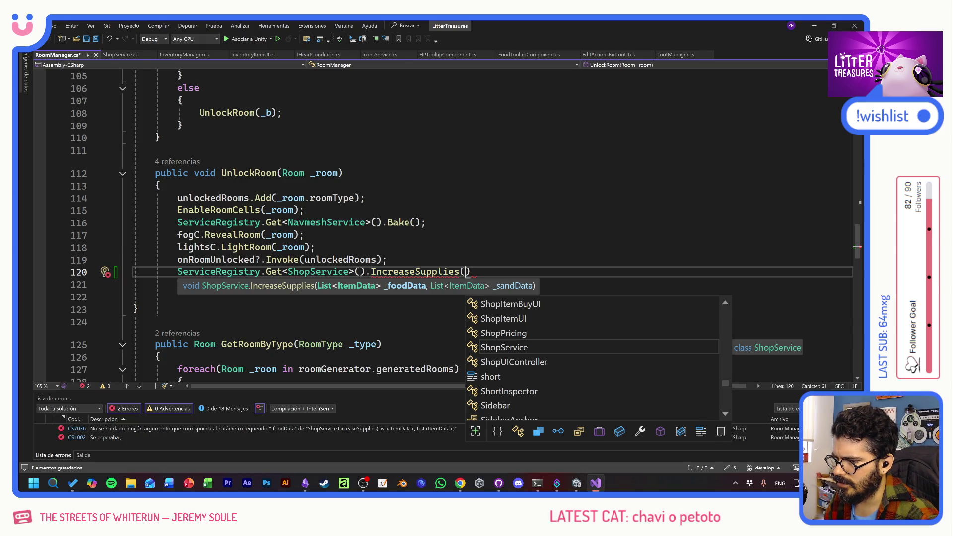
type("_room")
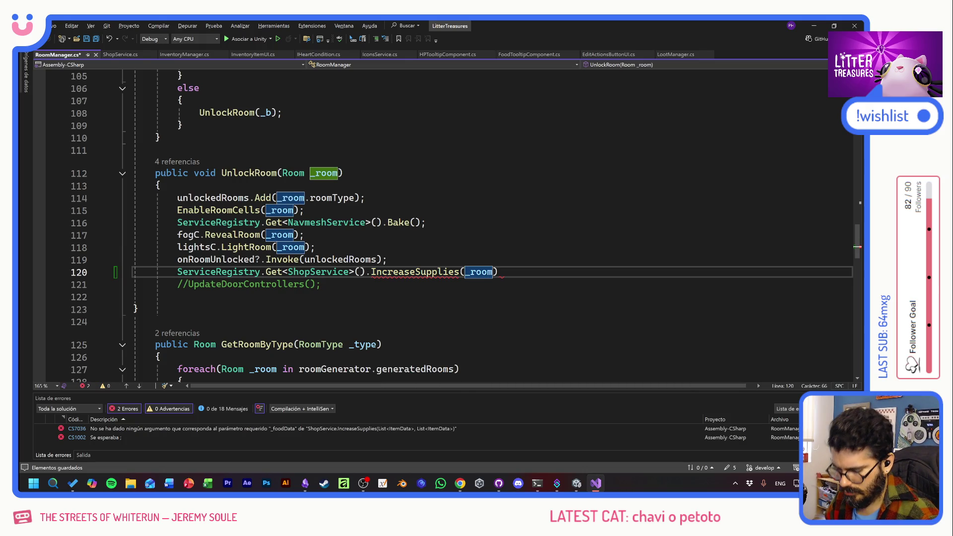
type(".")
type("data")
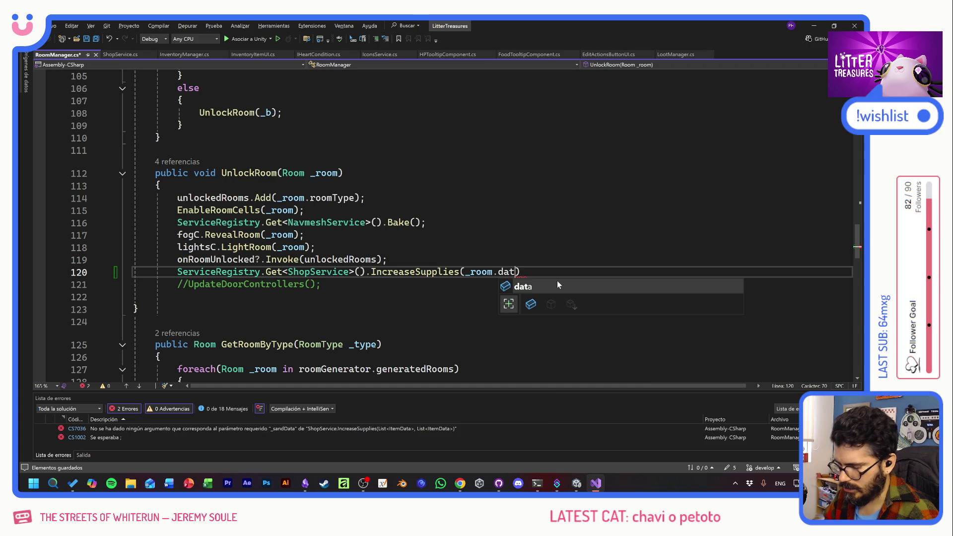
type(".loo")
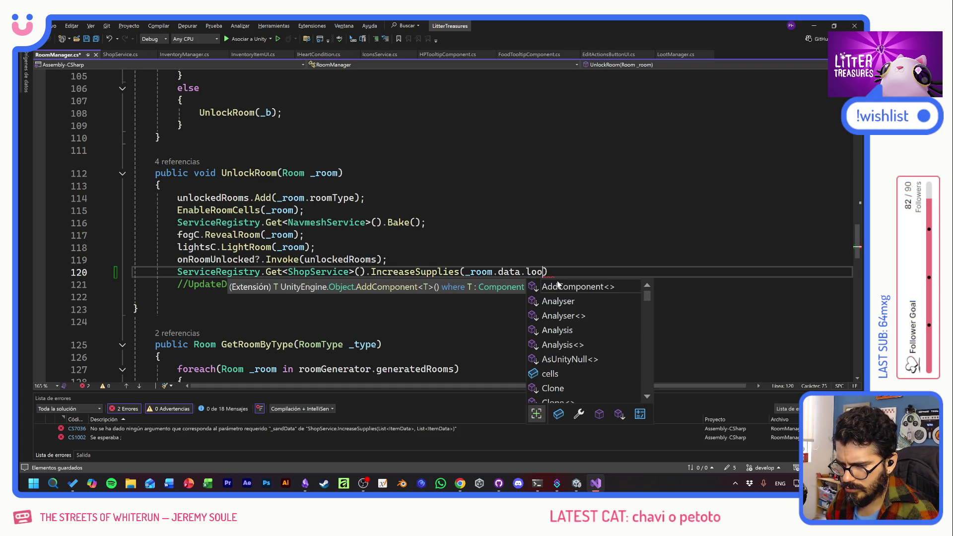
key("BackSpace")
key("BackSpace")
key("BackSpace")
type("se")
key("BackSpace")
key("BackSpace")
type("ite")
key("Tab")
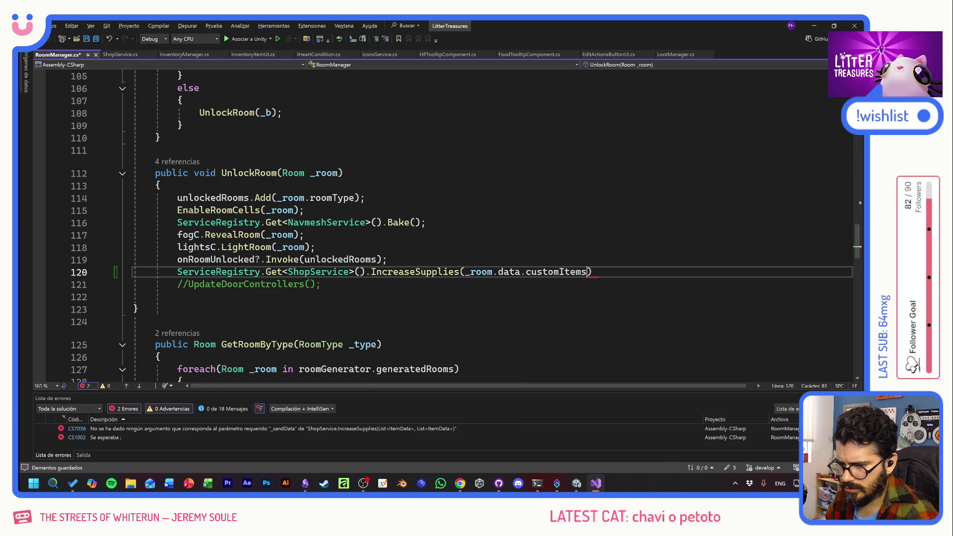
type(".")
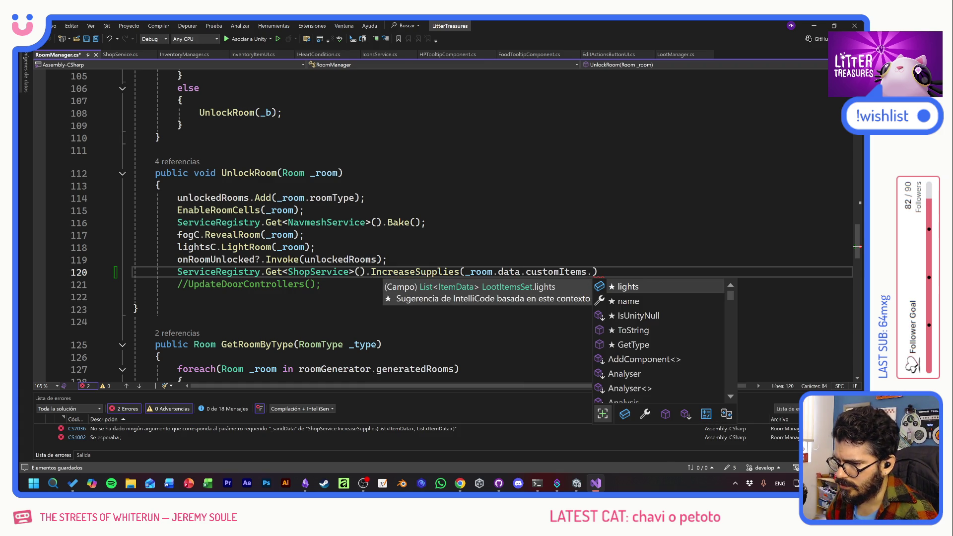
type("food")
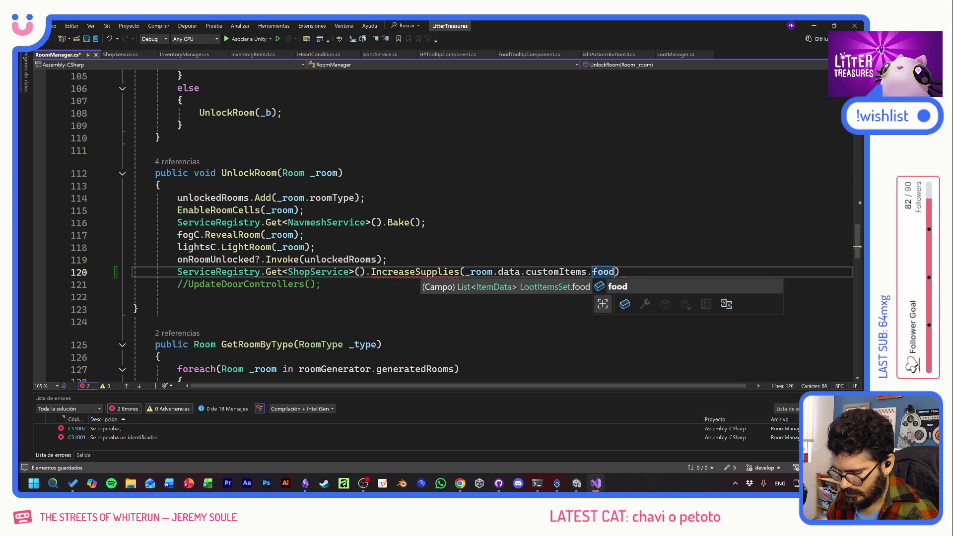
type(",")
- Duplicate the food argument as customItems.sand, terminate the statement, and return to Unity
left_click_drag(622, 272, 465, 273)
key("ctrl+c")
key("Right")
key("ctrl+v")
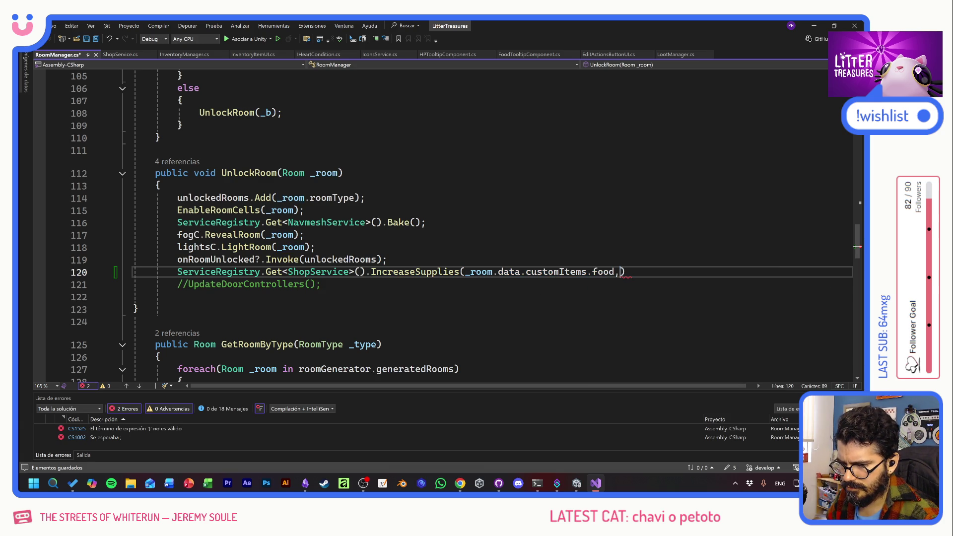
key("ctrl+shift+Left")
key("ctrl+shift+Left")
type("sand")
key("Right")
type(";")
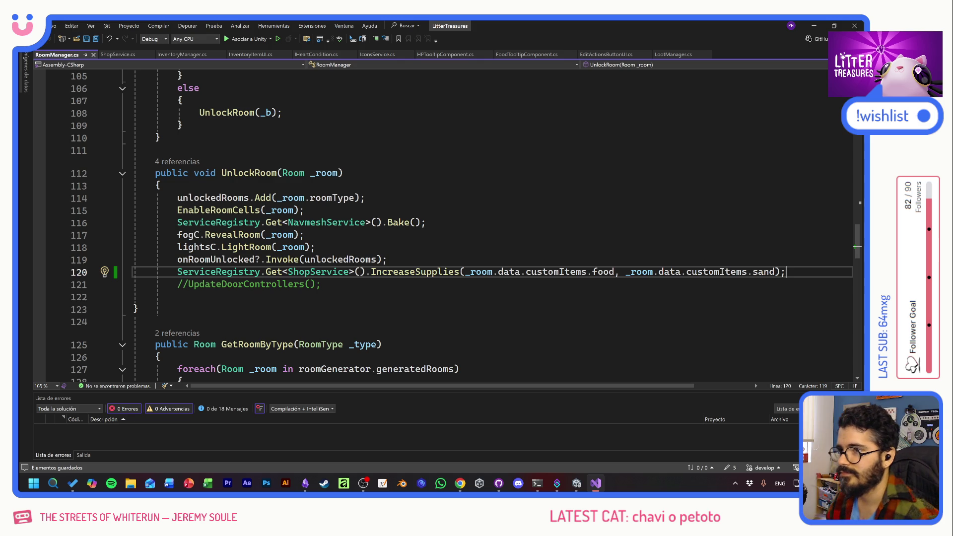
key("Down")
key("Down")
key("alt+Tab")
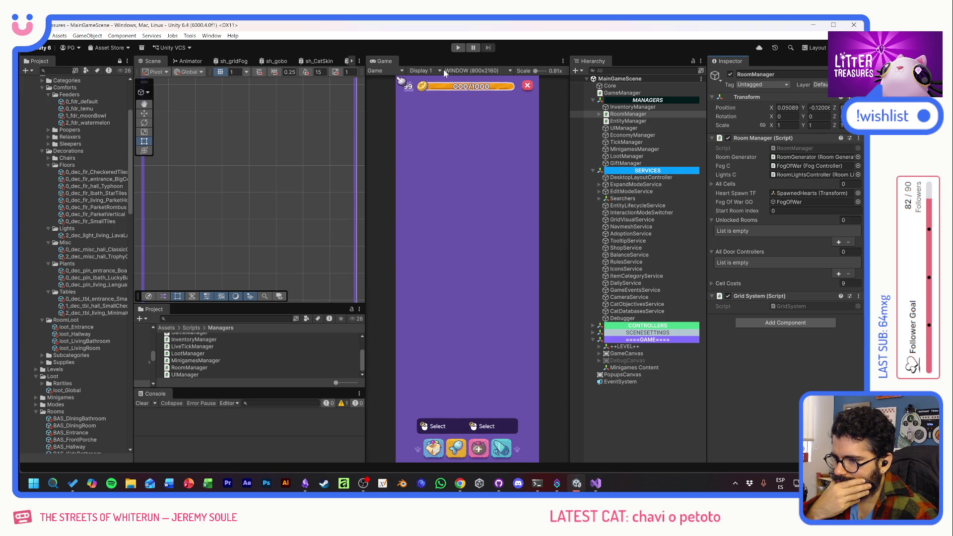
- Run a Play test, then inspect the 'Servicio no registrado: ShopService' exception and its ServiceRegistry.Get source
left_click(457, 48)
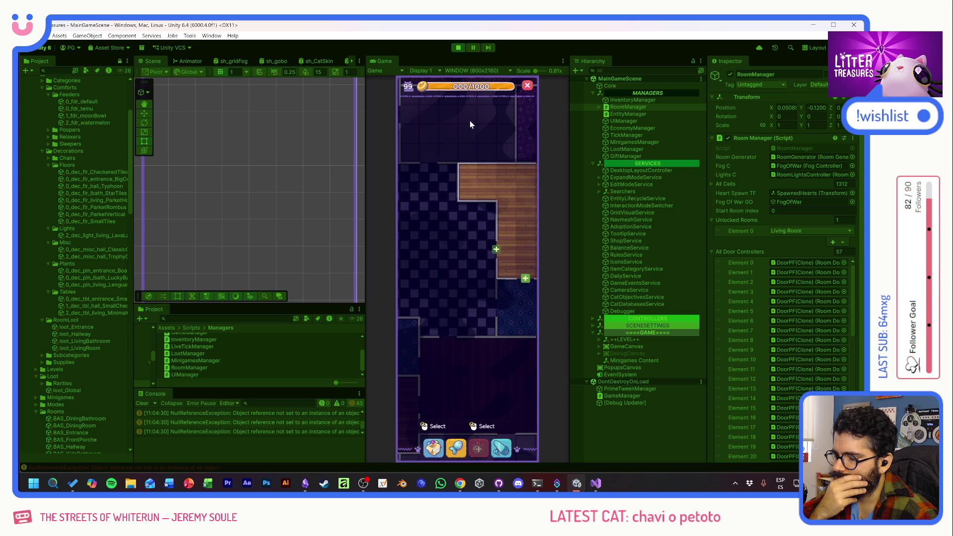
left_click(457, 48)
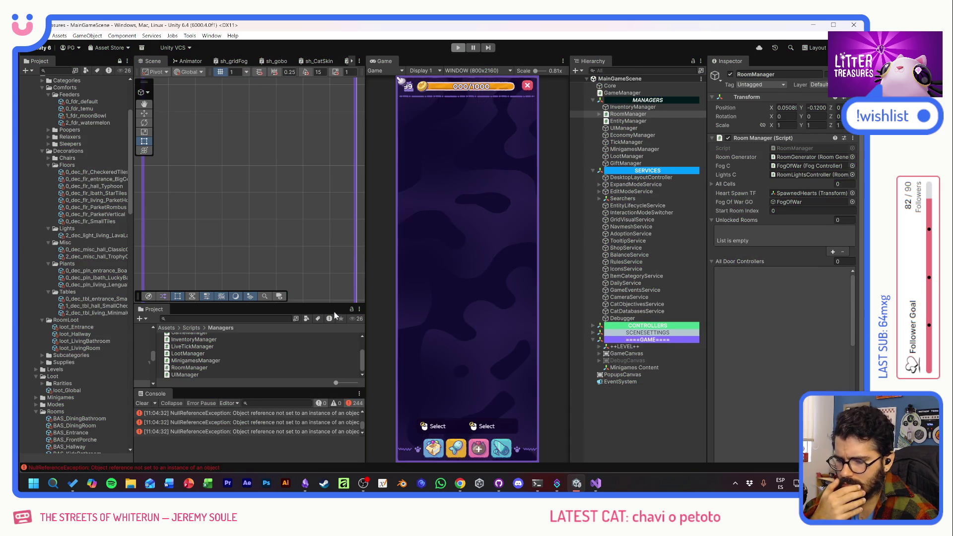
scroll(303, 421, "up", 5)
left_click(267, 412)
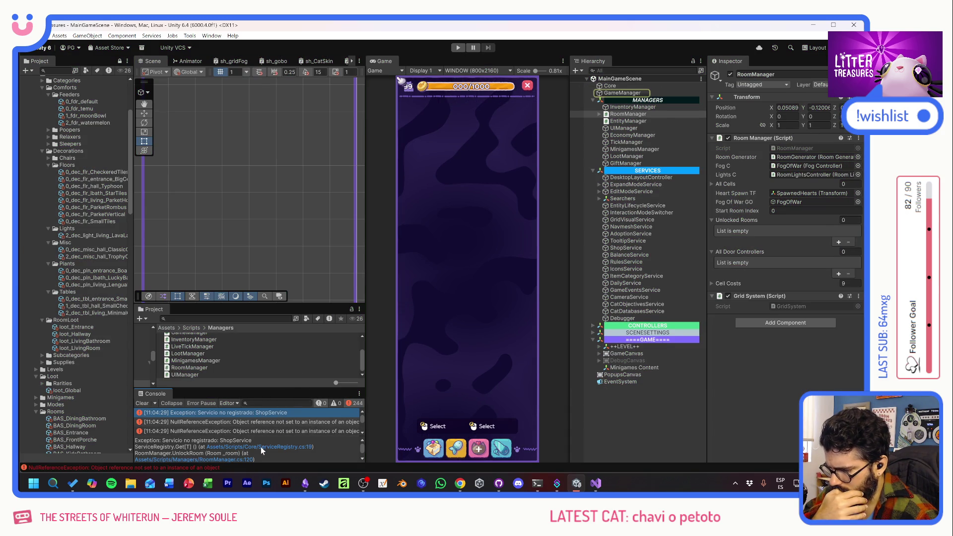
left_click(267, 447)
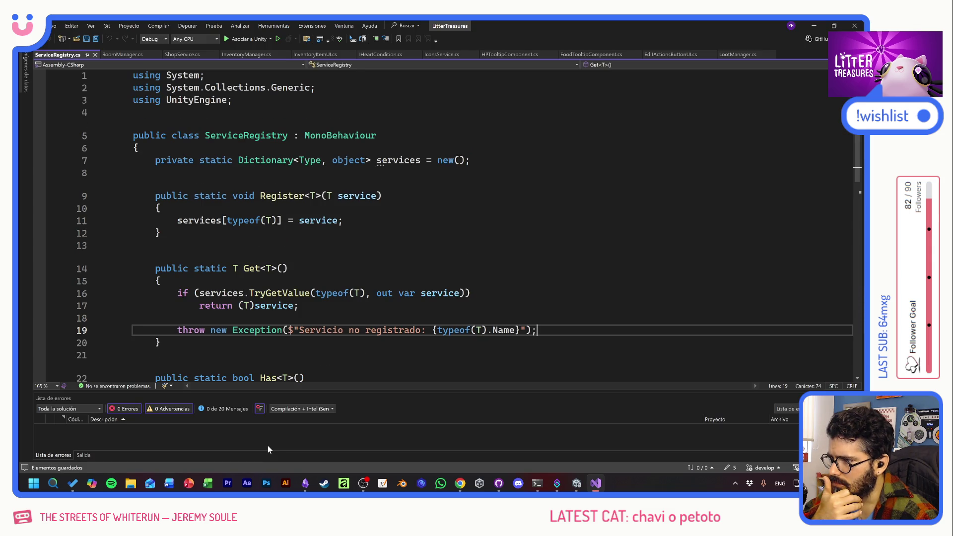
key("alt+Tab")
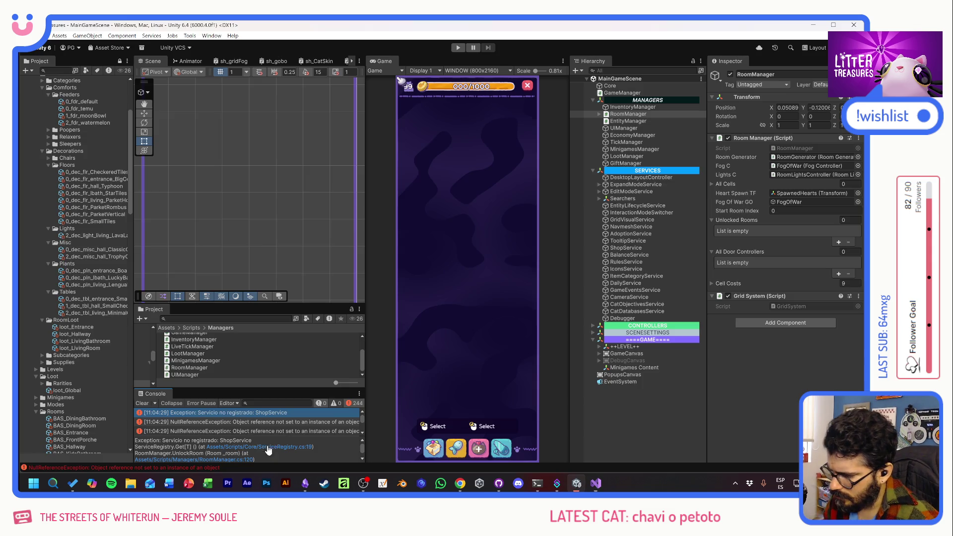
- Return to RoomManager.cs in Visual Studio and position the cursor at the end of line 119
left_click(195, 458)
key("Down")
key("Down")
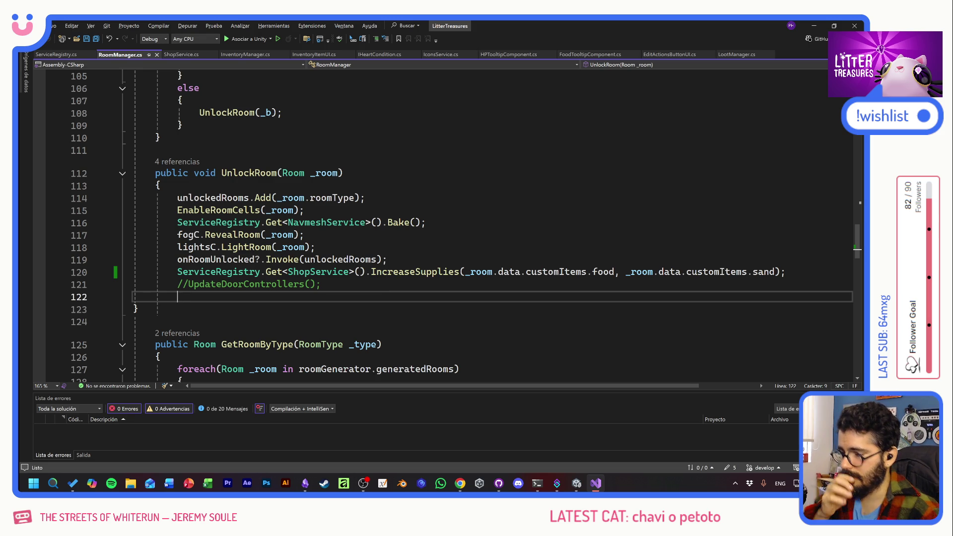
key("Up")
key("Up")
key("Up")
key("End")
- Insert an if(ServiceRegistry.Get<ShopService>()!=null) condition above the IncreaseSupplies line
key("Down")
key("Down")
key("Down")
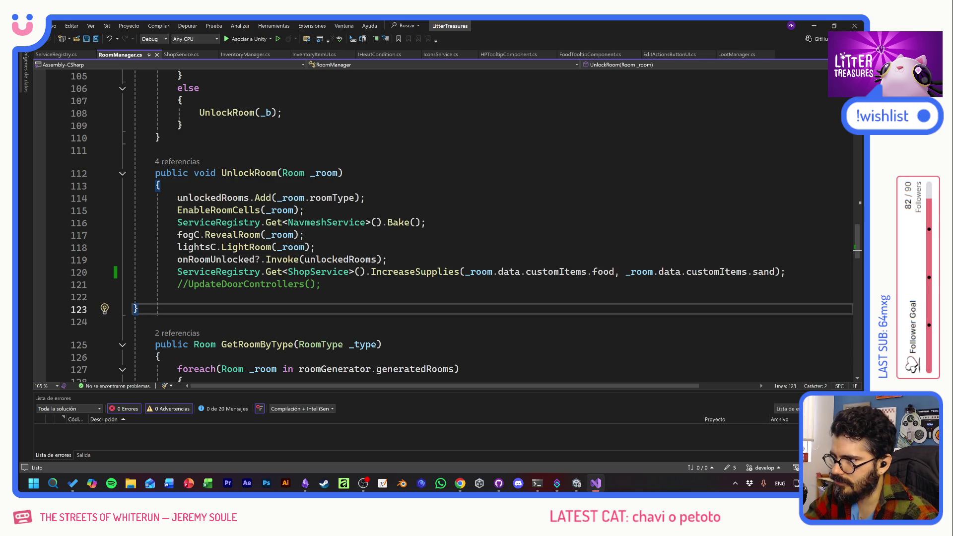
key("Up")
key("Up")
key("Up")
key("End")
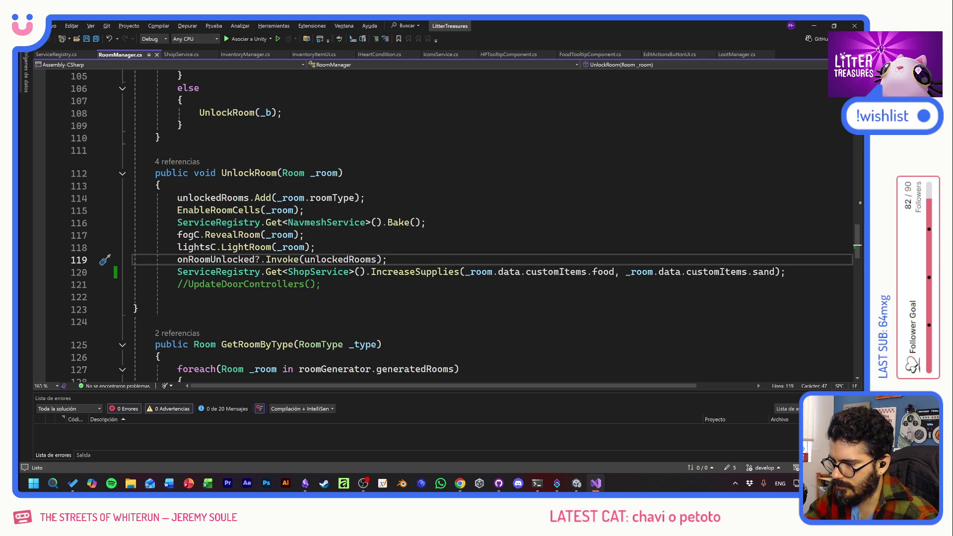
key("Return")
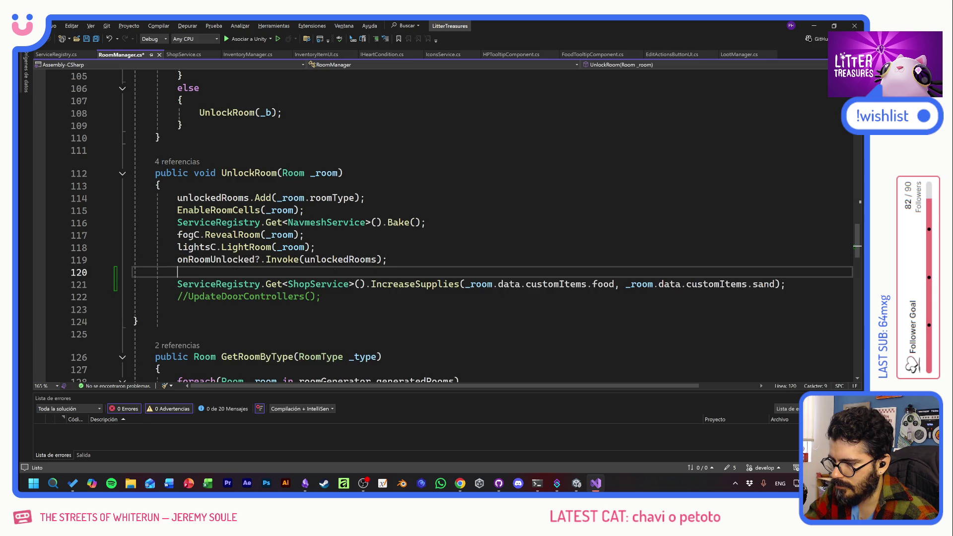
key("Return")
type("if(")
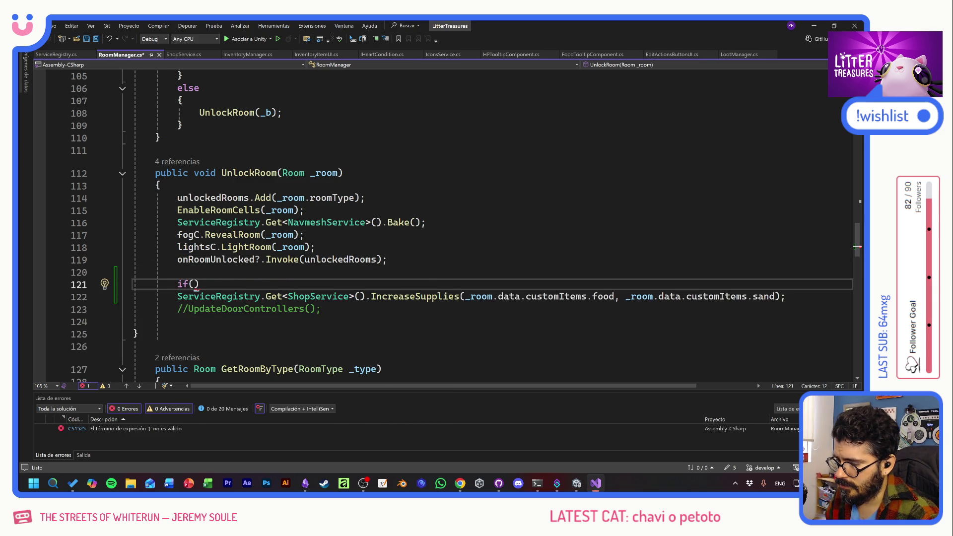
key("Down")
key("Home")
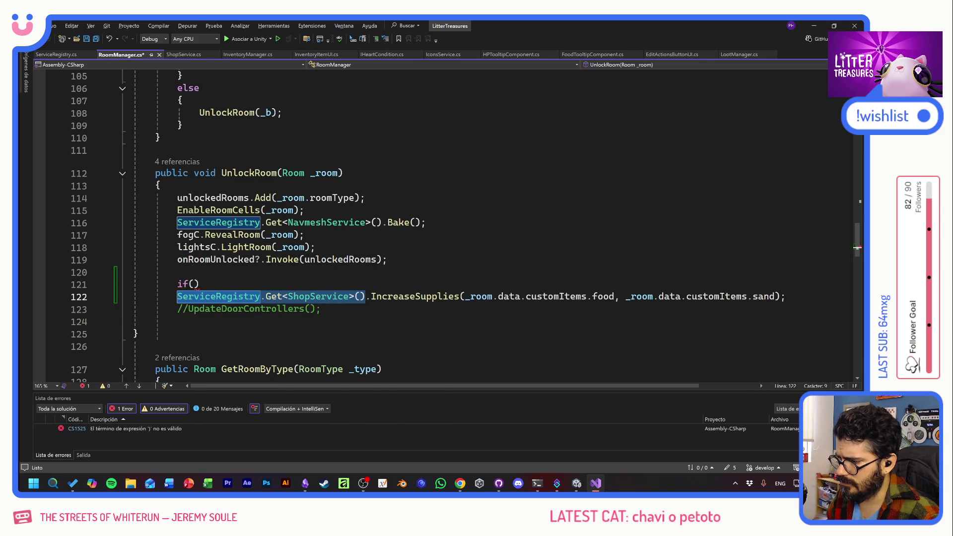
key("ctrl+c")
key("Up")
key("Left")
key("ctrl+v")
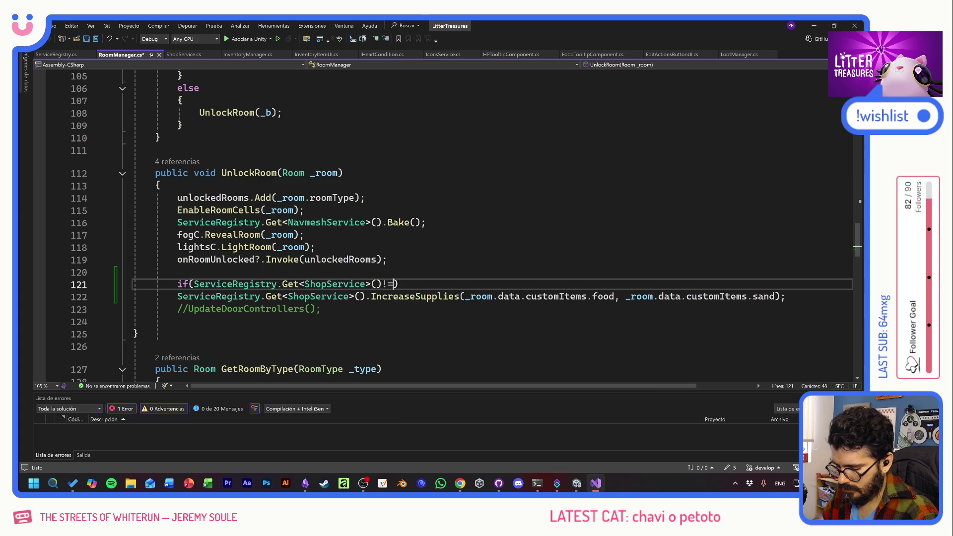
type("!=null")
key("Right")
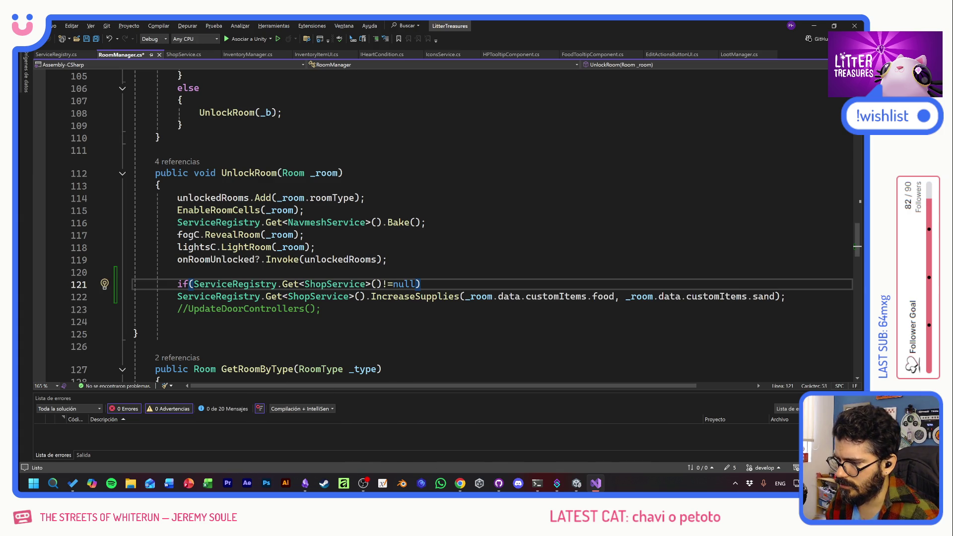
- Move the IncreaseSupplies statement onto the if line, save RoomManager, and switch to Unity
key("Down")
key("Home")
key("shift+End")
key("ctrl+x")
key("Up")
key("End")
key("ctrl+v")
key("ctrl+s")
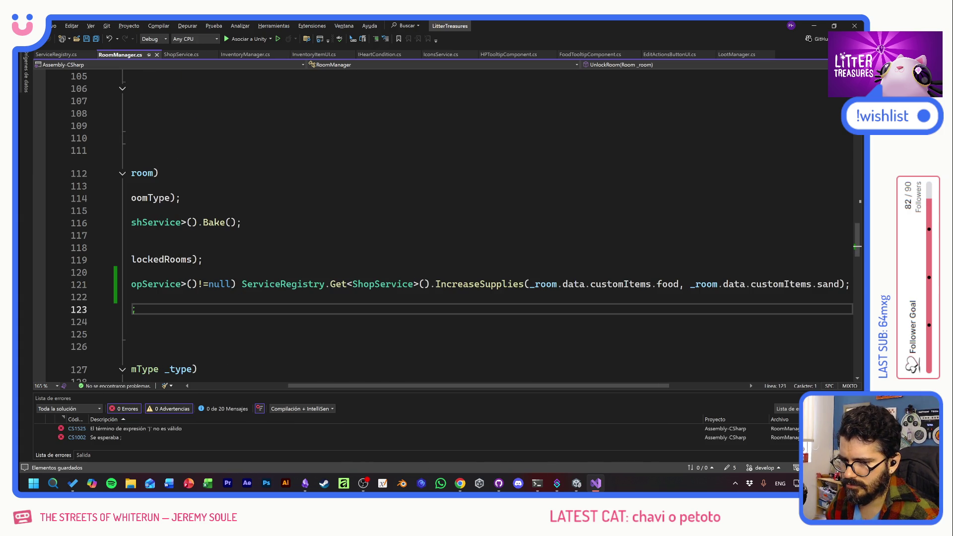
left_click_drag(455, 388, 356, 388)
key("alt+Tab")
key("alt+Tab")
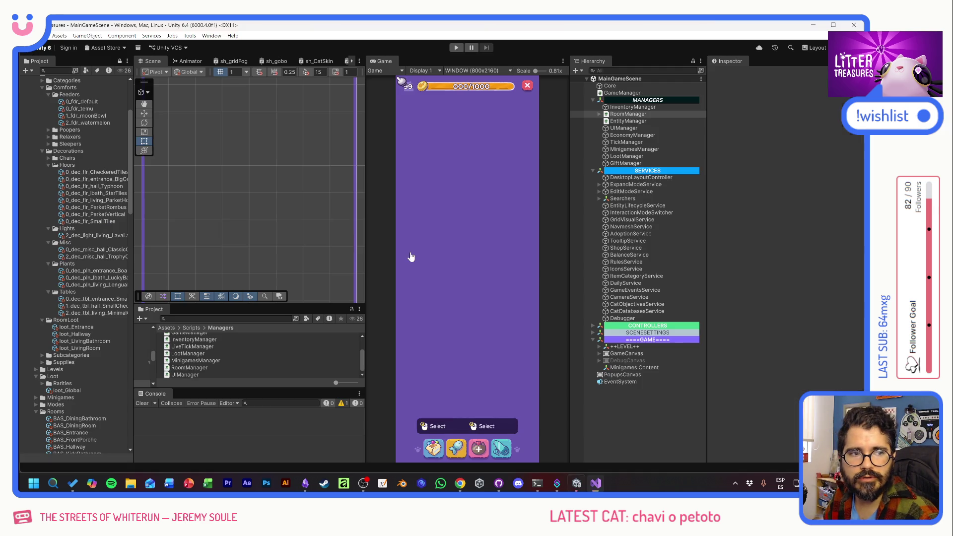
key("alt+Tab")
- Play the game again and open the still-reported ShopService exception's RoomManager line in Visual Studio
left_click(458, 47)
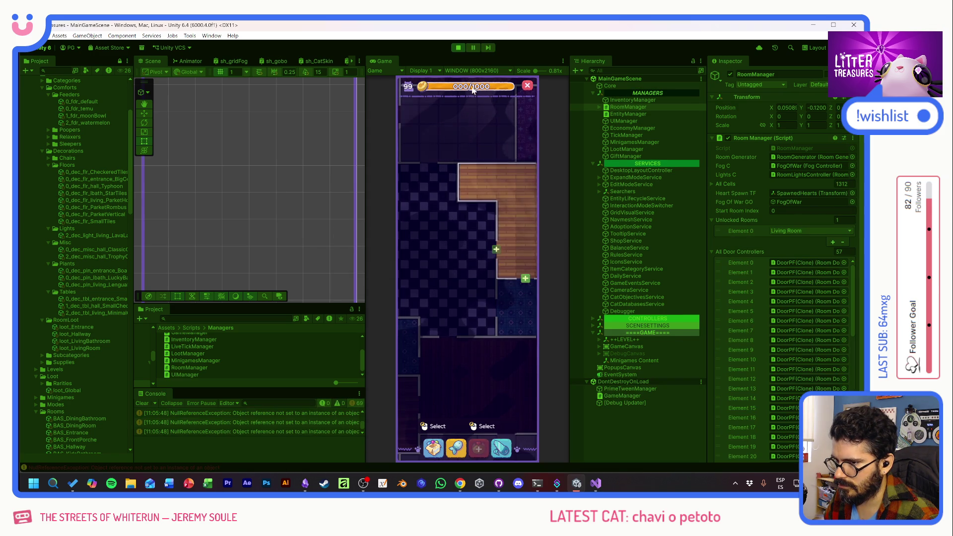
scroll(361, 426, "up", 1)
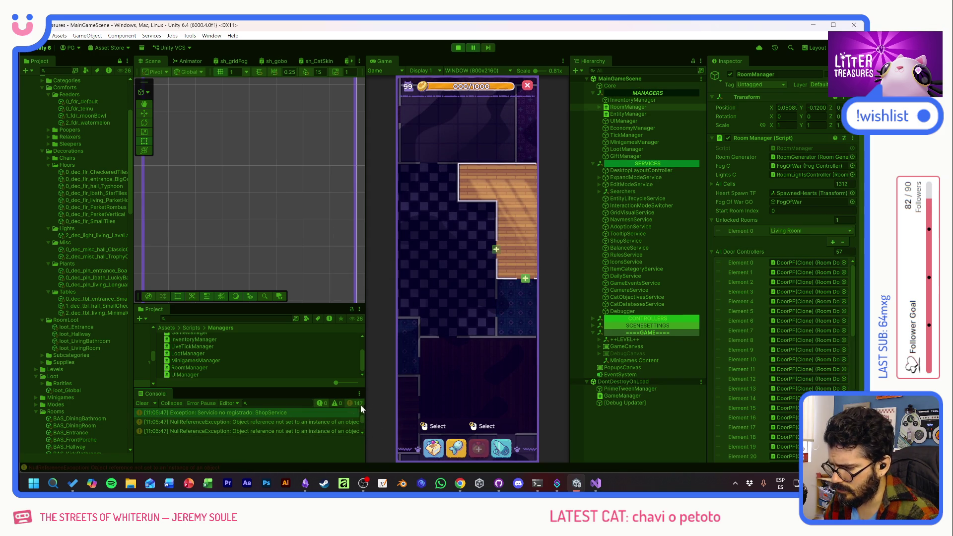
double_click(249, 422)
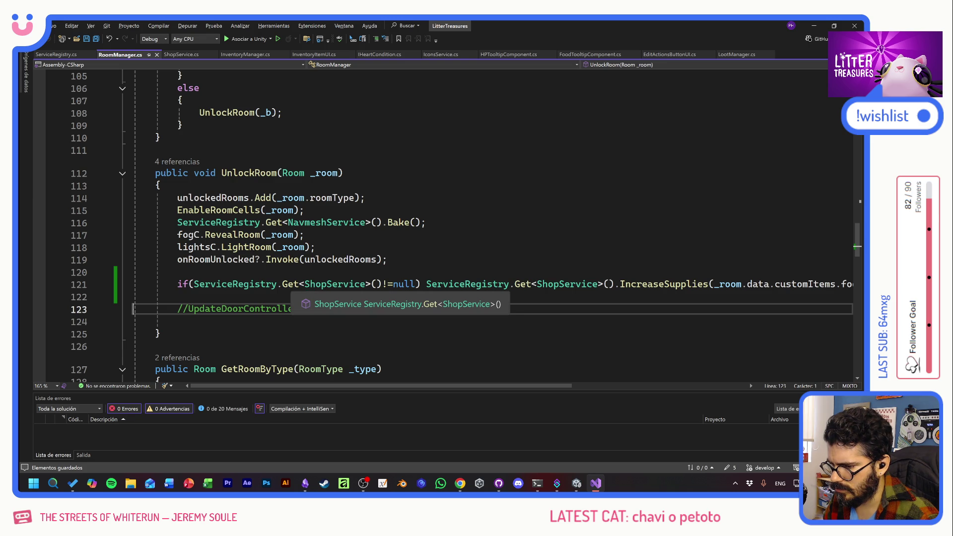
- Check ServiceRegistry, change the guard to ServiceRegistry.Has<ShopService>() without '!=null', and return to Unity
left_click(235, 283, "ctrl")
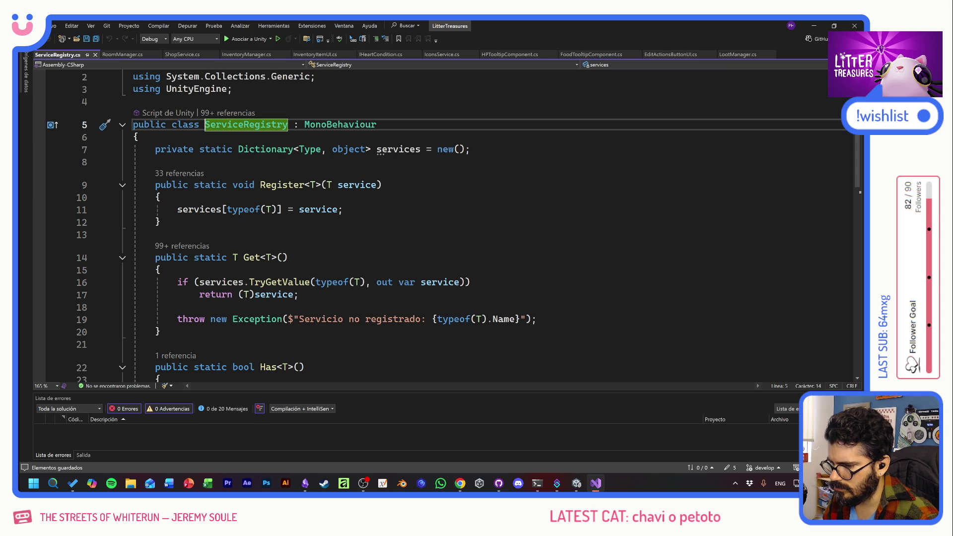
scroll(453, 226, "down", 1)
scroll(454, 226, "down", 1)
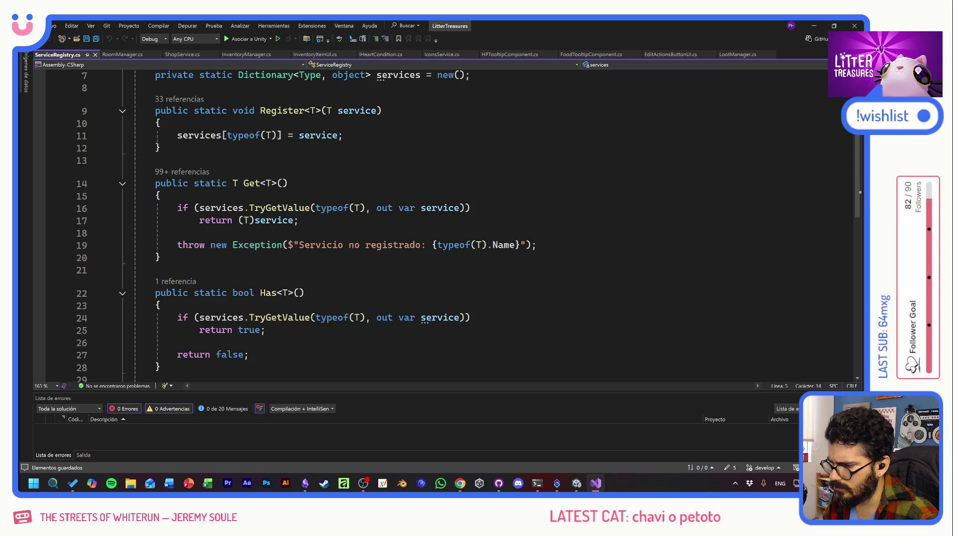
left_click(110, 54)
left_click(289, 283)
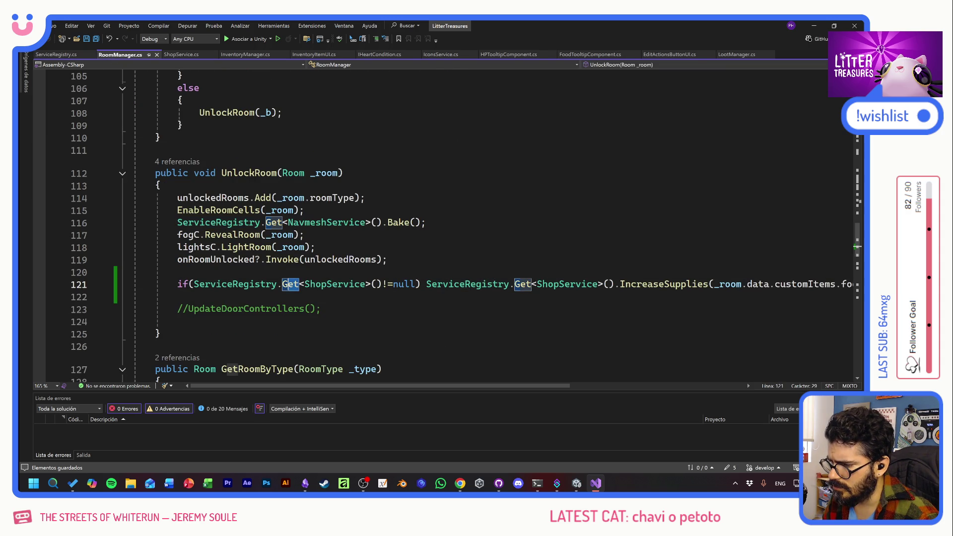
type("Has")
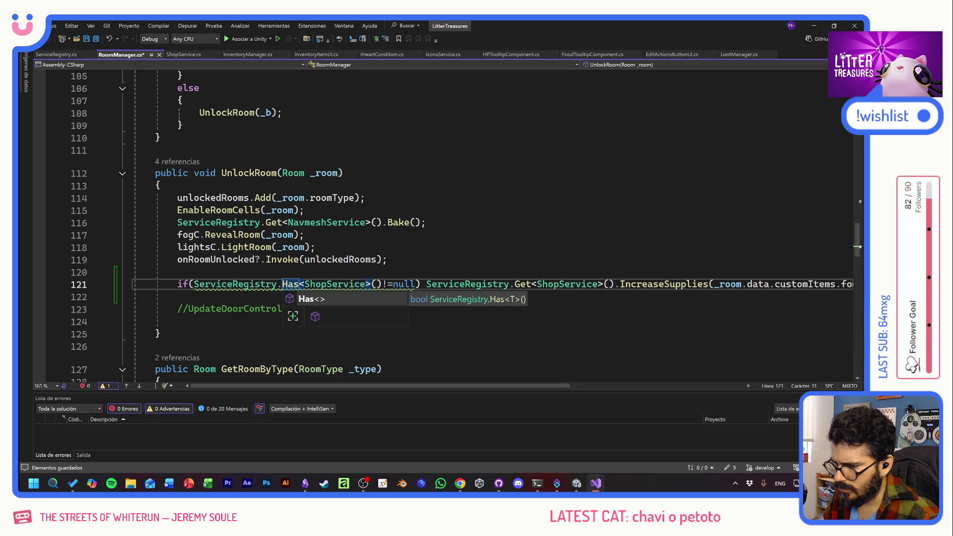
left_click_drag(383, 283, 418, 284)
key("BackSpace")
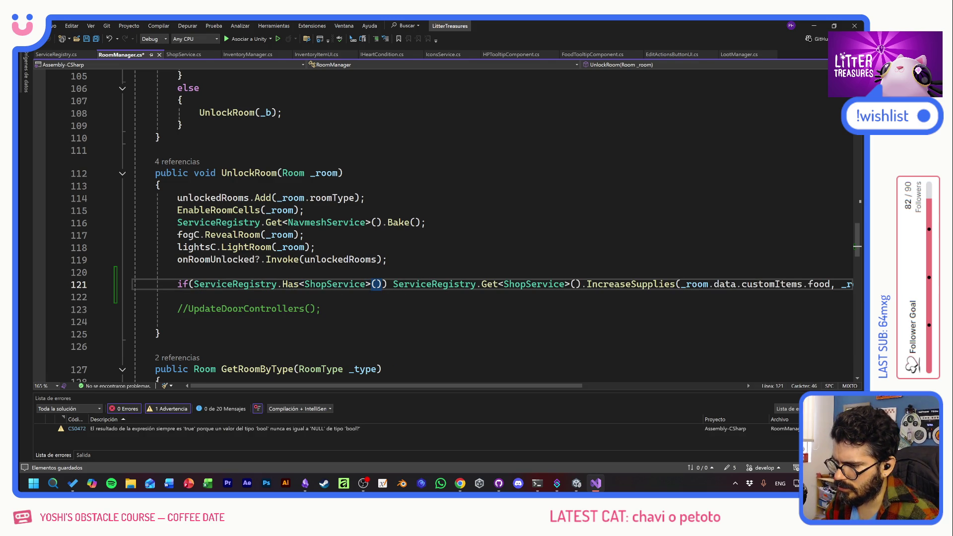
key("alt+Tab")
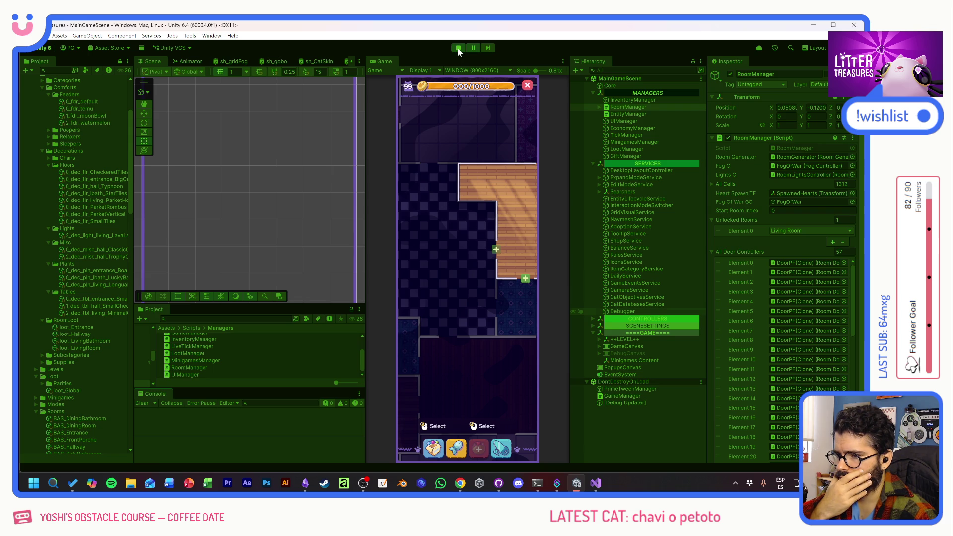
- Restart the game with the recompiled code and briefly check the Supply Shop
left_click(458, 47)
left_click(459, 48)
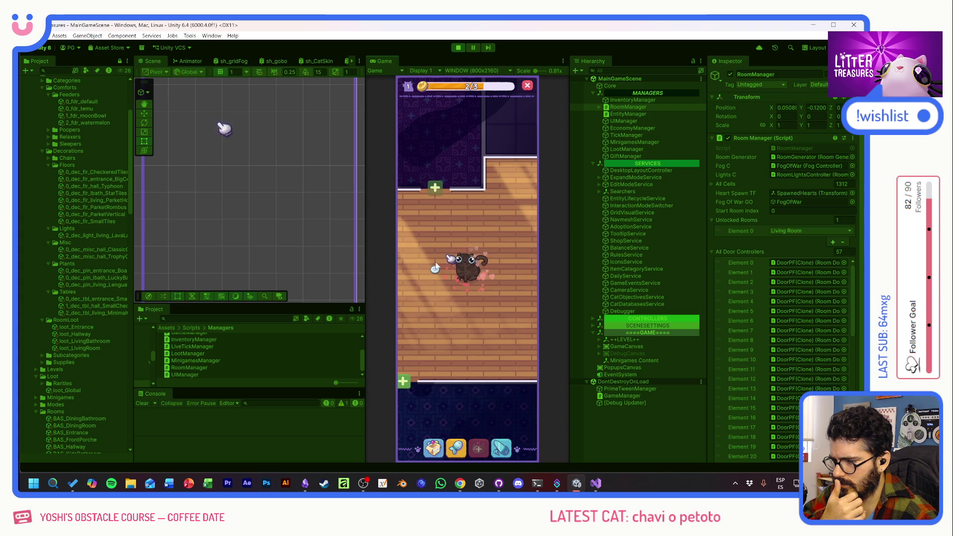
left_click(434, 186)
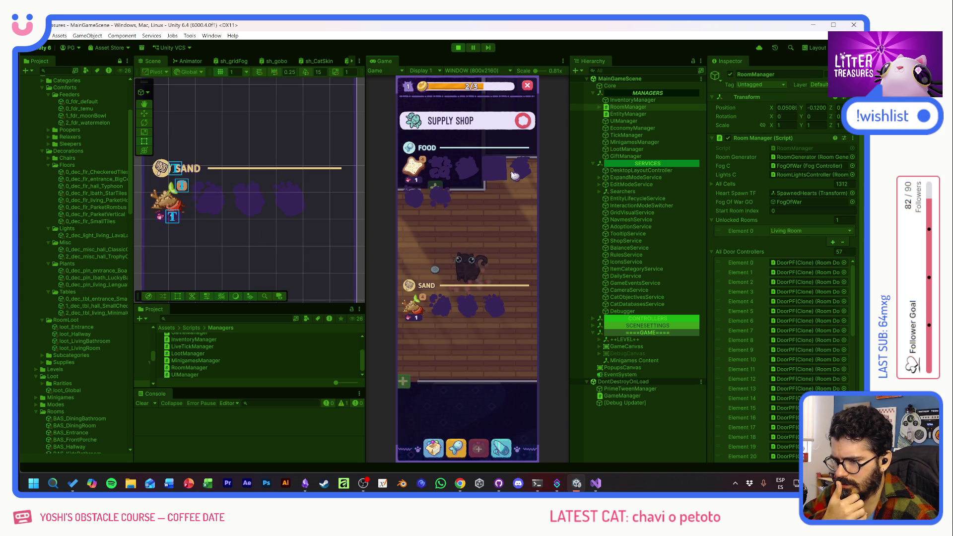
left_click(523, 122)
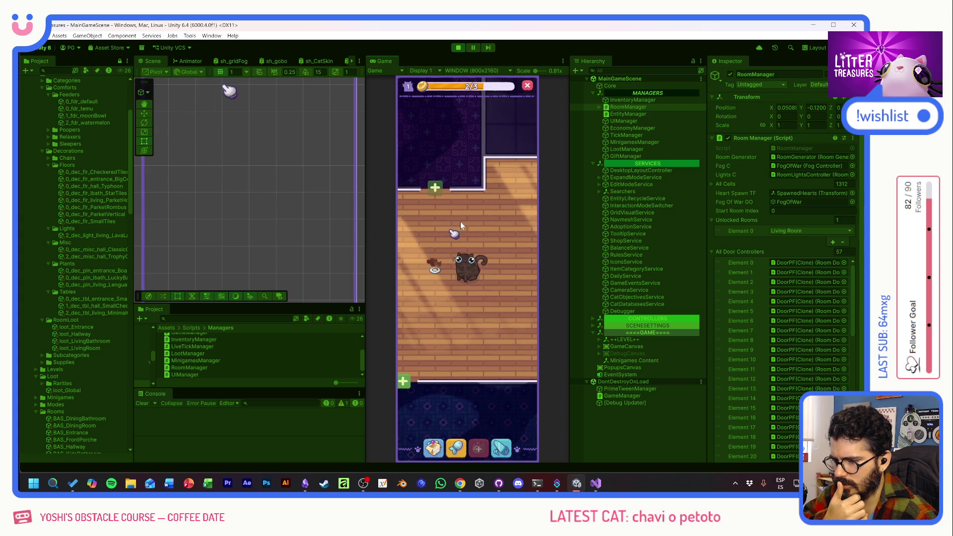
- Unlock the Entrance room and verify the Supply Shop's food and sand items, opening it twice
left_click(460, 270)
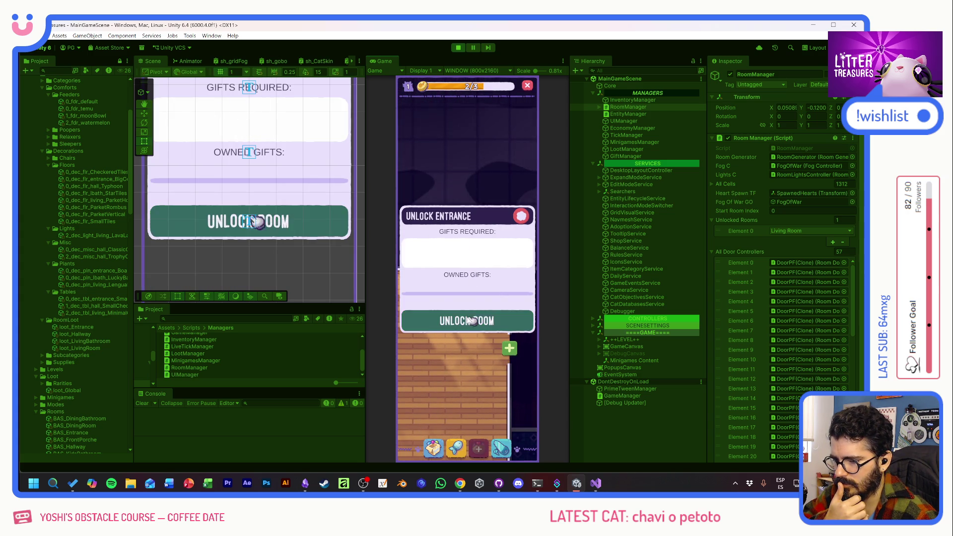
left_click(462, 316)
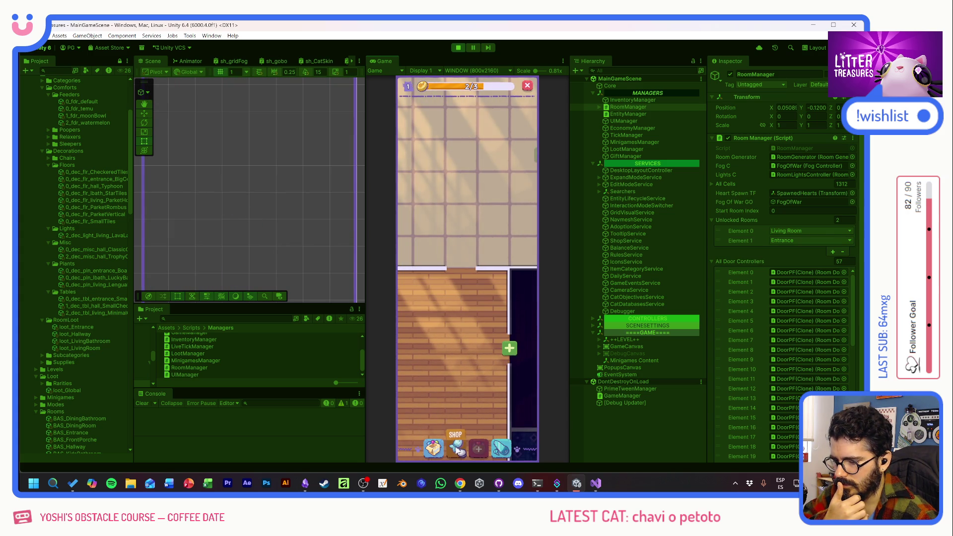
left_click(456, 446)
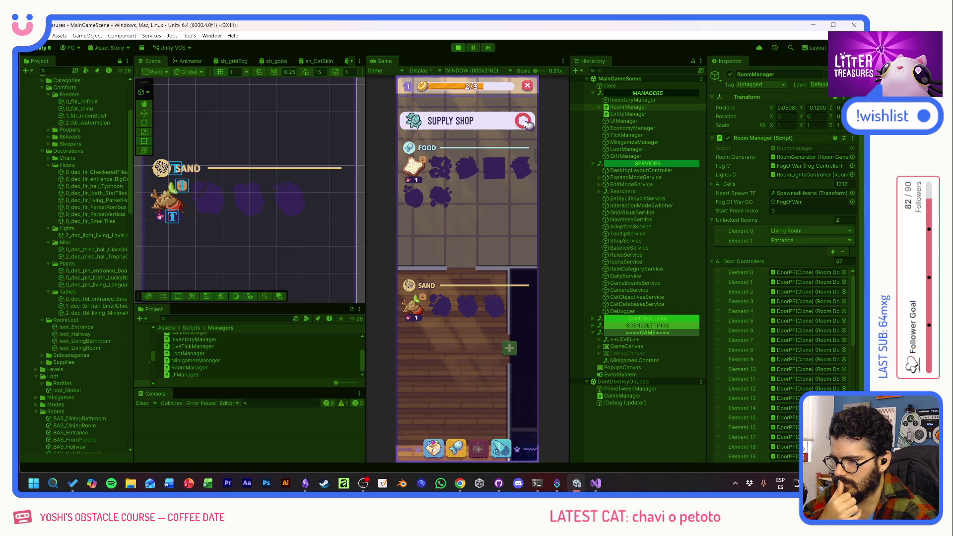
left_click(524, 121)
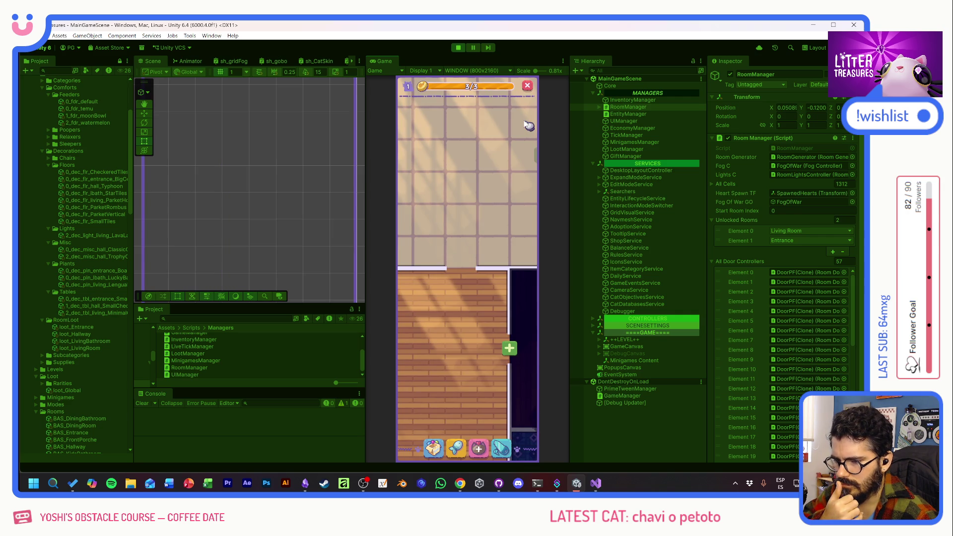
left_click(452, 455)
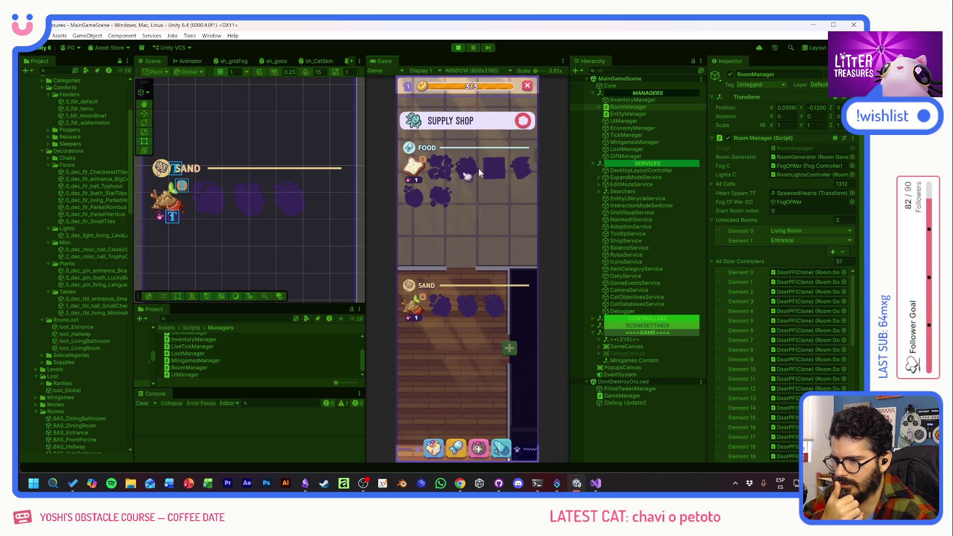
left_click(524, 122)
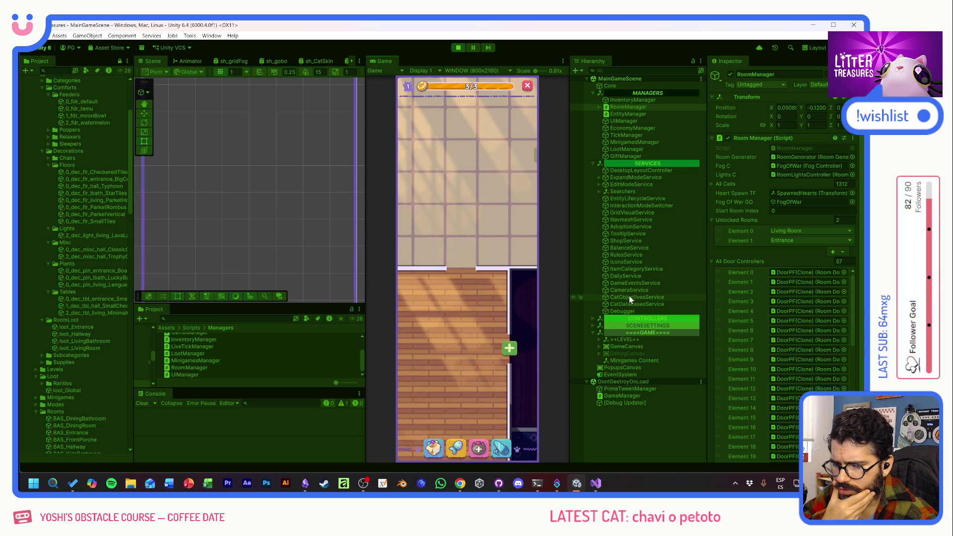
- Expand ShopService's Available Sands and Available Food lists in the Inspector and reopen the in-game Supply Shop
left_click(627, 241)
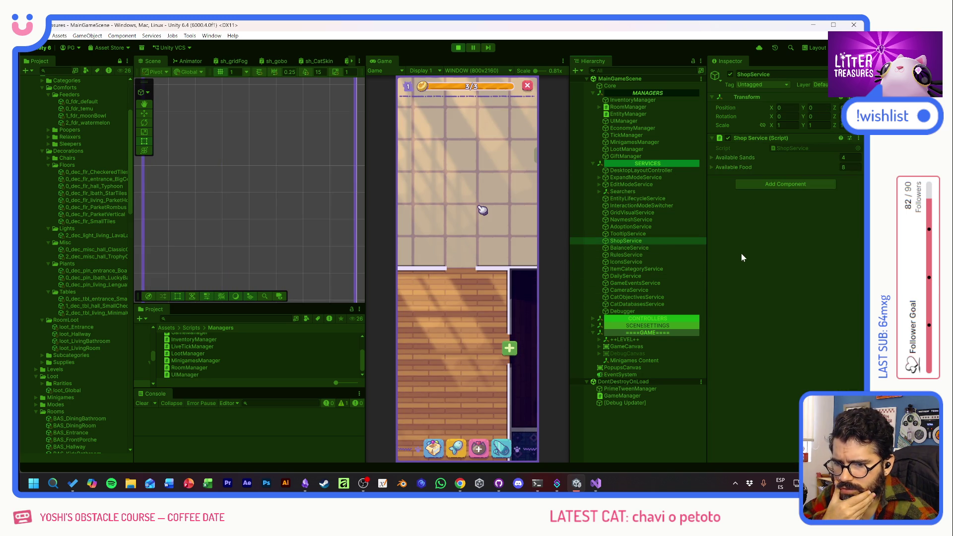
left_click(711, 157)
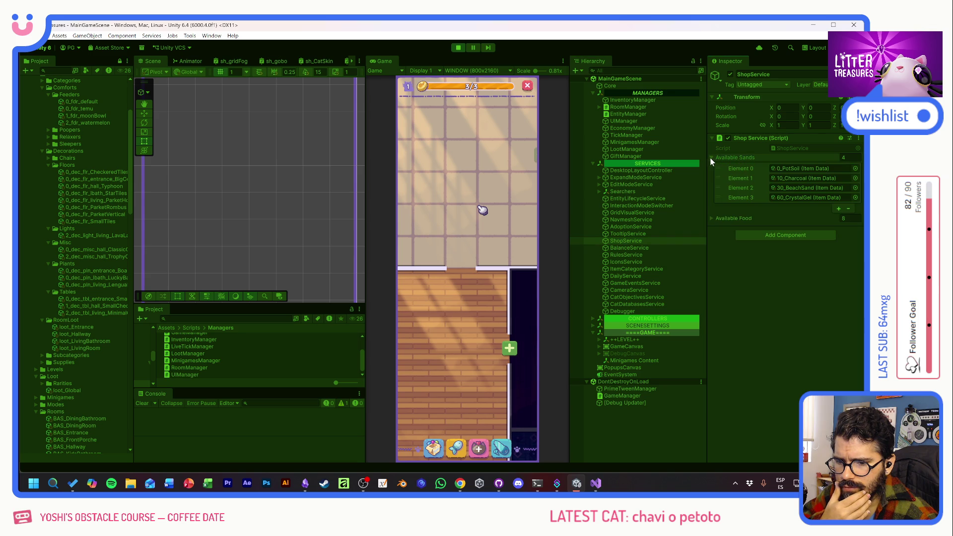
left_click(711, 219)
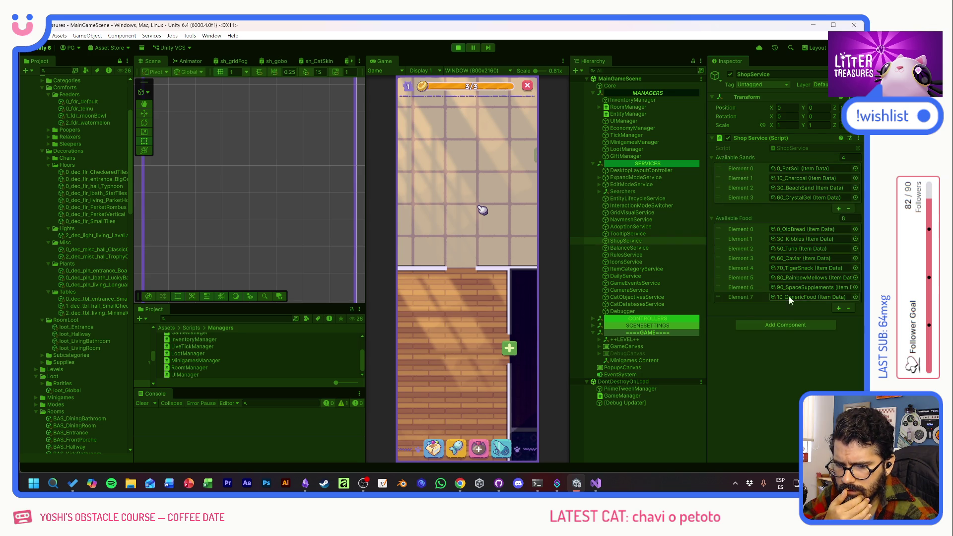
left_click(457, 447)
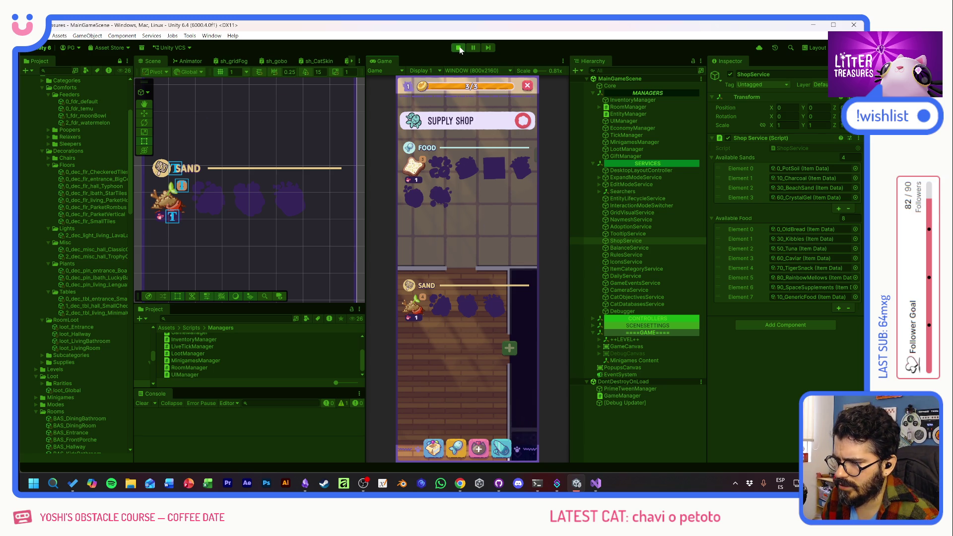
- Buy the bread item, close the shop, and place a first inventory item in the room
left_click(415, 171)
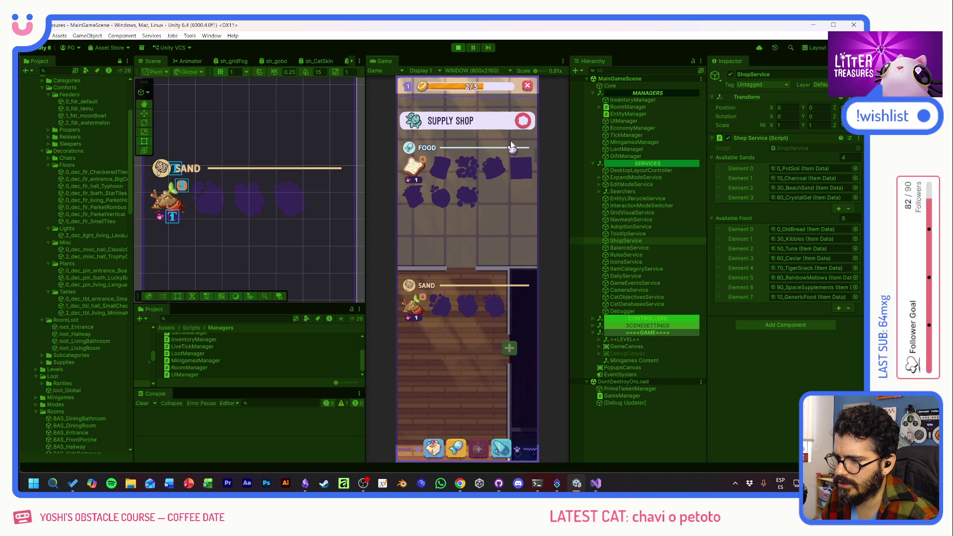
left_click(523, 121)
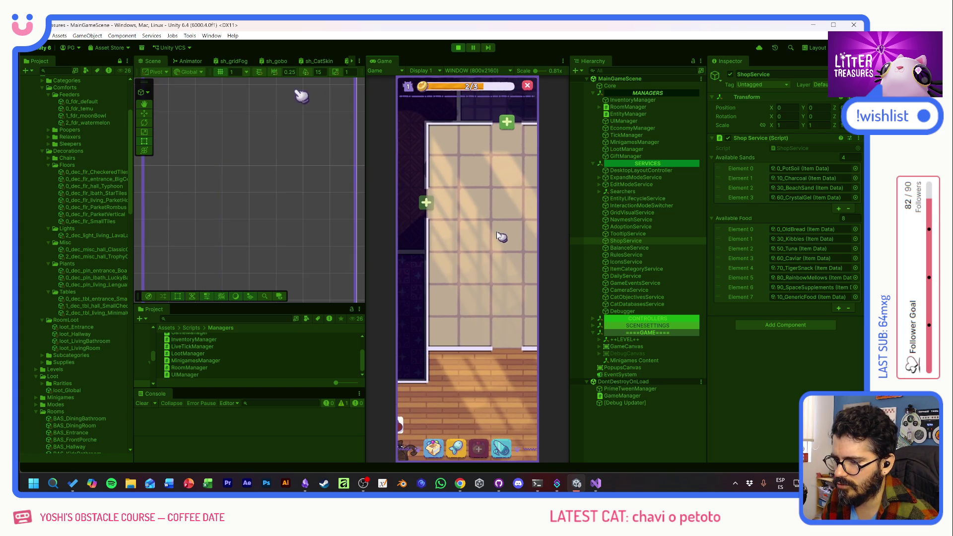
left_click(434, 449)
left_click(438, 319)
left_click(437, 226)
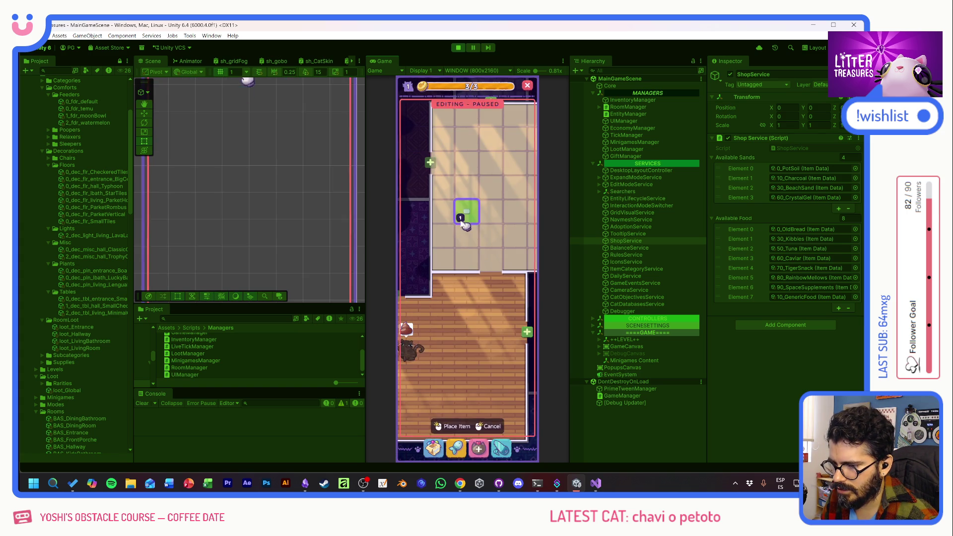
left_click(434, 447)
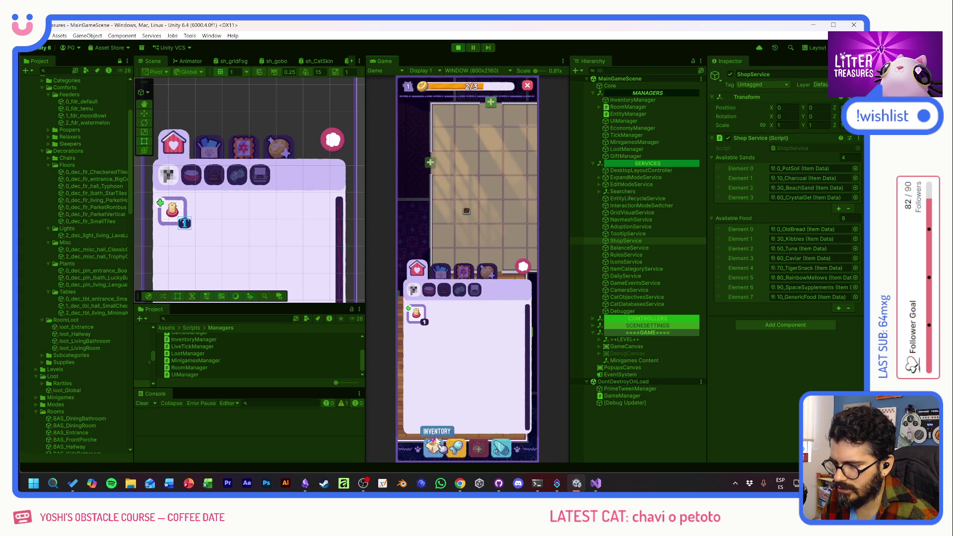
- Place the scratch pole from inventory, reposition a toy, and finish editing the room
left_click(416, 313)
left_click(436, 227)
left_click(466, 186)
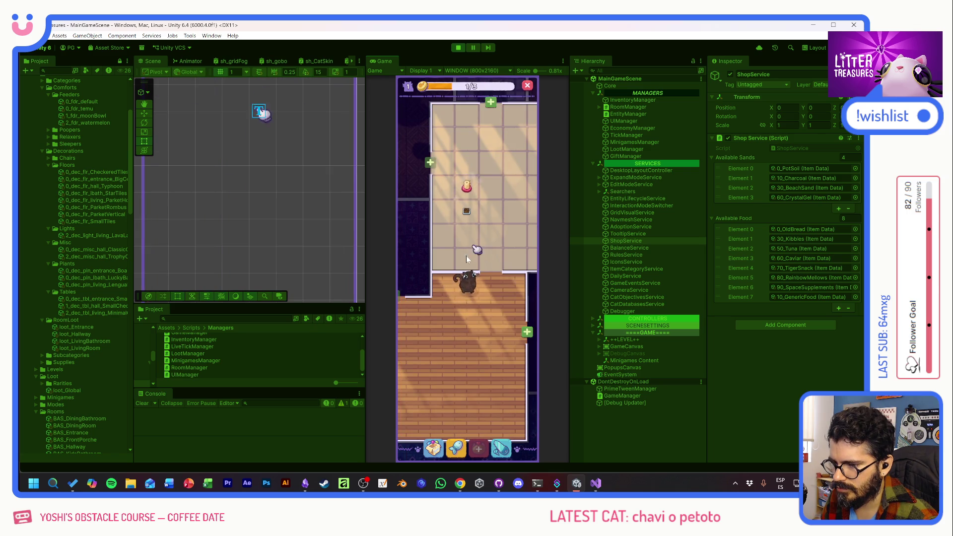
left_click_drag(471, 243, 423, 296)
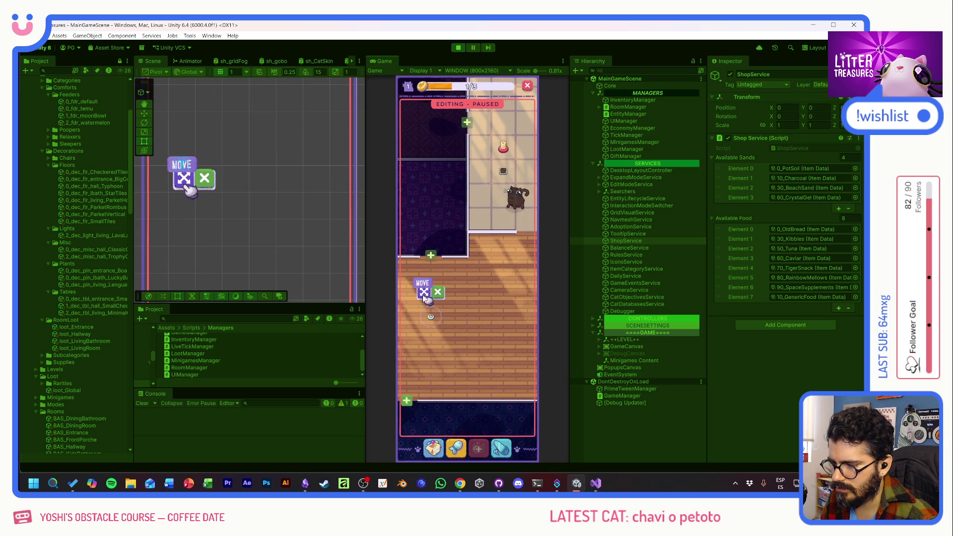
left_click(423, 296)
left_click(439, 437)
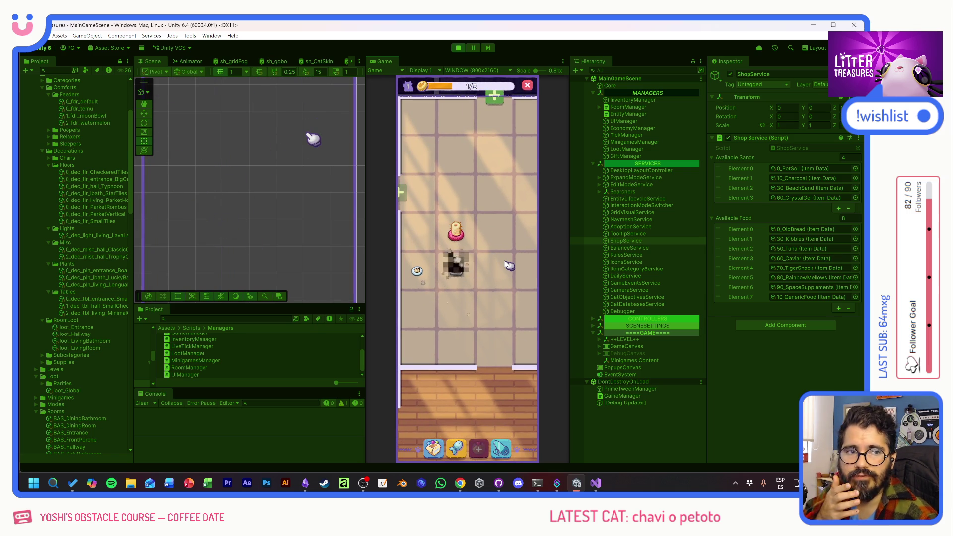
- Play the Scoop the Treasure minigame and collect the Patched Pillow reward
left_click_drag(507, 265, 509, 264)
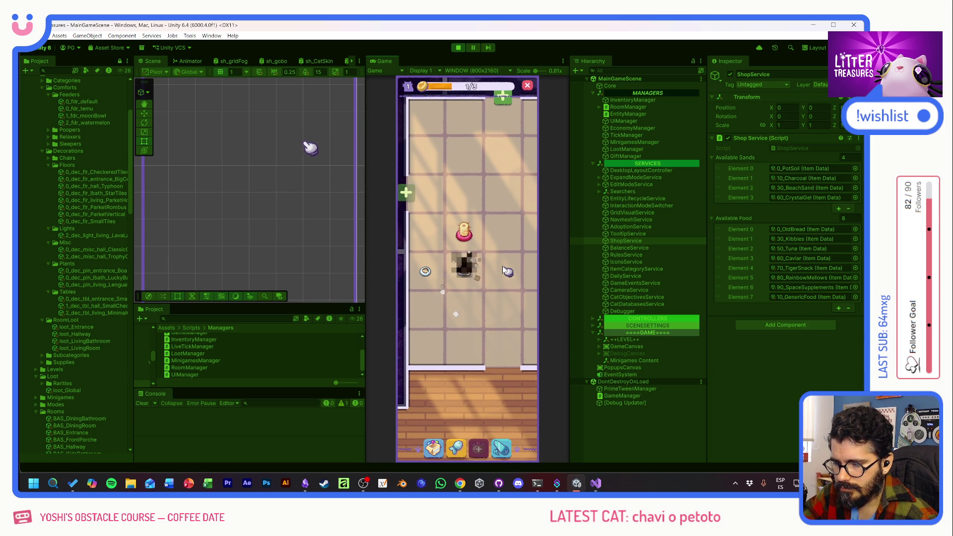
left_click(503, 266)
left_click(486, 280)
left_click(430, 233)
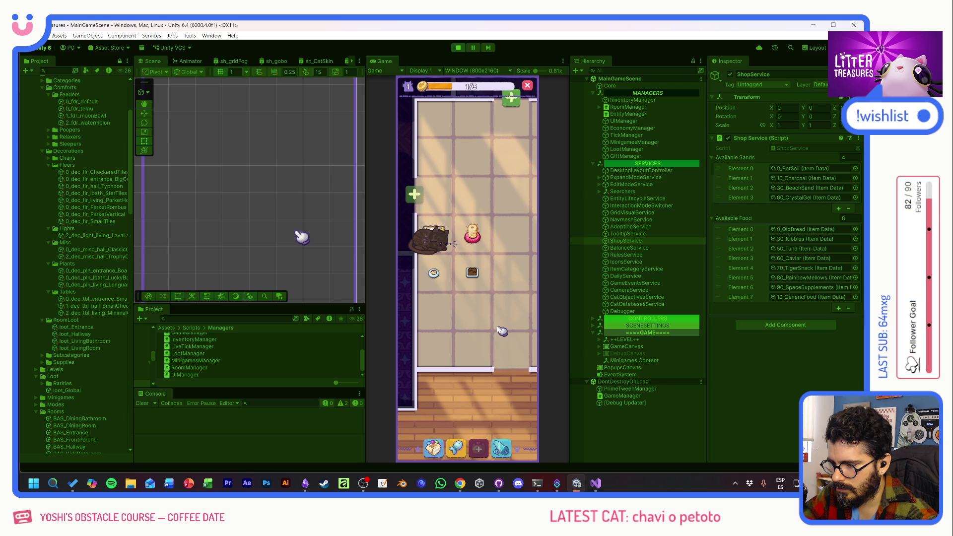
- Scoop out the diamond, then reopen the Supply Shop and unlock its second food slot
left_click_drag(502, 331, 489, 334)
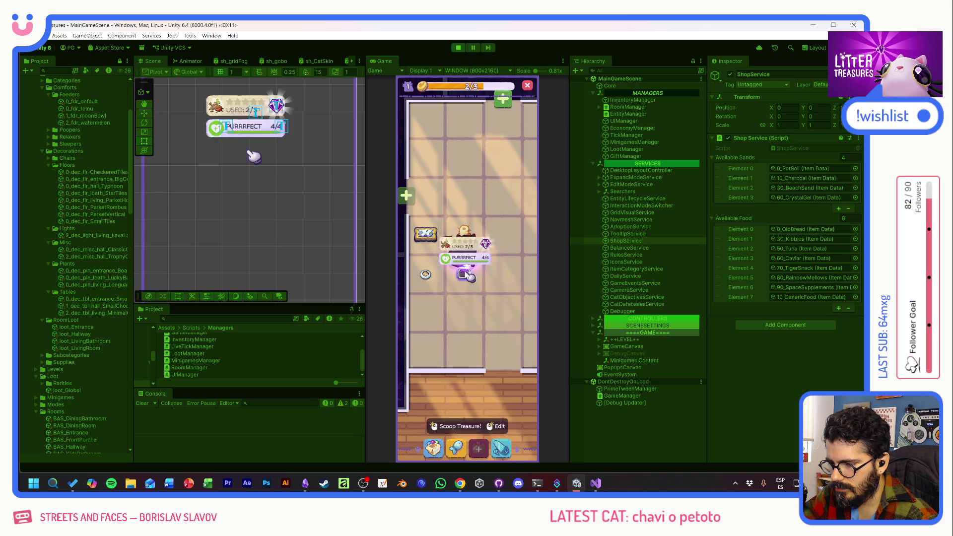
left_click_drag(428, 312, 497, 316)
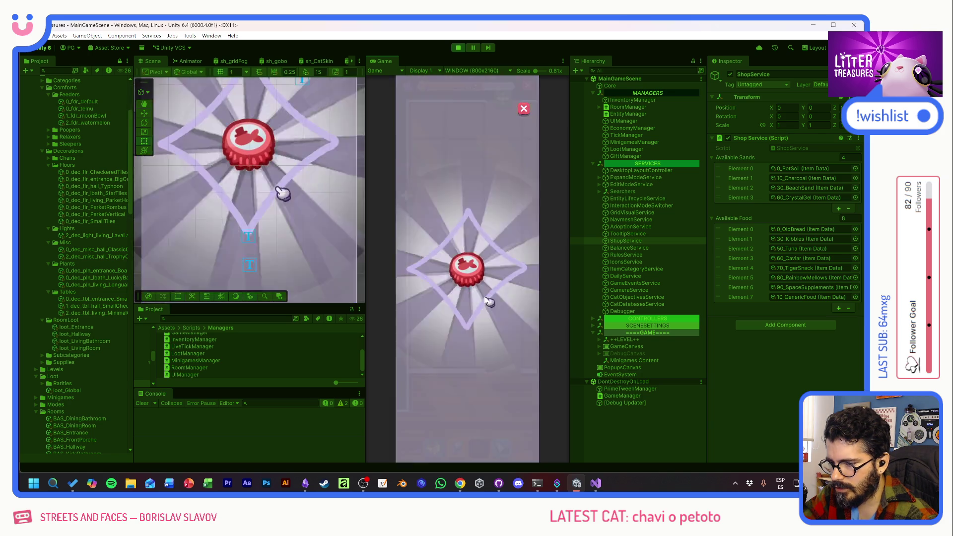
left_click(463, 449)
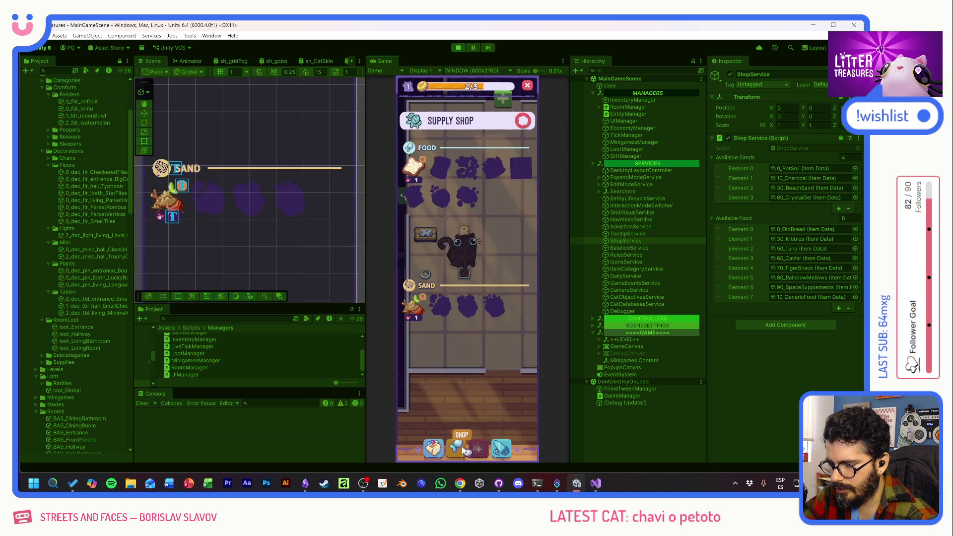
left_click(439, 169)
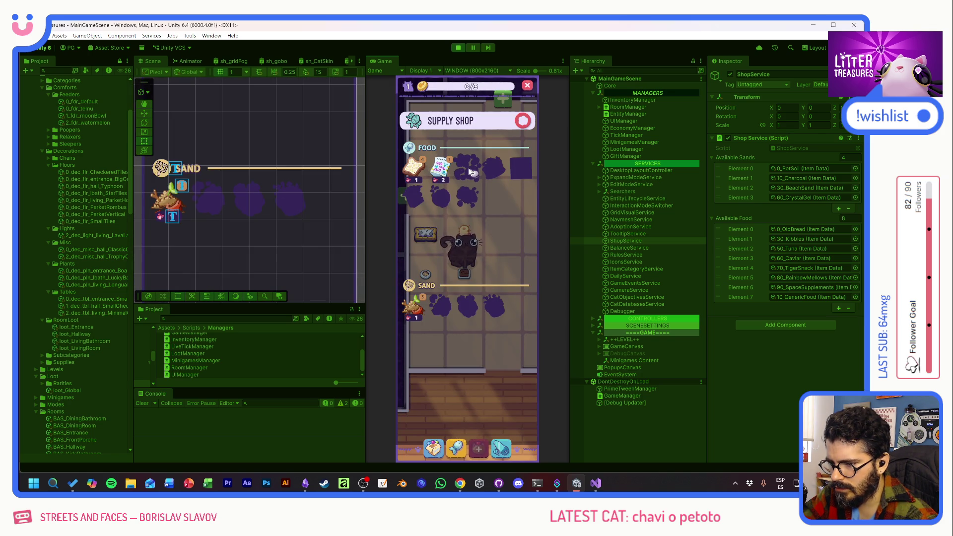
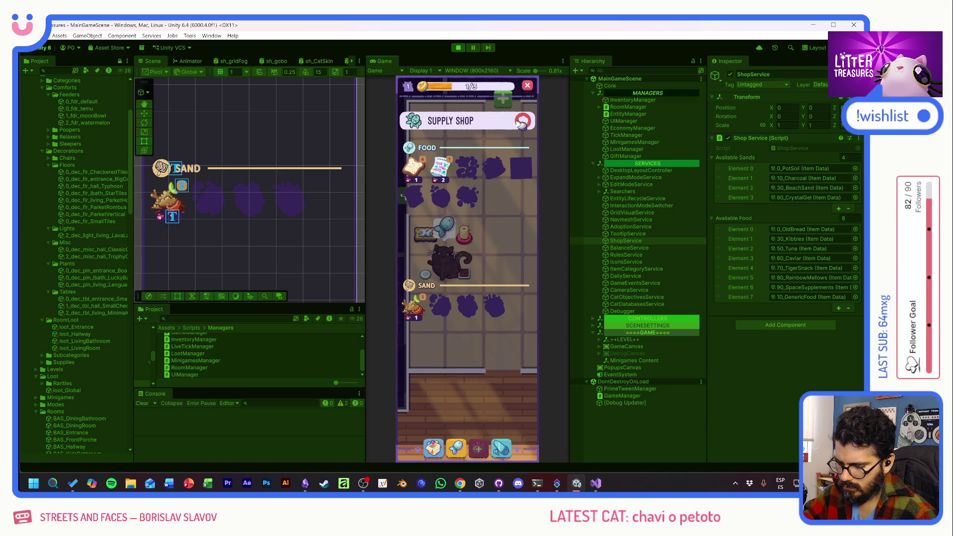
- Max out the coins from the debug cheat panel and buy one more food item
left_click(411, 109)
left_click(411, 109)
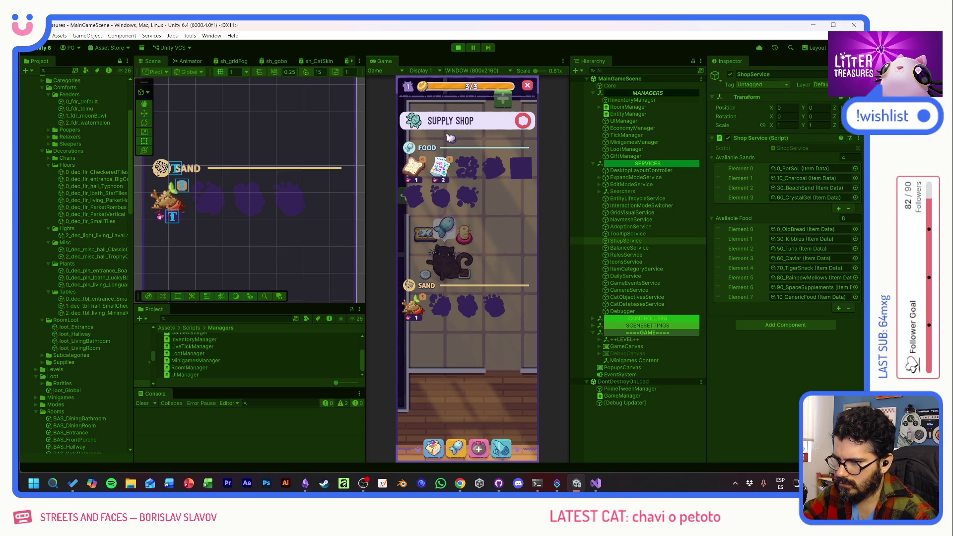
left_click(440, 171)
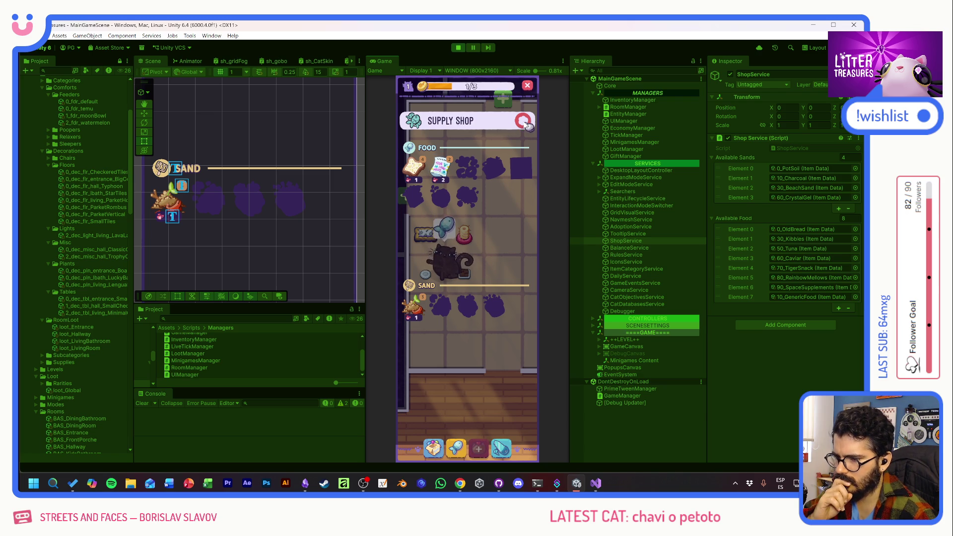
- Close and reopen the Supply Shop to check it, then end the playtest
left_click(522, 120)
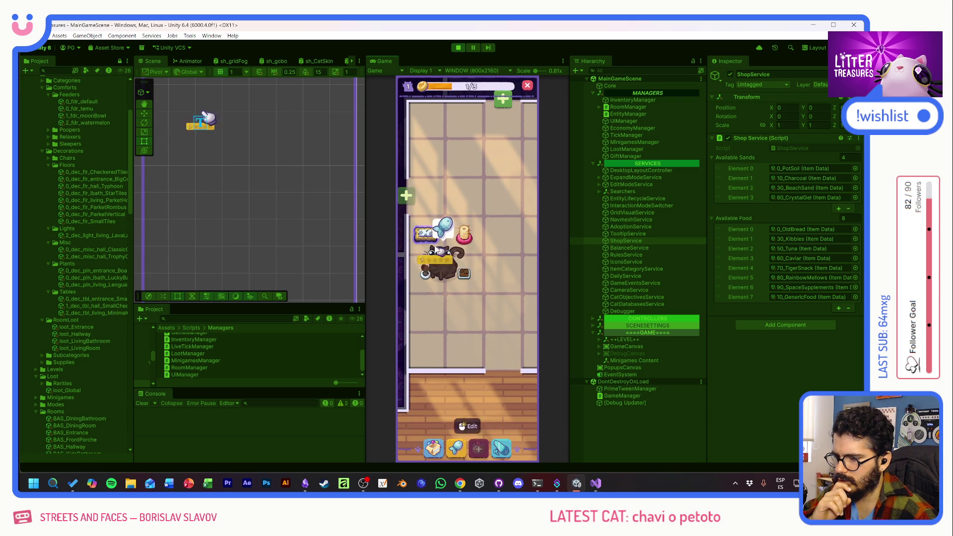
left_click(481, 447)
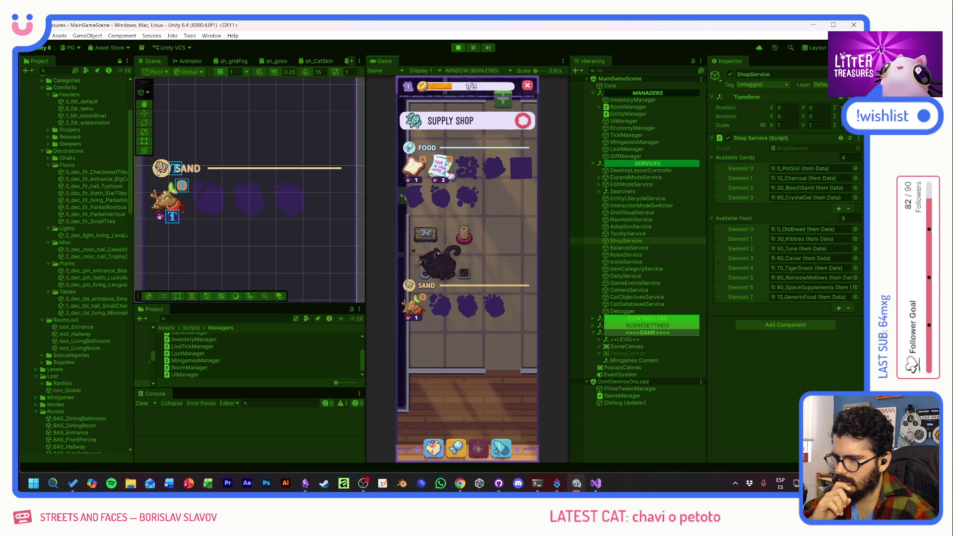
left_click(457, 46)
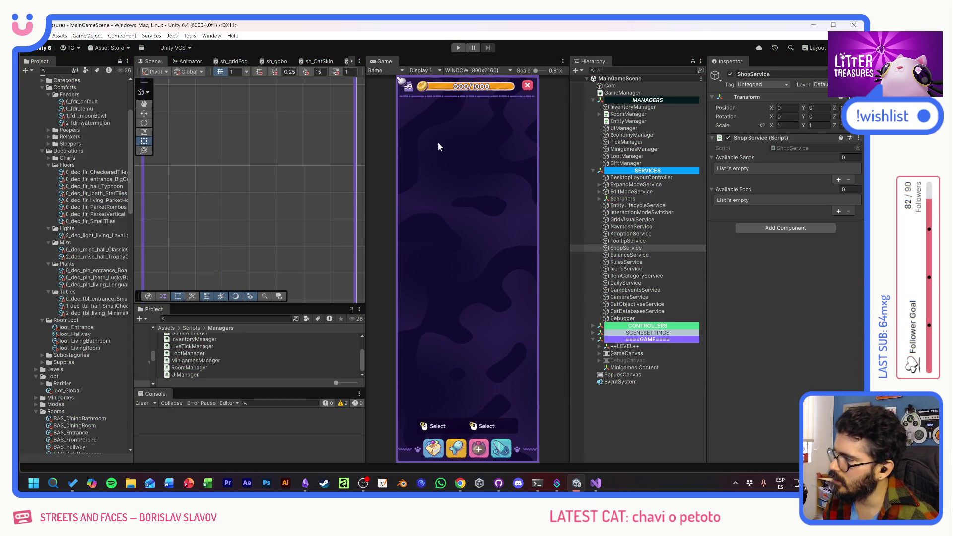
- Switch to Visual Studio and review line 121 of ShopService.cs
key("alt+Tab")
key("Down")
key("Down")
key("Up")
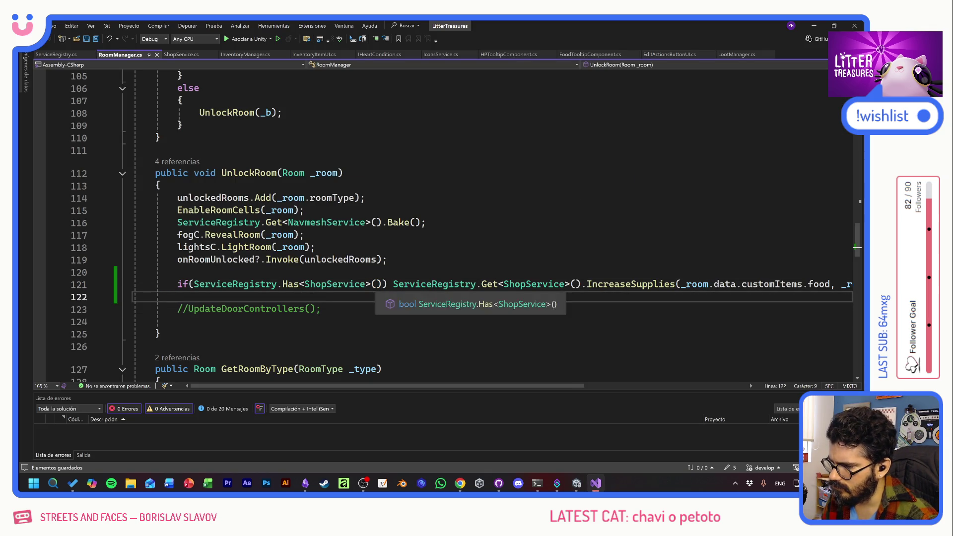
left_click_drag(560, 385, 655, 384)
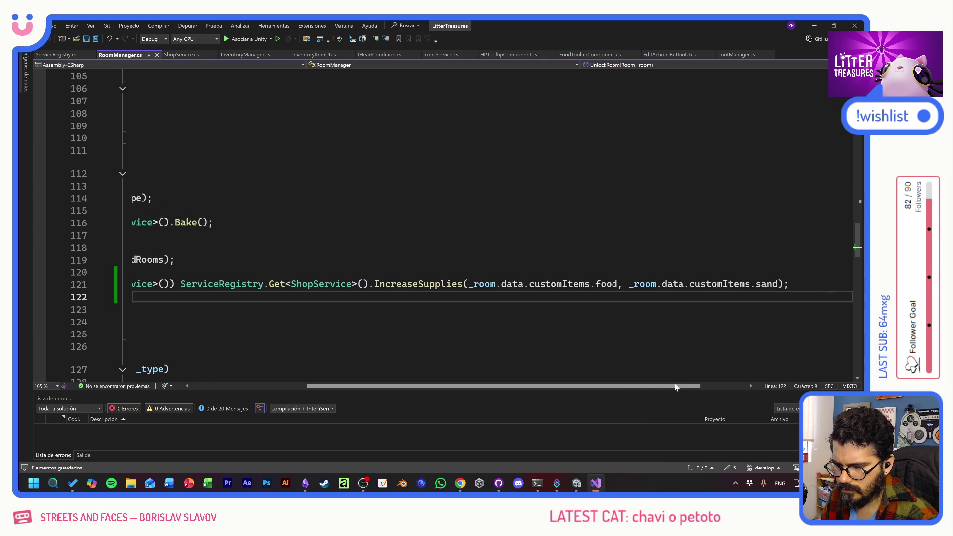
- Jump to the IncreaseSupplies definition and check where the method ends
left_click(448, 284, "ctrl")
key("Down")
key("ctrl+]")
key("ctrl+]")
key("ctrl+]")
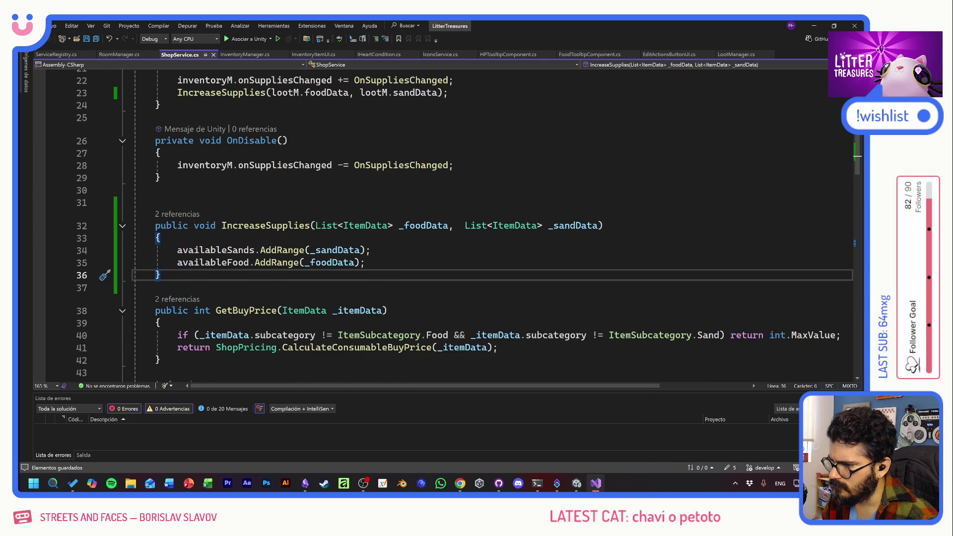
scroll(477, 224, "down", 4)
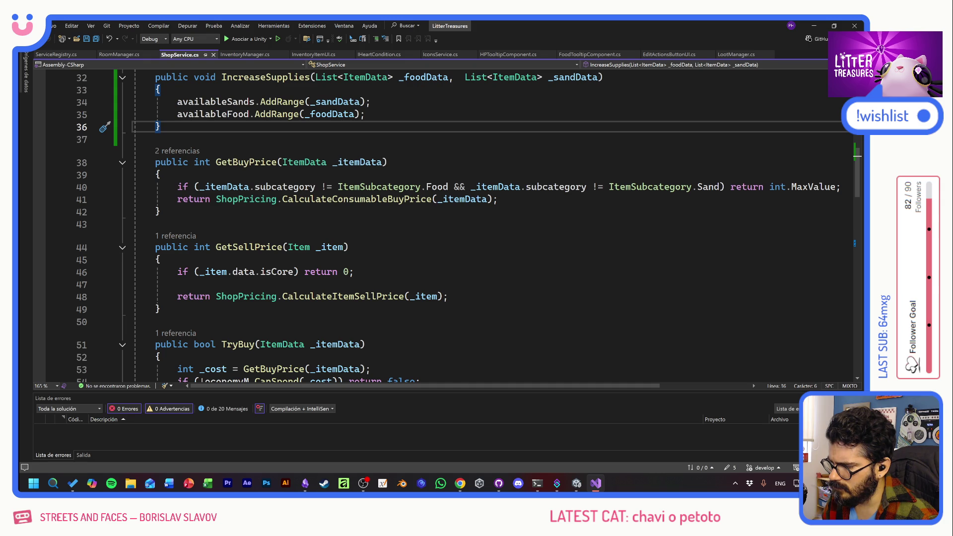
scroll(477, 224, "down", 5)
scroll(446, 223, "down", 4)
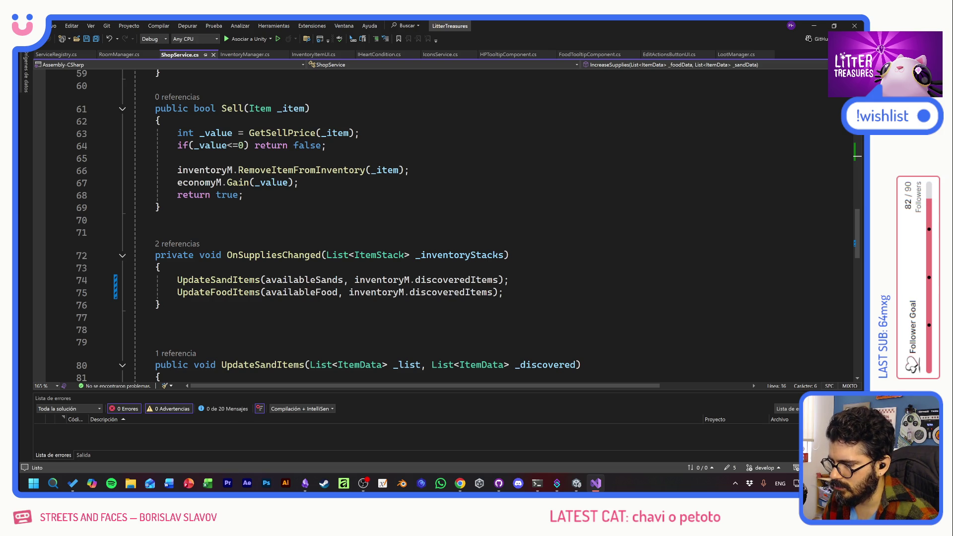
scroll(468, 226, "down", 2)
scroll(468, 225, "down", 2)
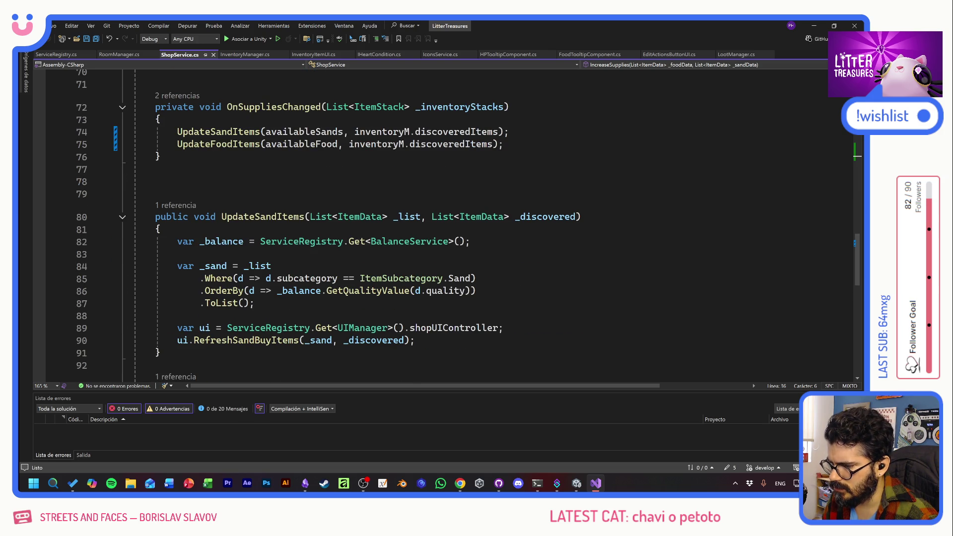
scroll(468, 226, "down", 1)
scroll(468, 226, "down", 3)
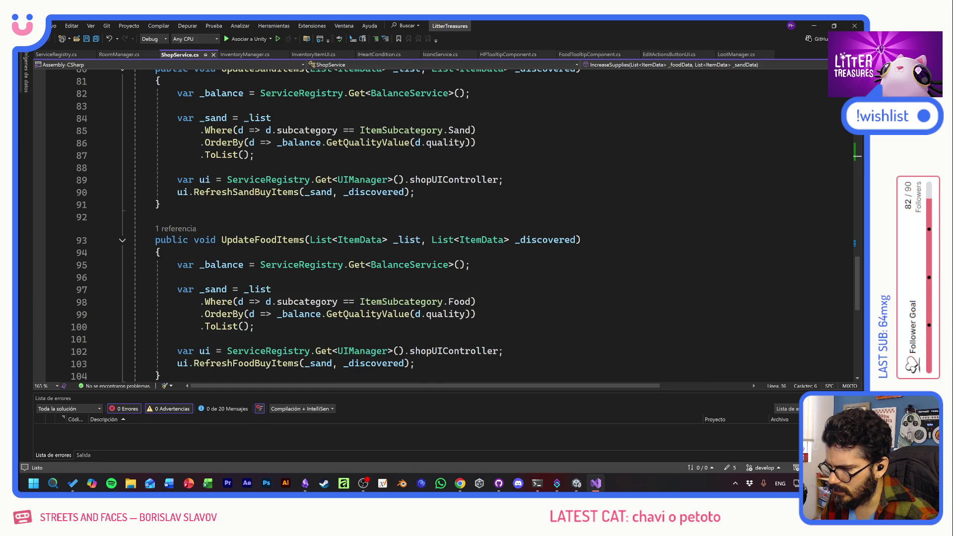
scroll(262, 297, "down", 2)
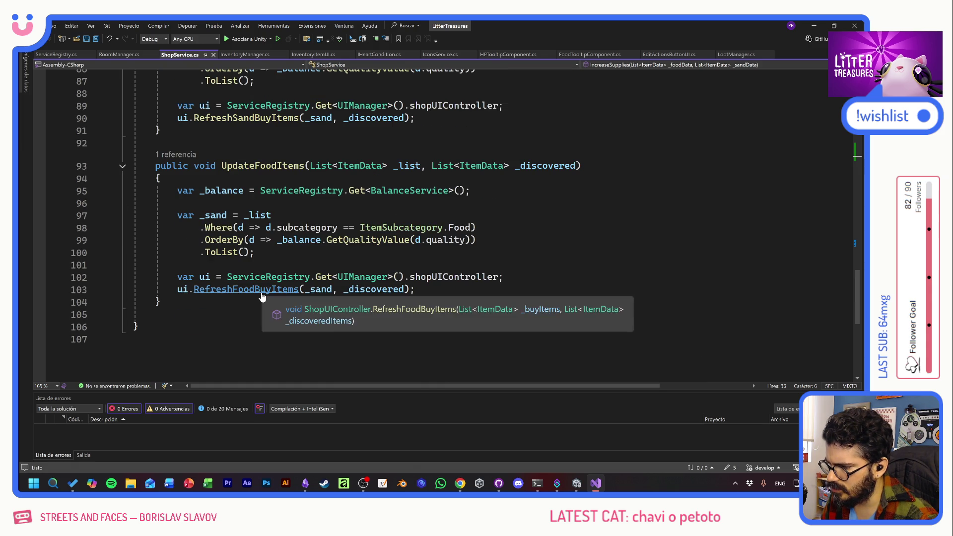
- Go to the RefreshFoodBuyItems definition in ShopUIController.cs
left_click(262, 290)
key("F12")
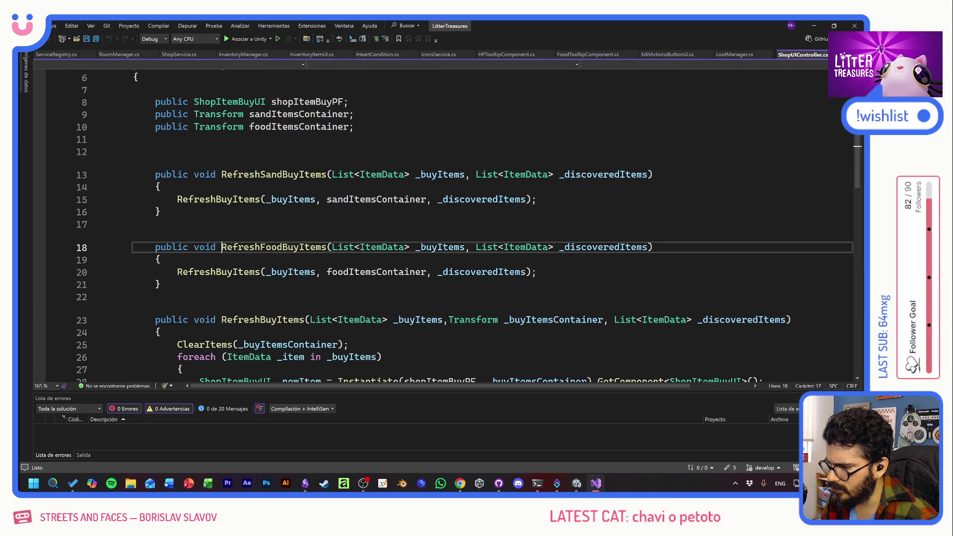
- Go to the RefreshBuyItems definition from the food refresh method
left_click(218, 272)
key("F12")
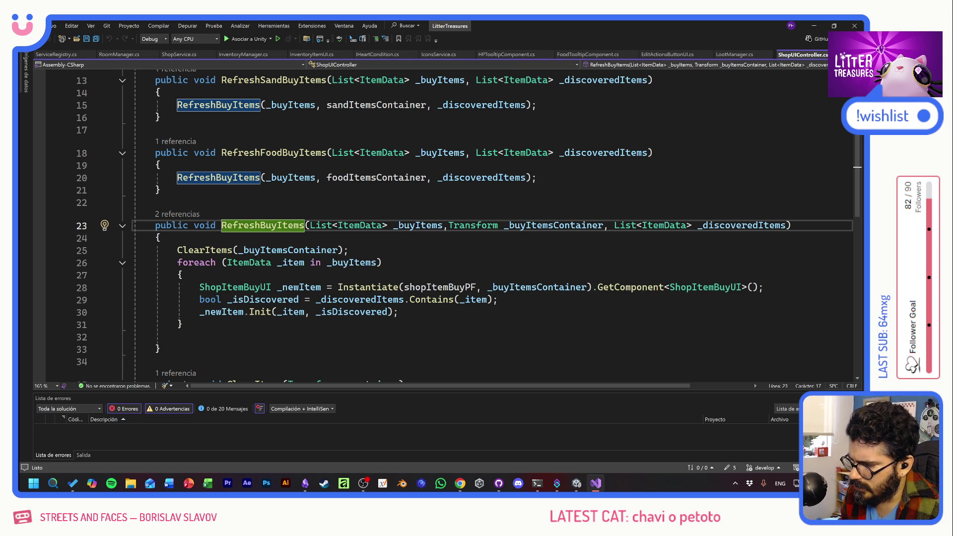
scroll(477, 223, "down", 3)
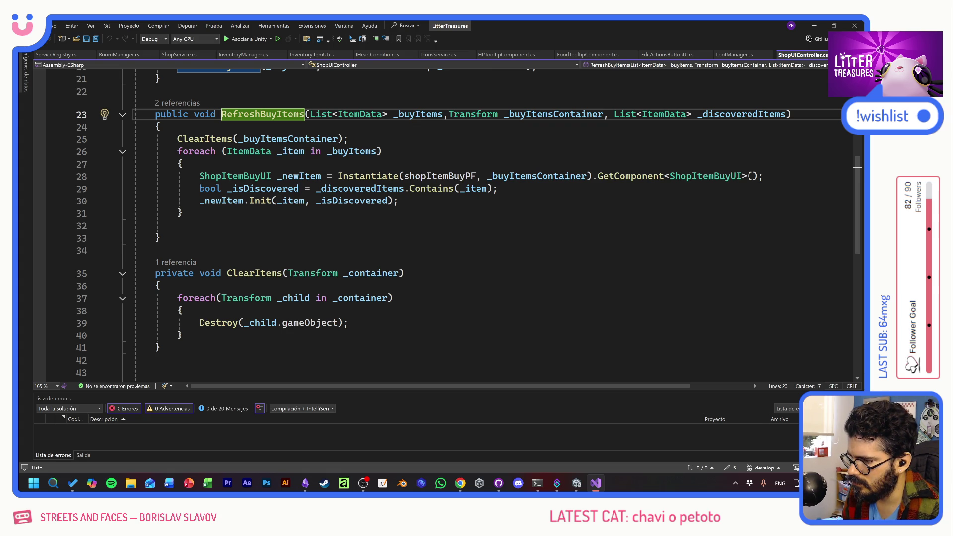
scroll(447, 336, "down", 4)
scroll(446, 335, "up", 6)
scroll(446, 335, "up", 4)
scroll(447, 335, "down", 4)
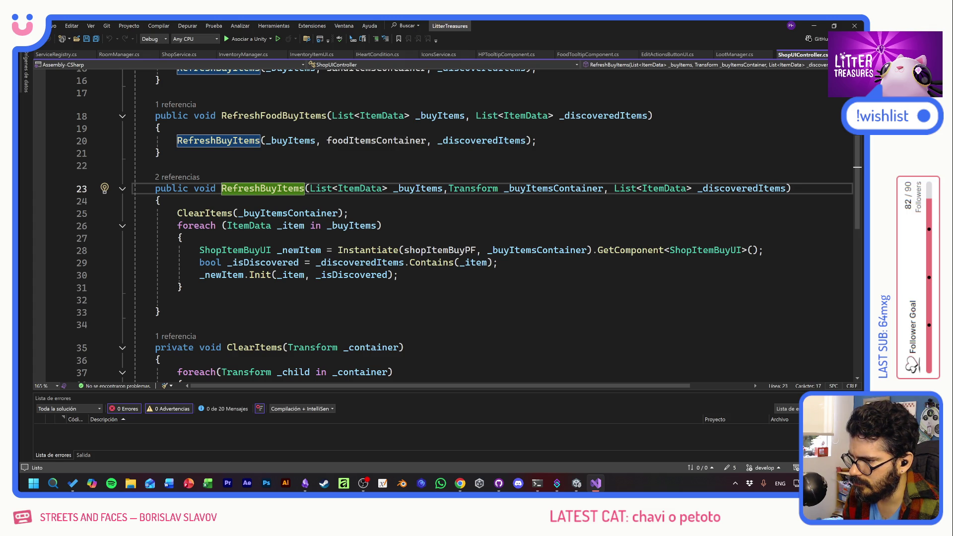
scroll(447, 223, "up", 2)
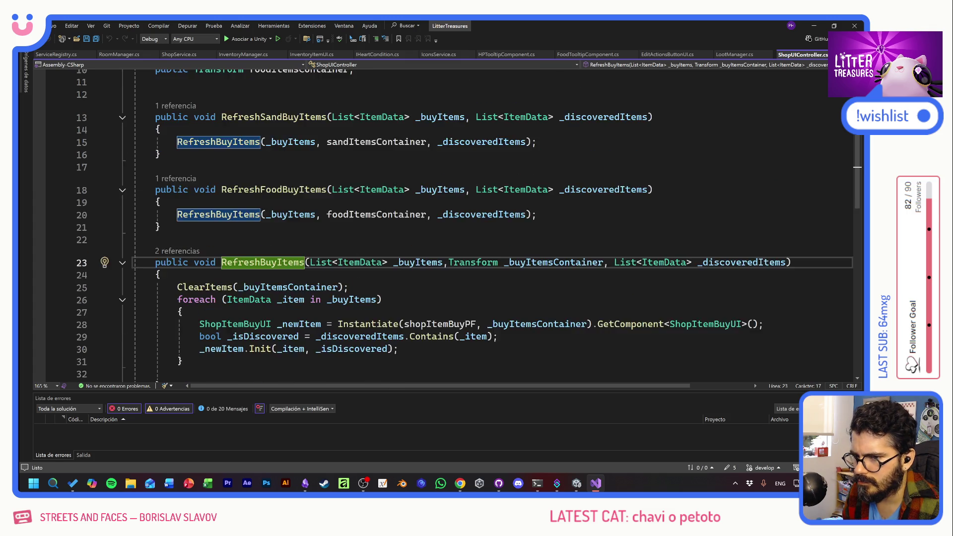
scroll(446, 223, "up", 1)
scroll(447, 223, "up", 2)
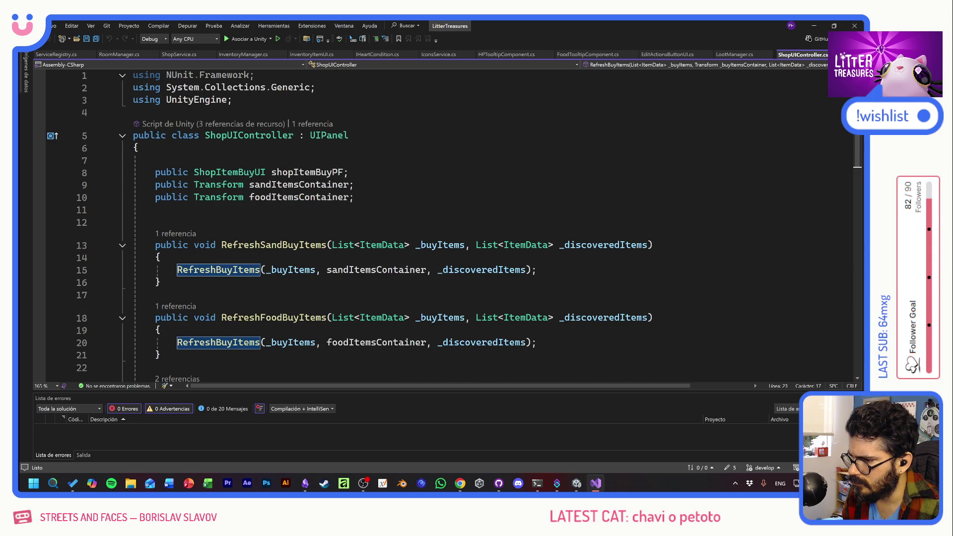
- Use the CodeLens reference list to jump to the RefreshSandBuyItems call in ShopService.cs
left_click(179, 233)
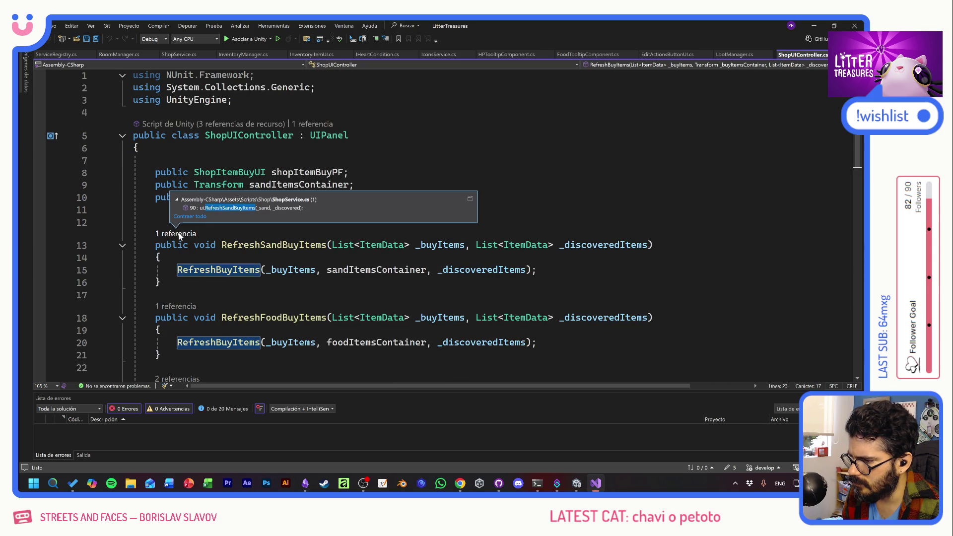
double_click(224, 206)
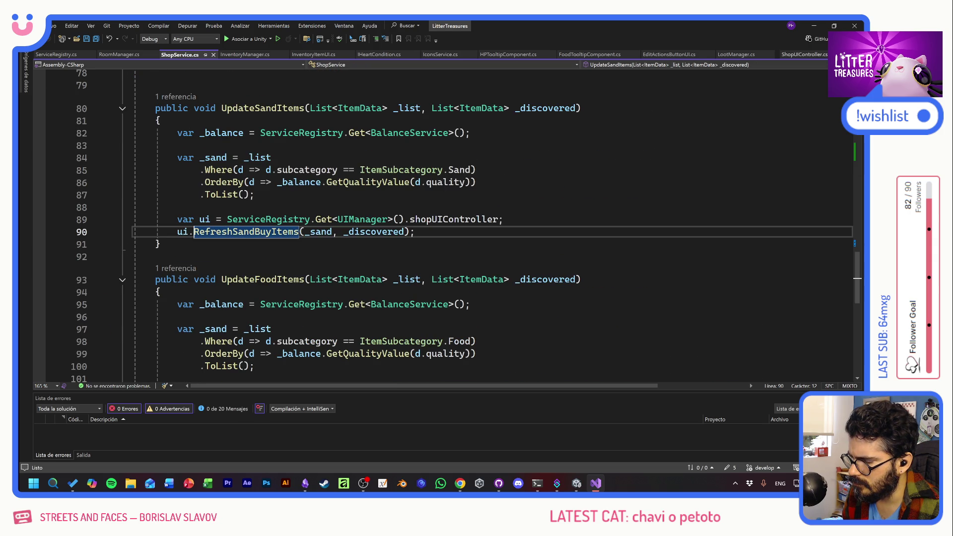
left_click_drag(414, 232, 177, 231)
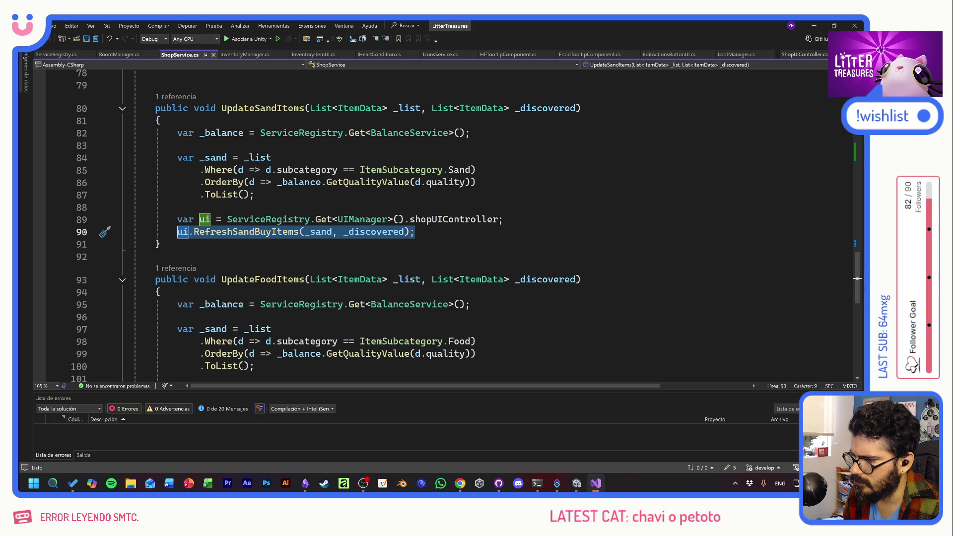
scroll(186, 249, "up", 2)
scroll(186, 248, "up", 2)
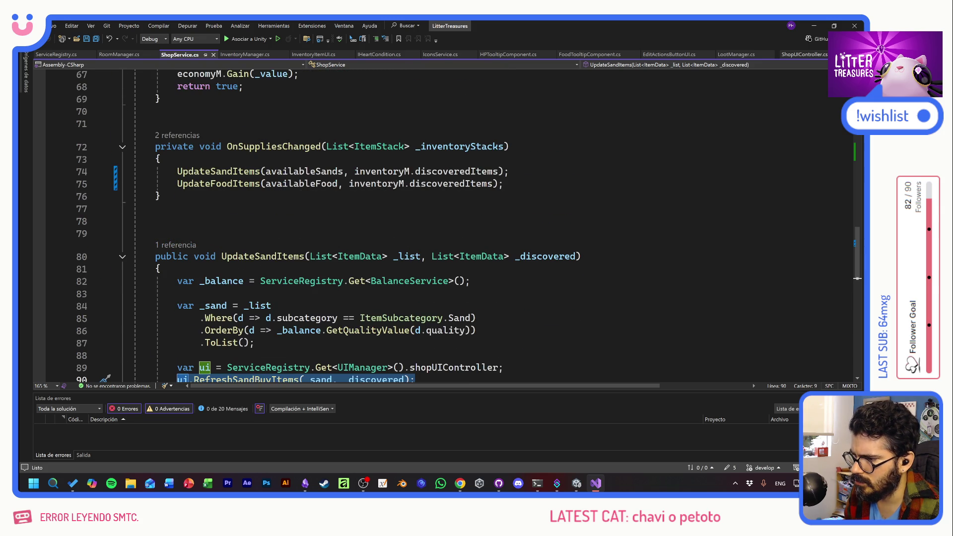
scroll(373, 268, "up", 2)
scroll(372, 268, "up", 2)
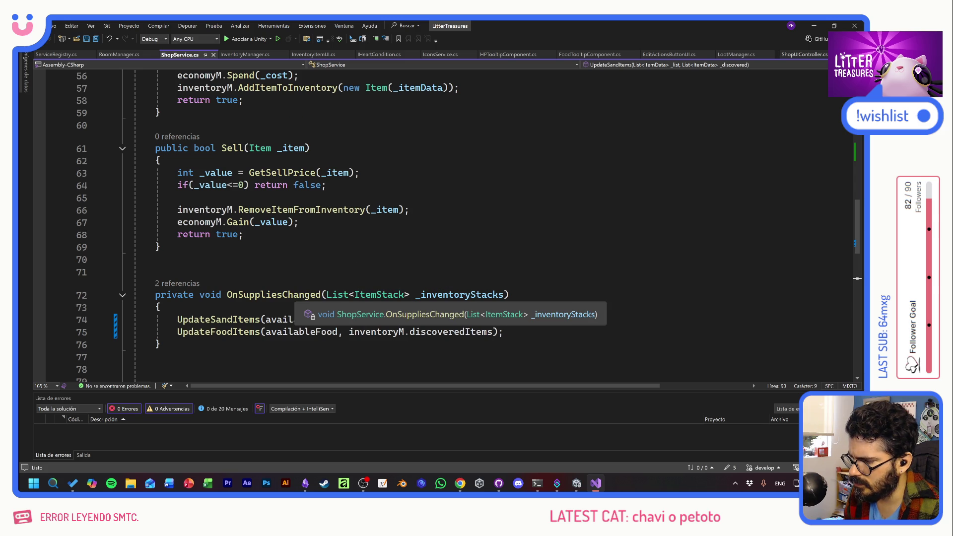
left_click(297, 296)
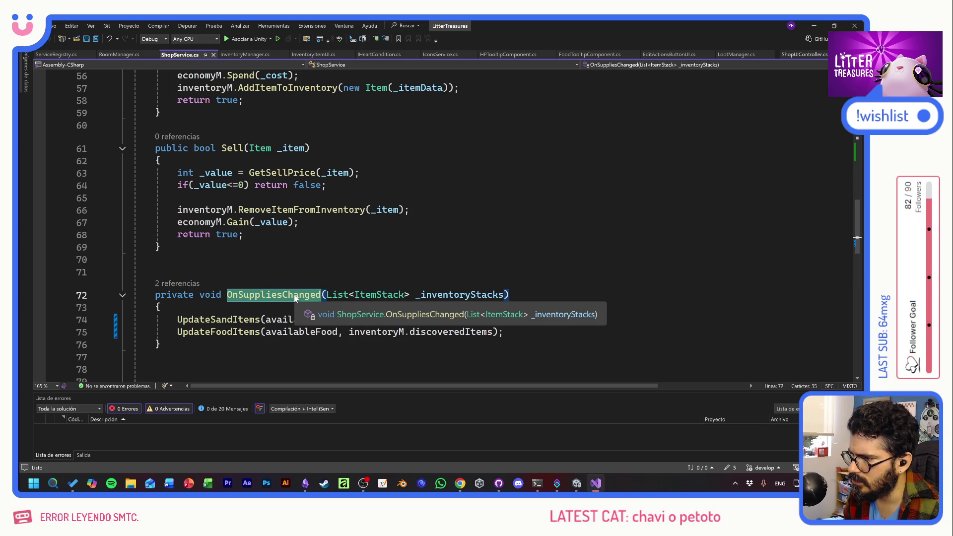
scroll(296, 296, "up", 3)
scroll(857, 237, "up", 3)
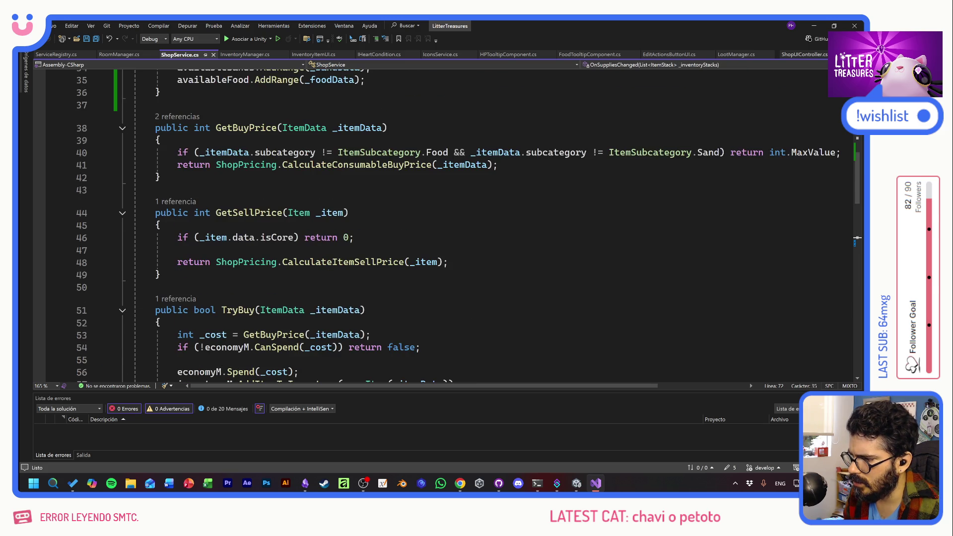
scroll(365, 264, "up", 3)
scroll(365, 265, "up", 3)
scroll(366, 265, "down", 2)
left_click(366, 264)
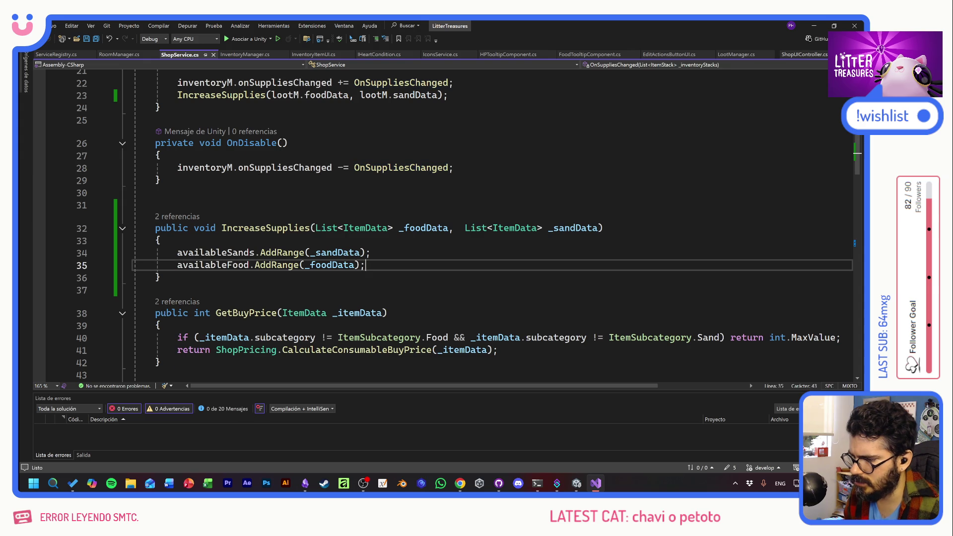
- Copy the UpdateSandItems and UpdateFoodItems calls from OnSuppliesChanged
key("Return")
type("OnSuppliesChanged")
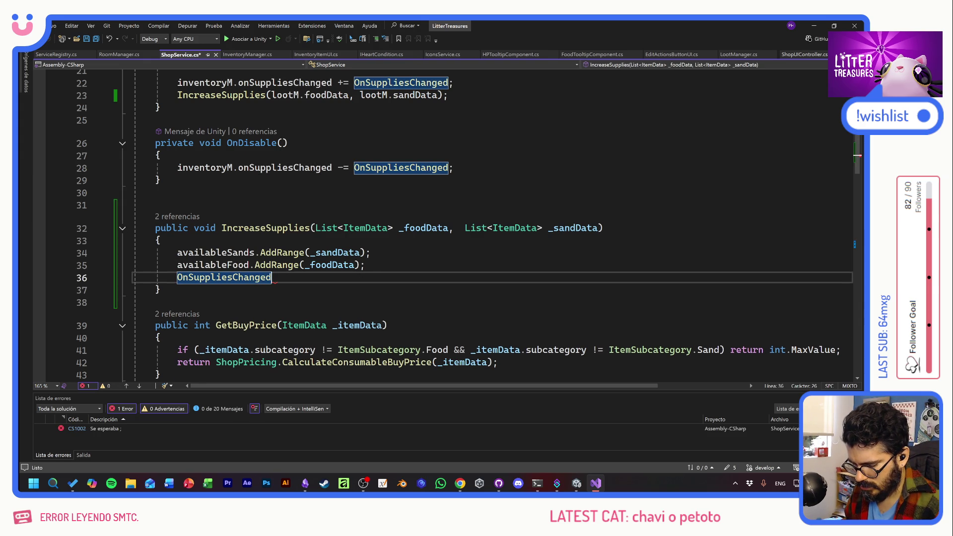
type("?.")
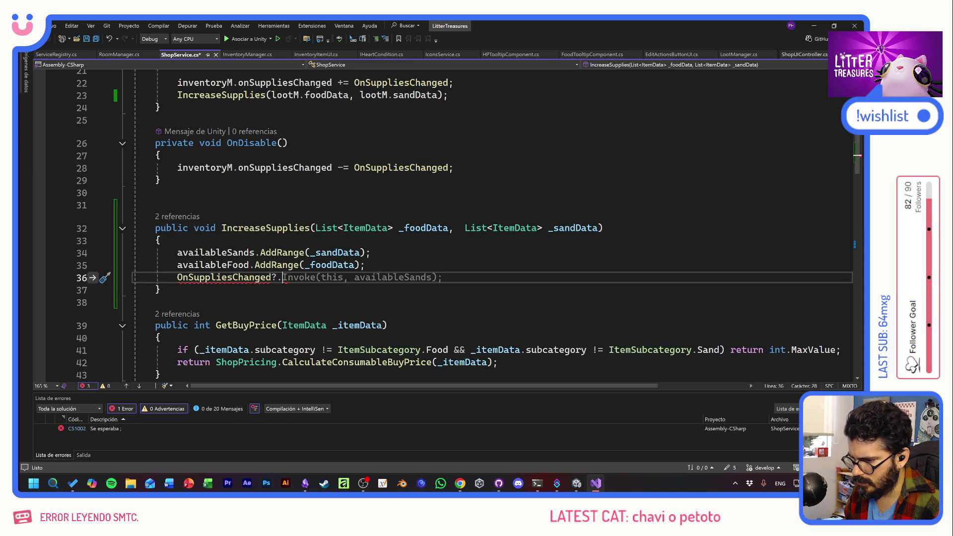
key("BackSpace")
key("BackSpace")
key("BackSpace")
type("d")
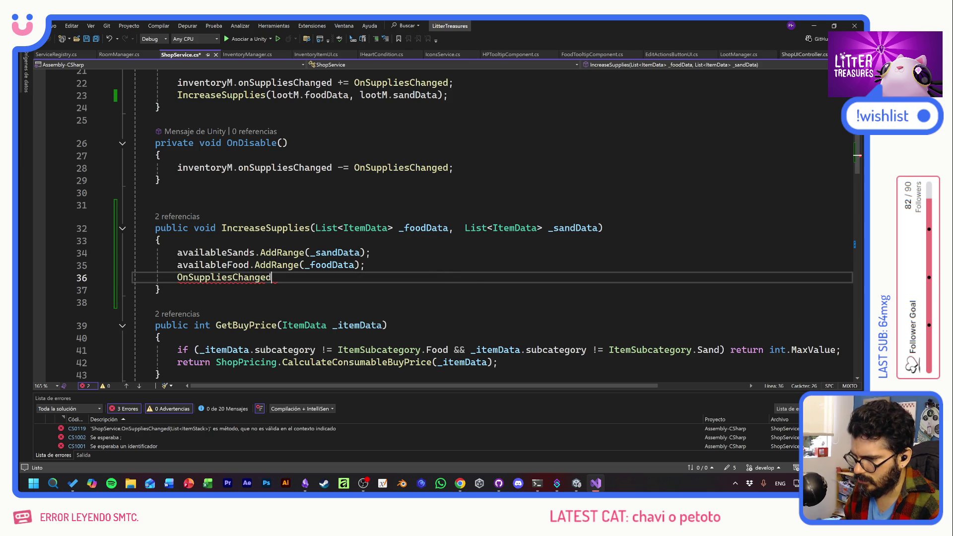
type("(")
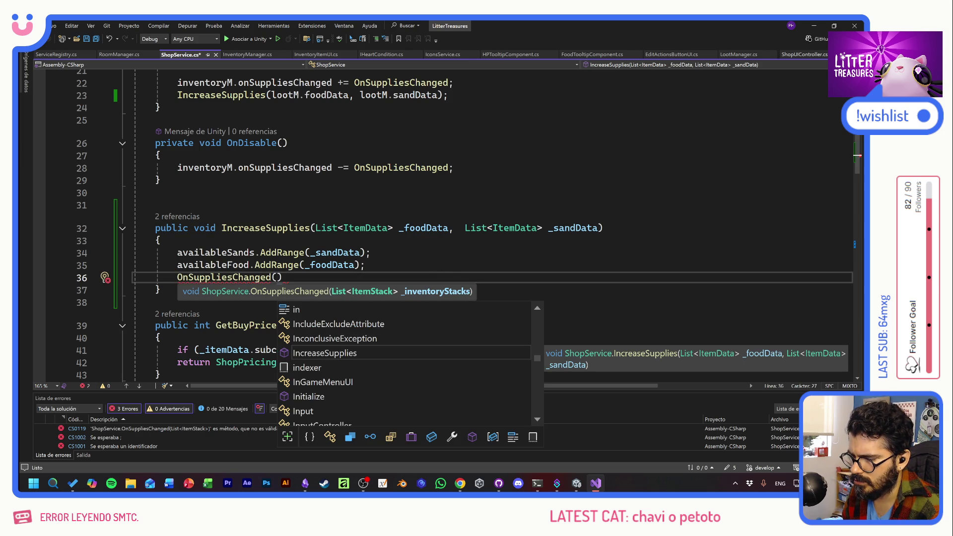
type(")")
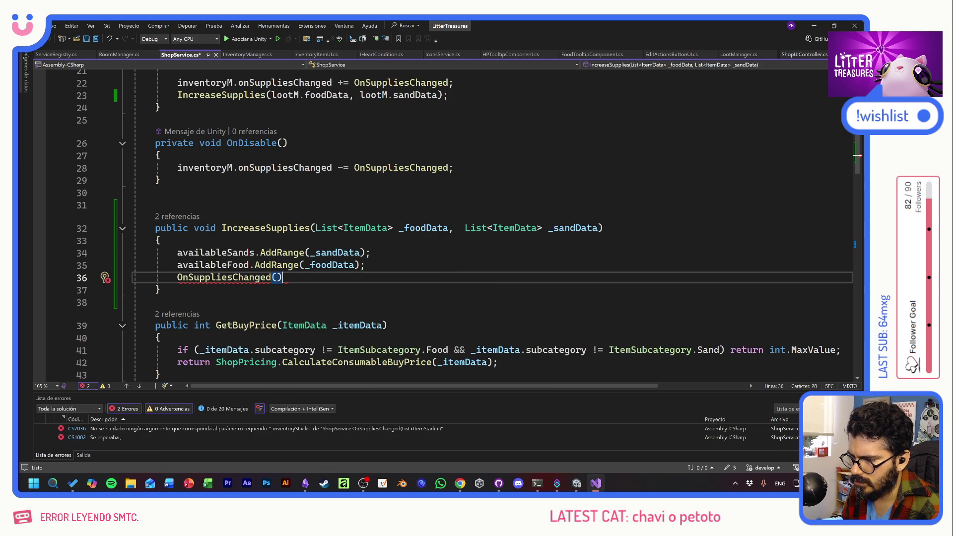
type(";")
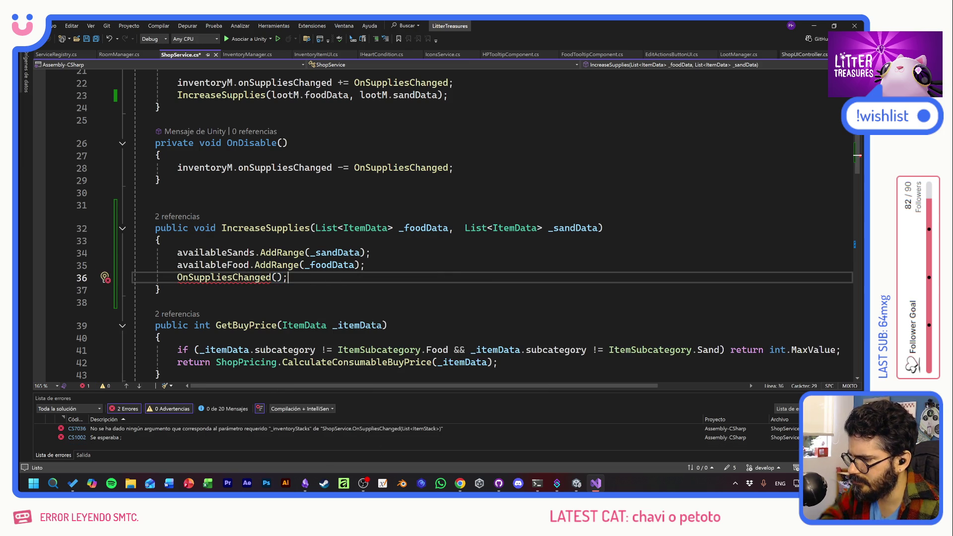
scroll(491, 224, "down", 2)
scroll(492, 223, "down", 8)
scroll(492, 224, "down", 7)
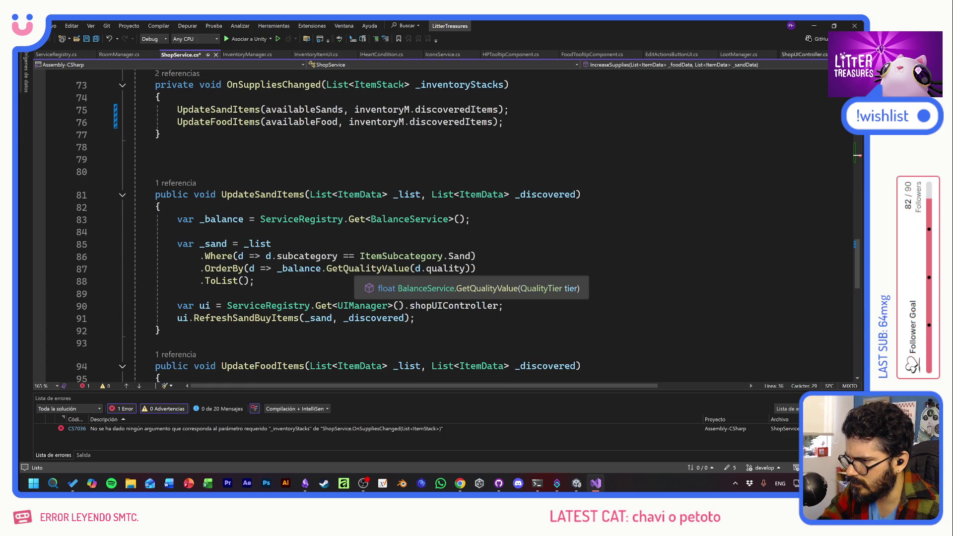
scroll(372, 268, "up", 2)
scroll(373, 268, "up", 1)
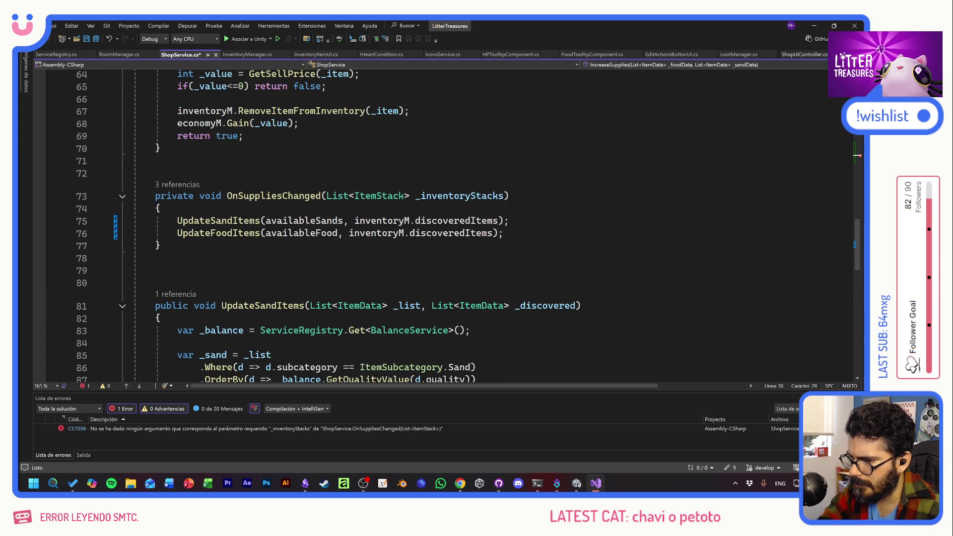
left_click_drag(504, 233, 133, 221)
key("ctrl+c")
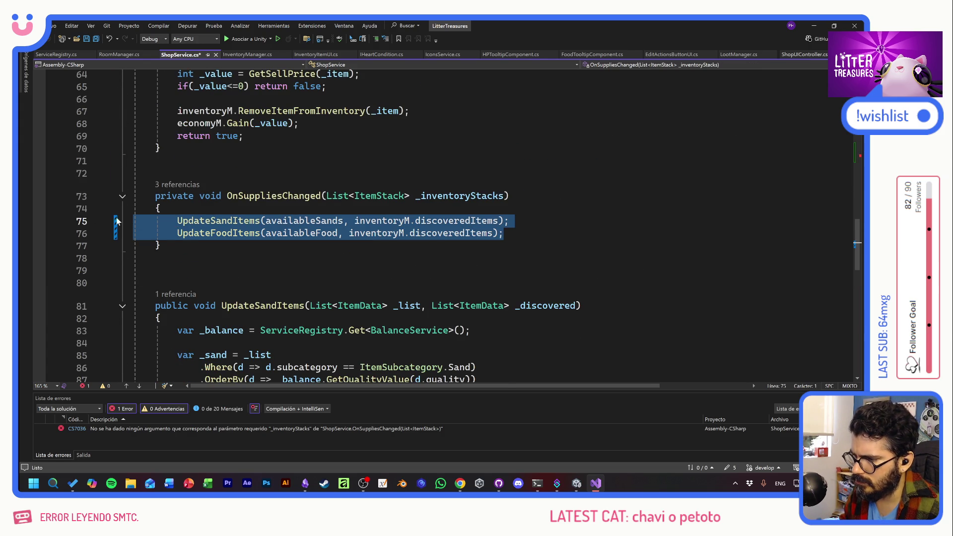
scroll(98, 220, "up", 2)
scroll(97, 221, "up", 7)
scroll(97, 221, "up", 4)
- Replace the OnSuppliesChanged() call in IncreaseSupplies with the two update calls
left_click(271, 203)
key("End")
key("shift+Home")
key("ctrl+v")
key("Up")
key("End")
key("Return")
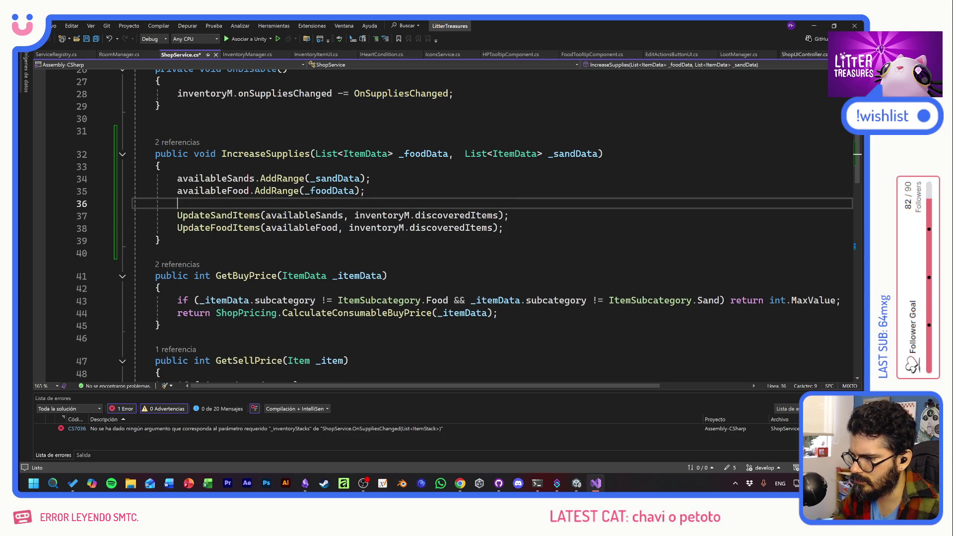
- Save ShopService.cs and switch back to Unity to recompile
key("ctrl+s")
key("alt+Tab")
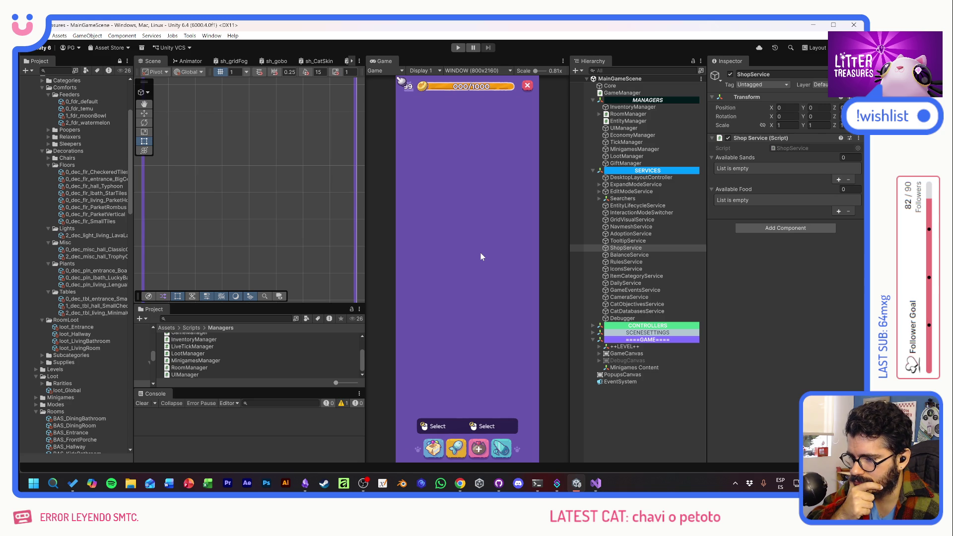
- Playtest: unlock the entrance room, open the Supply Shop and inspect the InventoryManager's discovered items
key("ctrl+p")
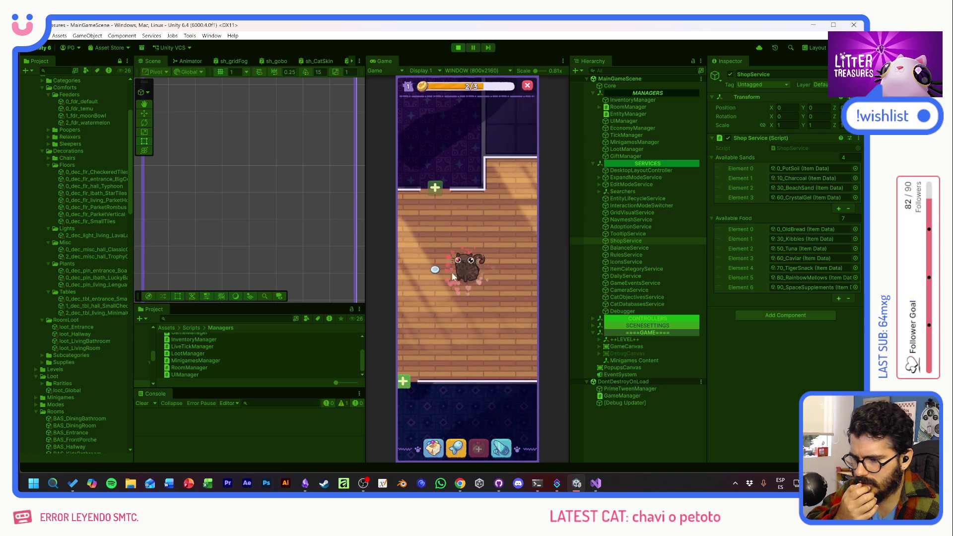
left_click(502, 218)
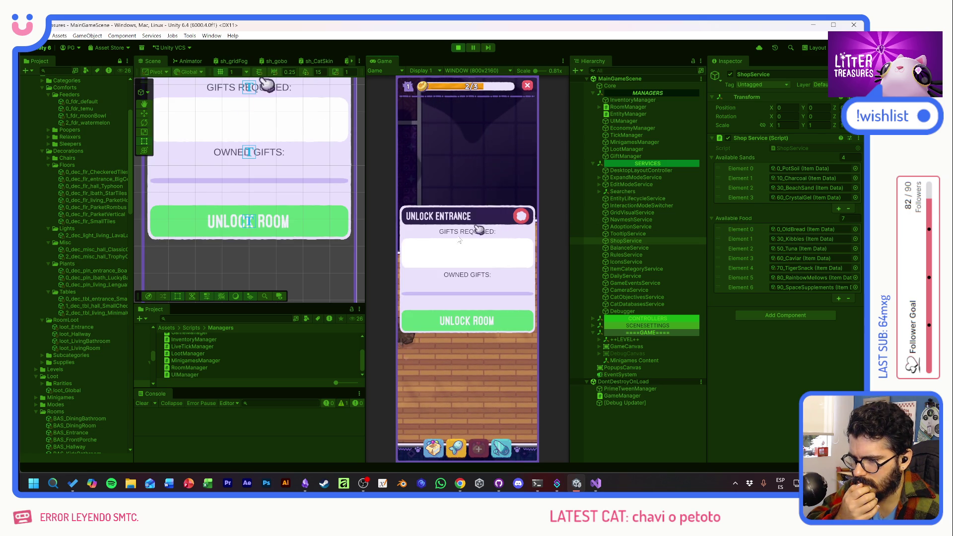
left_click(477, 325)
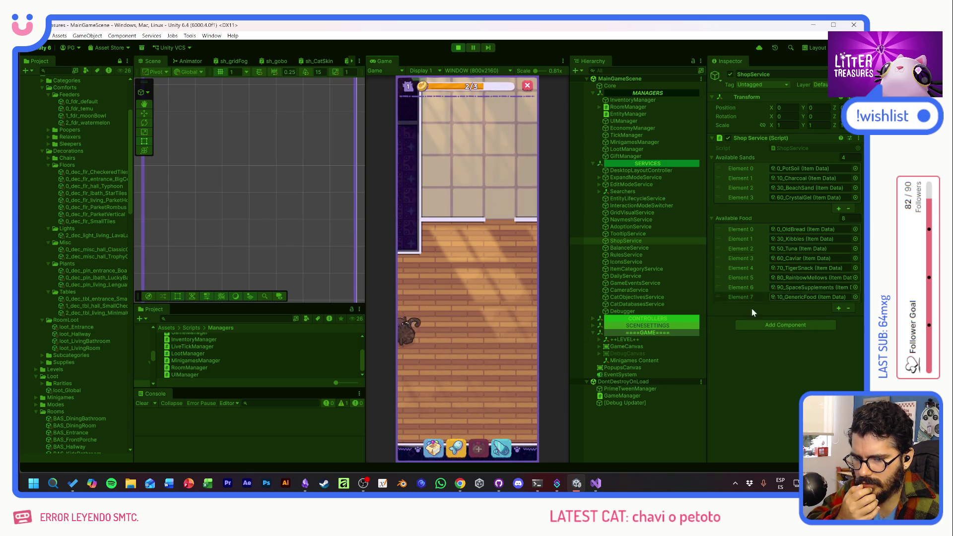
left_click(456, 447)
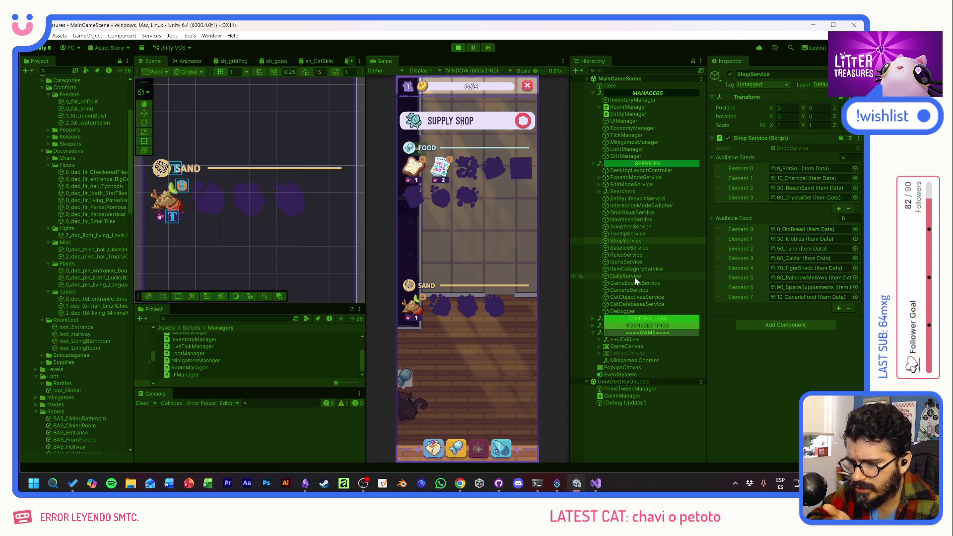
left_click(620, 102)
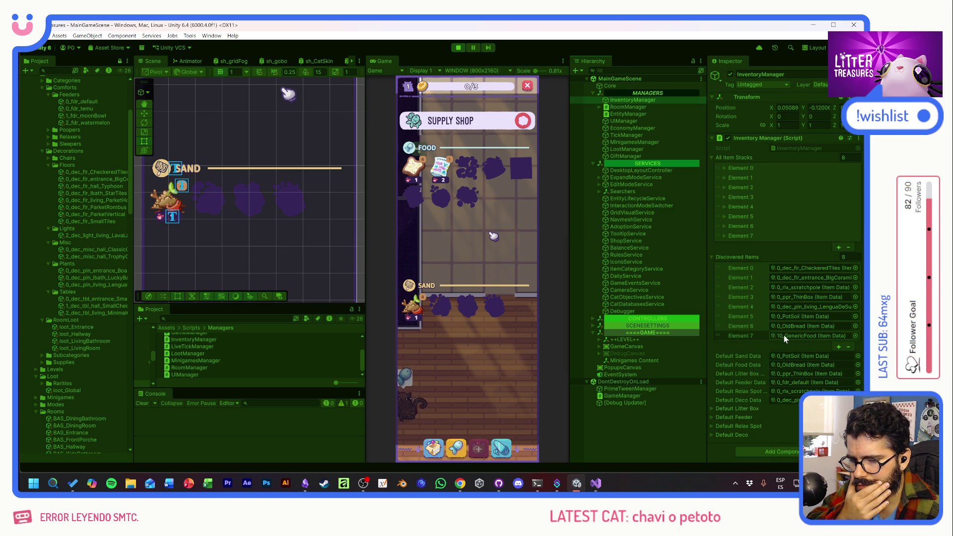
- Restart Play, unlock the entrance again and buy the Charcoal sand item in the shop
left_click(462, 48)
left_click(463, 48)
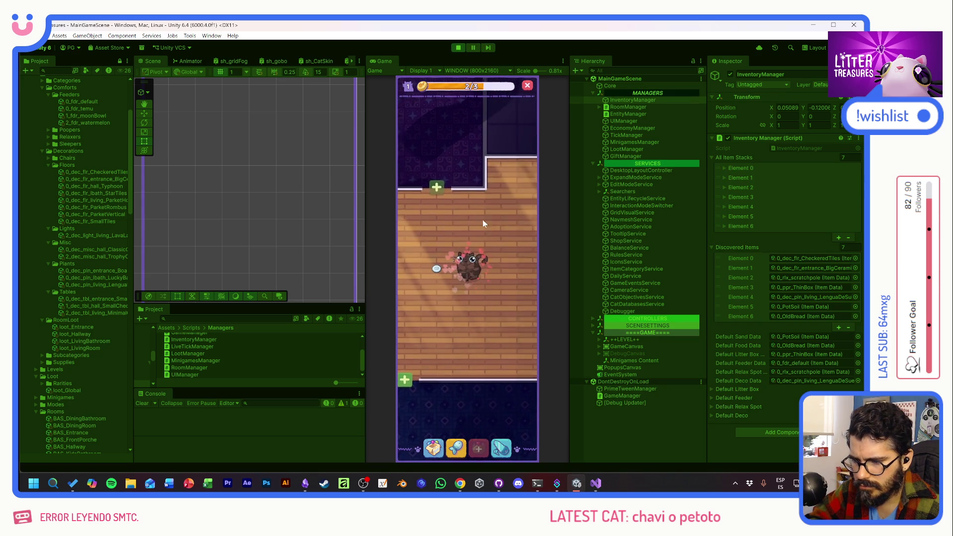
left_click(488, 237)
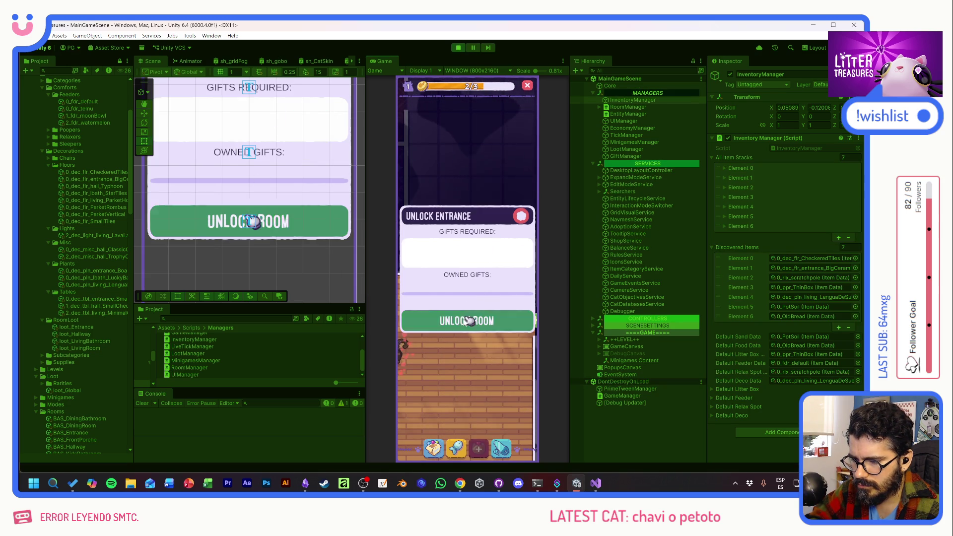
left_click(467, 320)
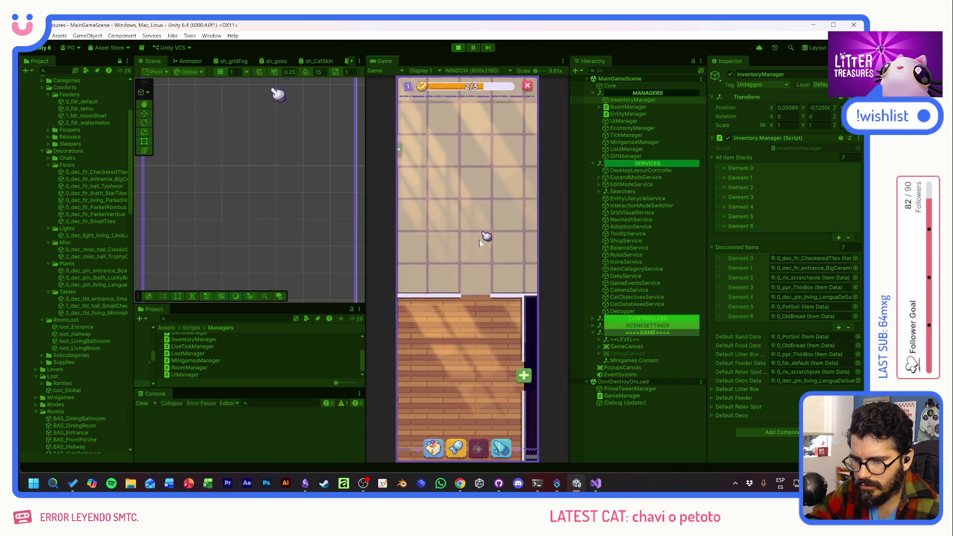
left_click(455, 447)
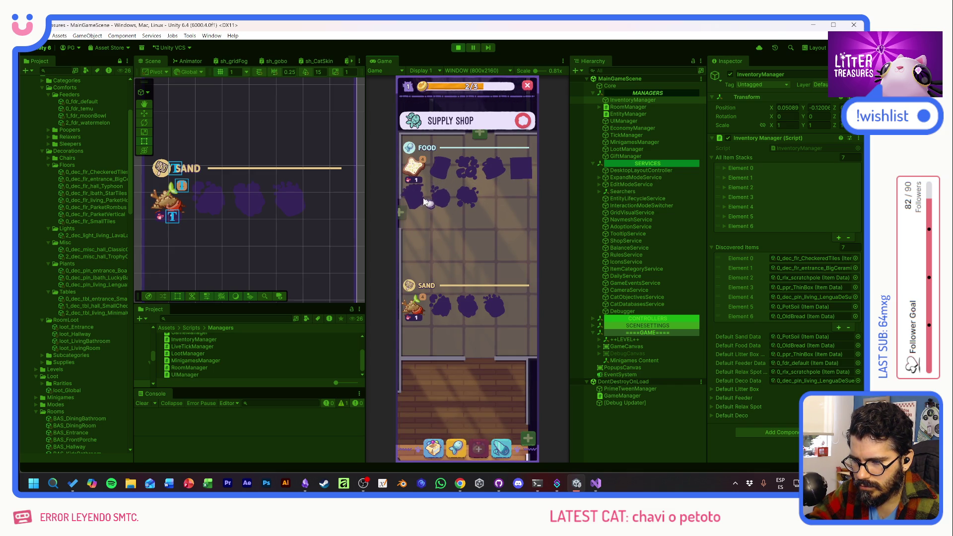
left_click(445, 304)
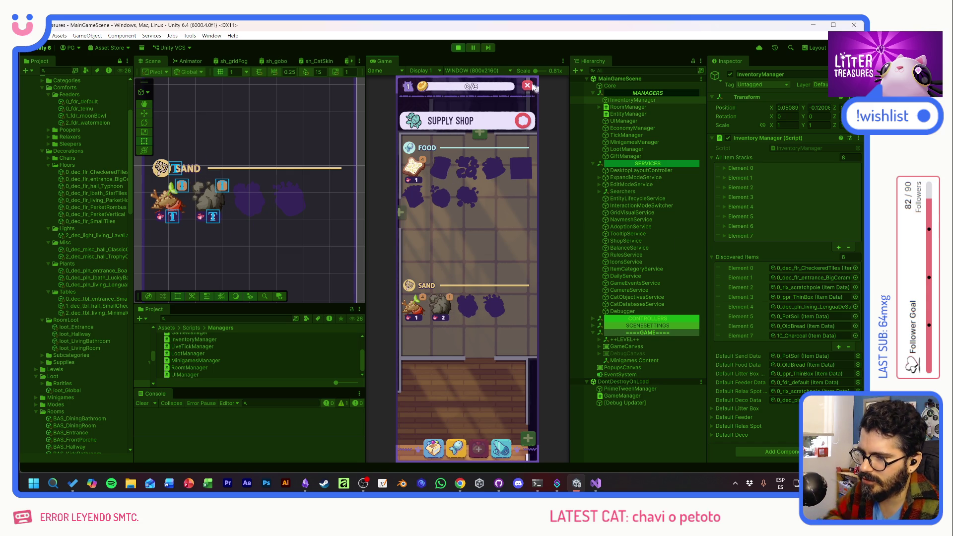
left_click(524, 123)
- Stop the playtest and search the project assets for the ShopItemUI and ShopItemBuyUI scripts
left_click(458, 47)
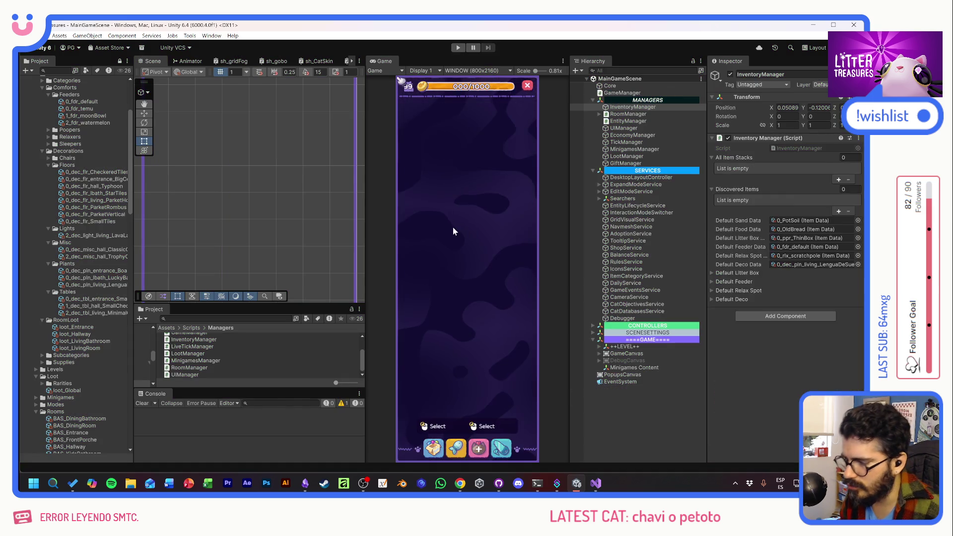
key("alt+Tab")
key("alt+Tab")
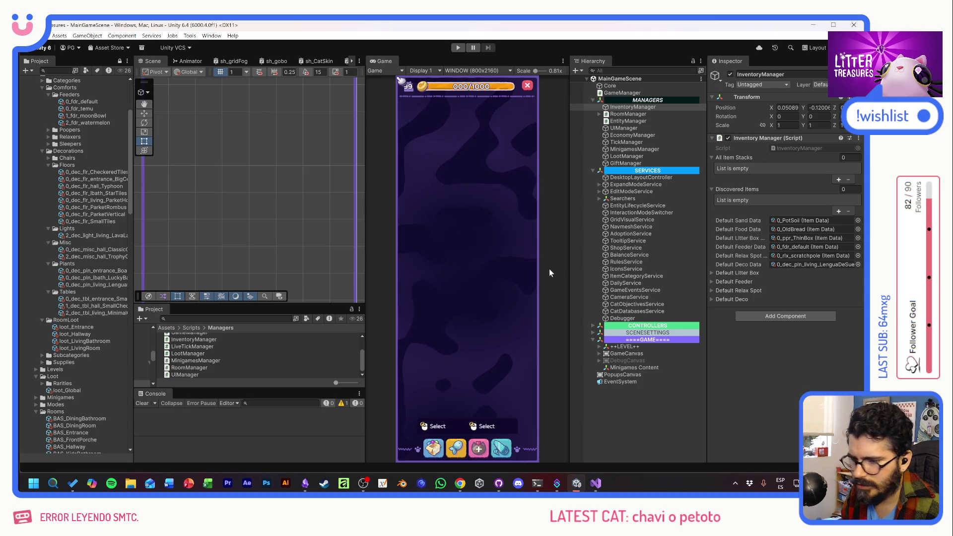
key("ctrl+f")
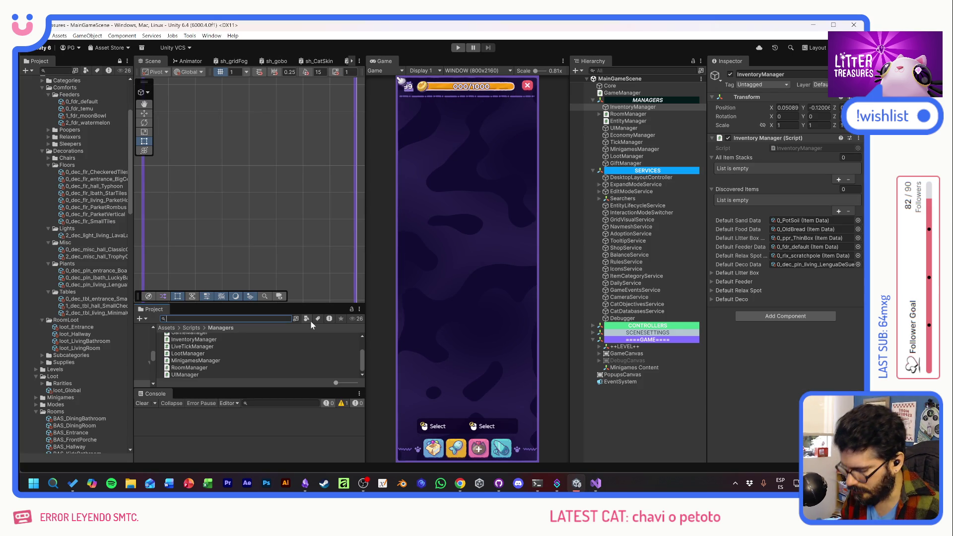
type("invento")
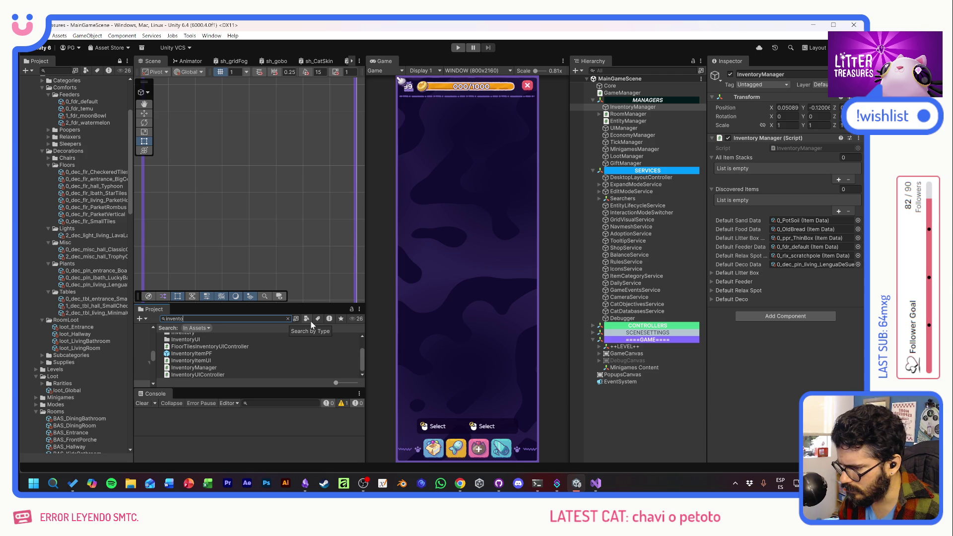
type("shop")
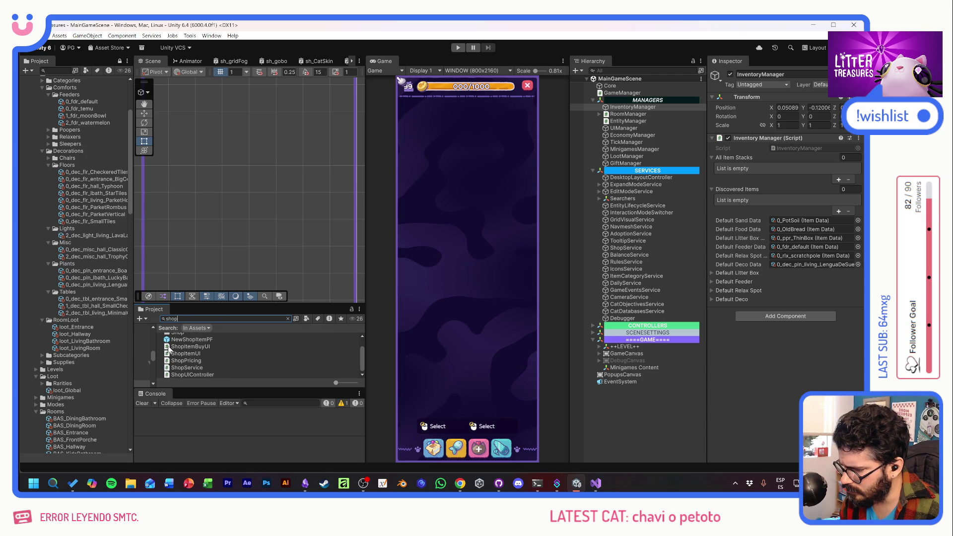
left_click(183, 353)
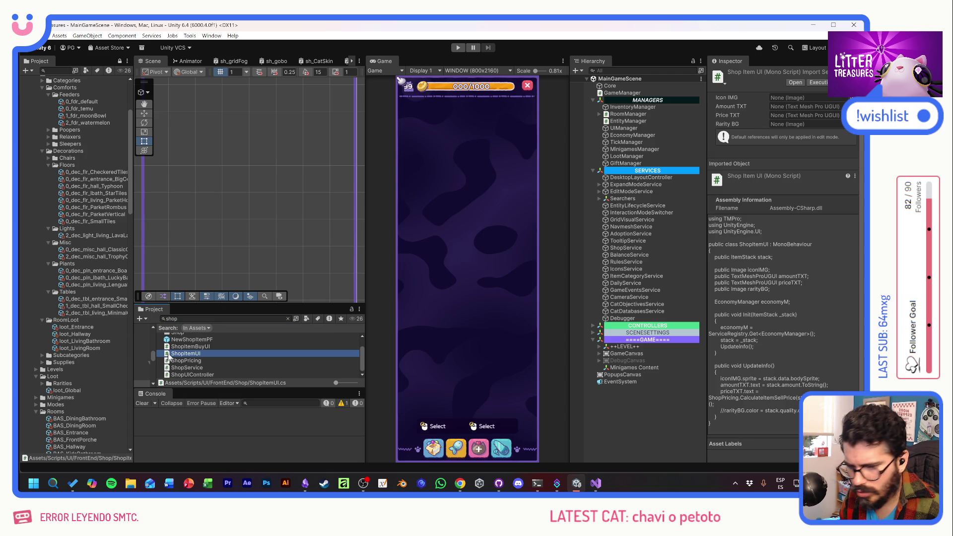
left_click(172, 348)
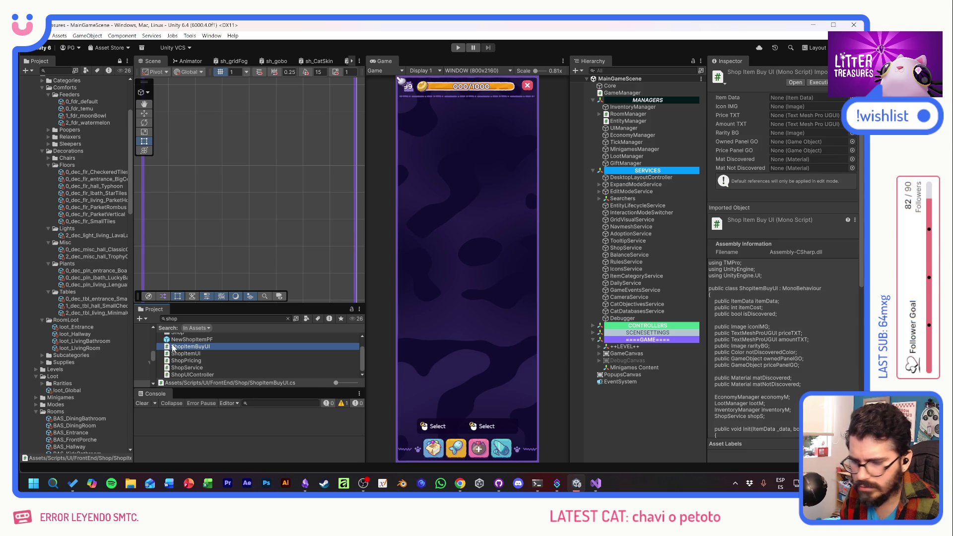
scroll(172, 344, "up", 1)
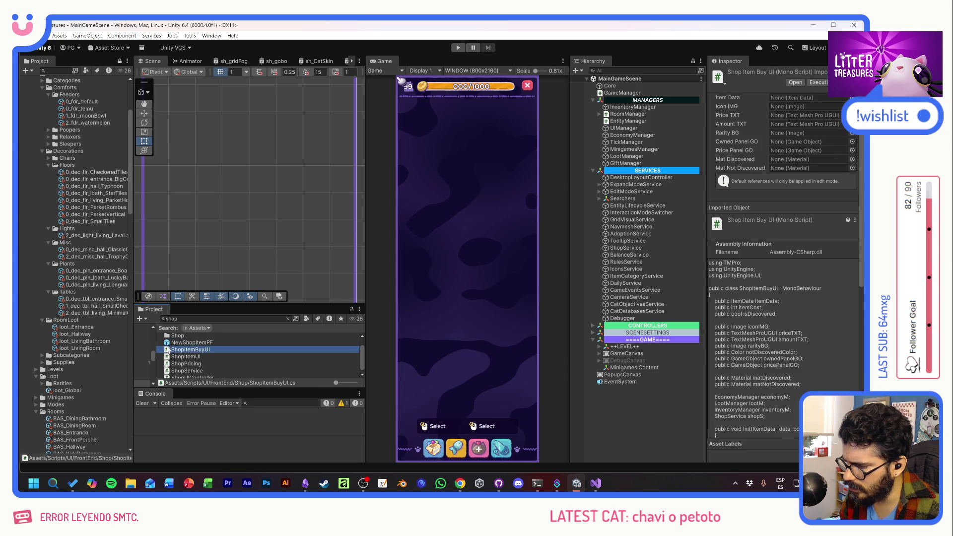
- Open the NewShopItemPF prefab and its Shop Item Buy UI script in Visual Studio
double_click(170, 342)
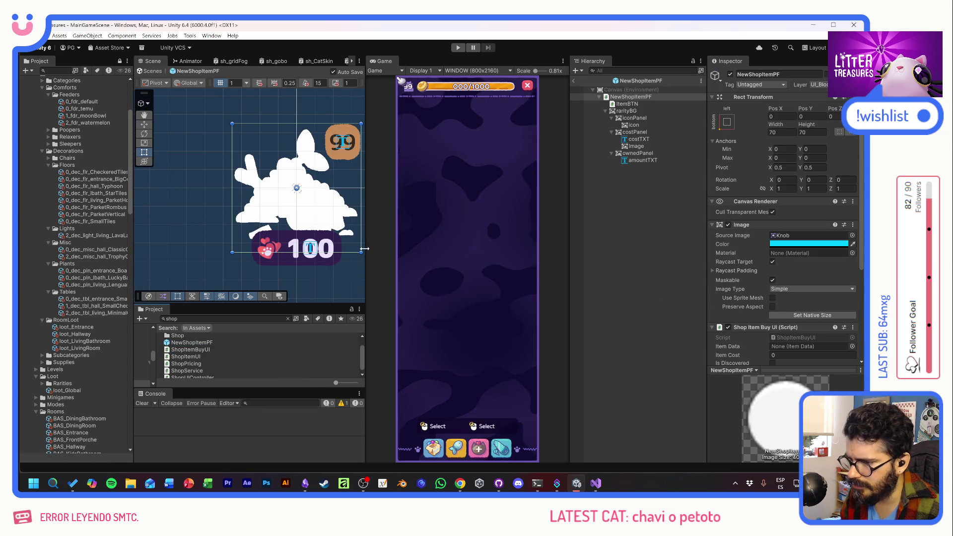
scroll(739, 283, "down", 3)
scroll(787, 212, "down", 1)
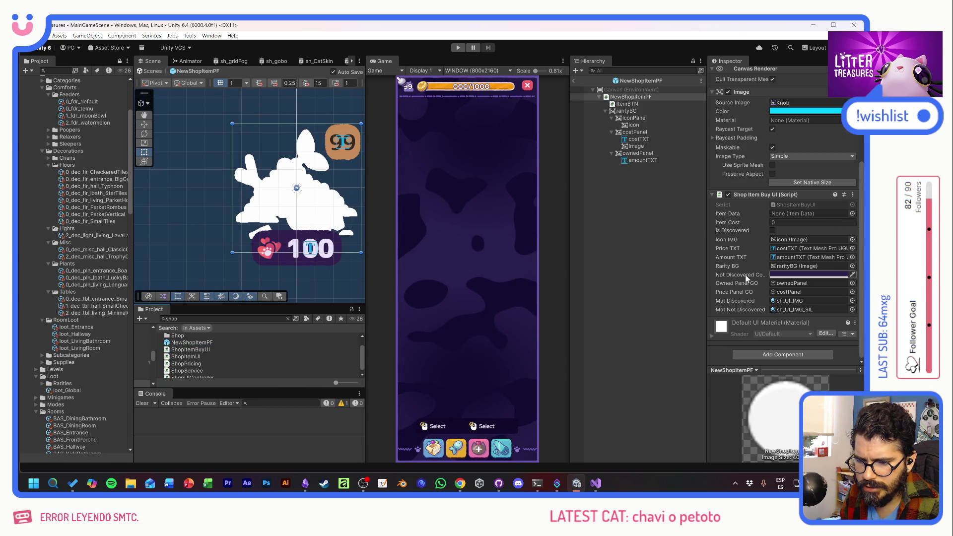
double_click(792, 202)
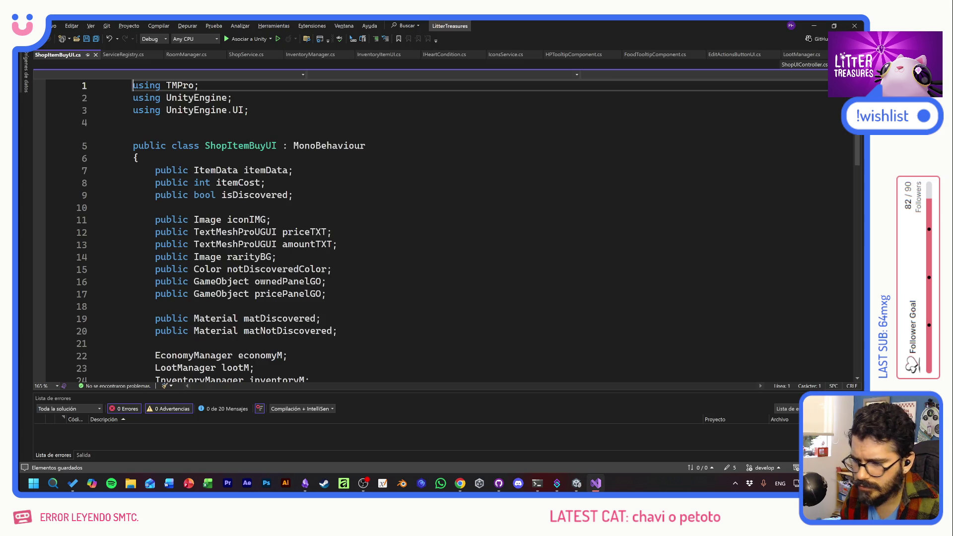
scroll(469, 231, "down", 6)
scroll(468, 232, "down", 1)
scroll(469, 232, "down", 1)
scroll(468, 231, "down", 7)
scroll(469, 231, "up", 2)
scroll(468, 232, "up", 1)
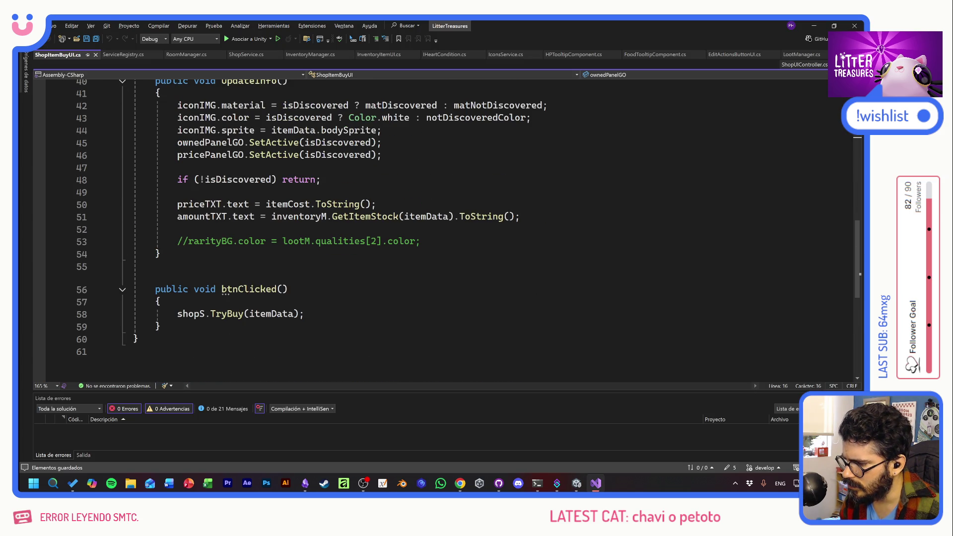
- Add 'if (!isDiscovered) return;' at the start of btnClicked before shopS.TryBuy
left_click(164, 301)
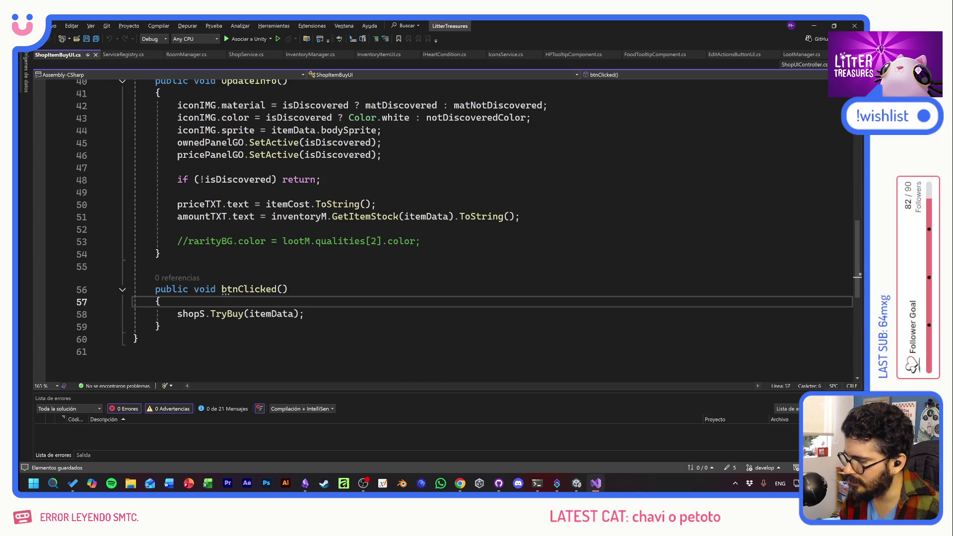
key("Return")
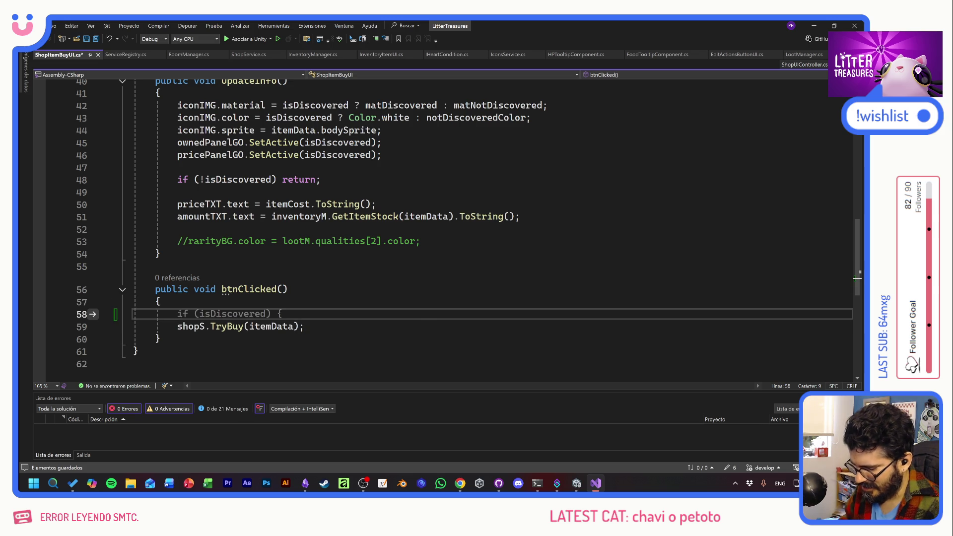
type("if")
key("Tab")
key("Tab")
type("(")
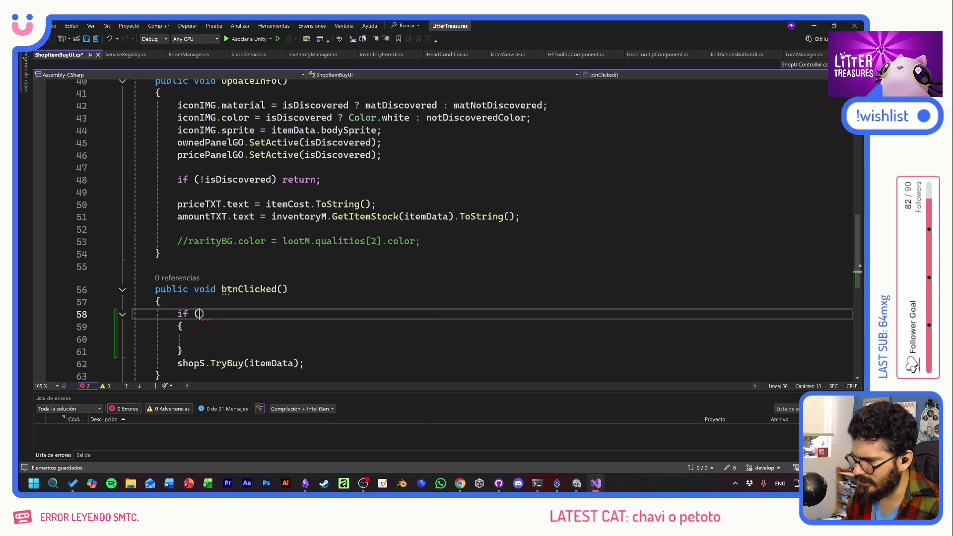
scroll(414, 343, "up", 4)
scroll(415, 342, "up", 3)
scroll(415, 343, "up", 2)
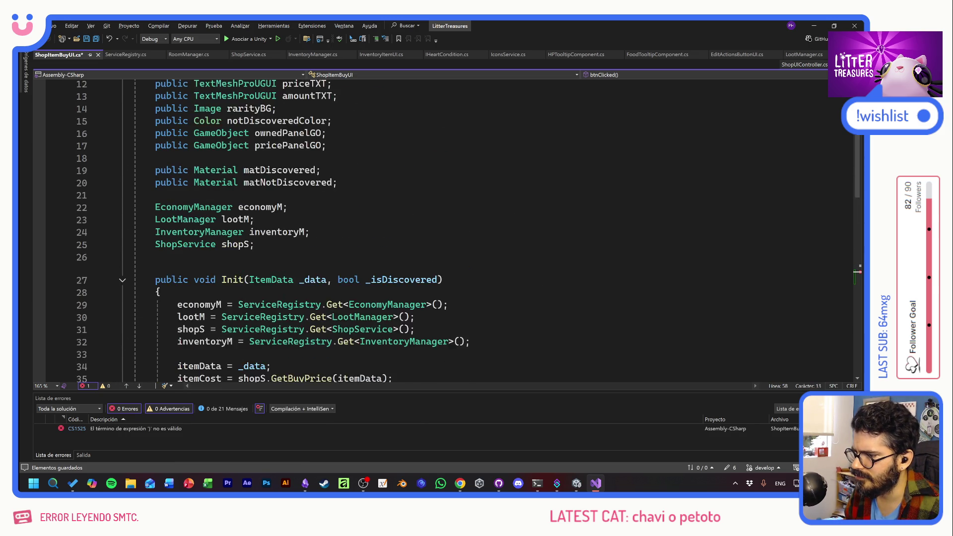
scroll(415, 342, "up", 1)
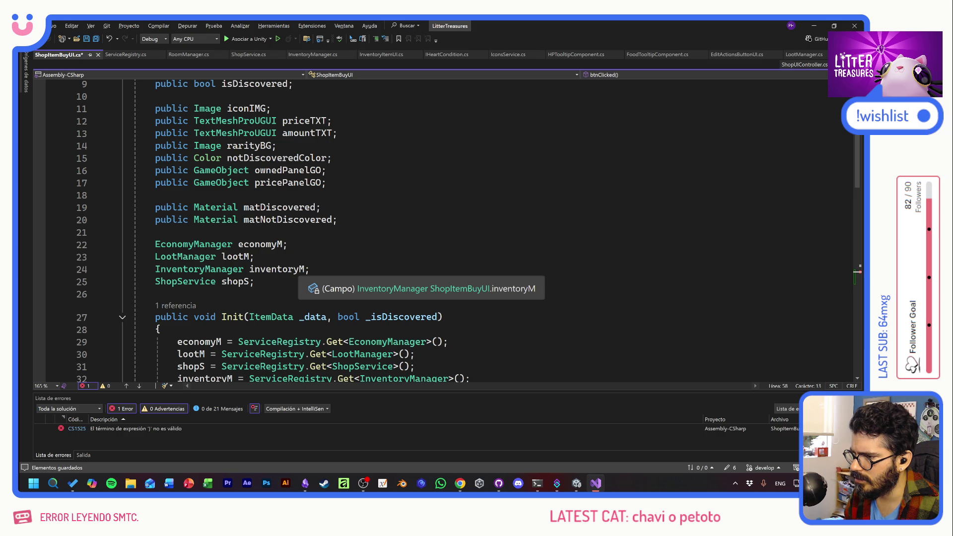
scroll(291, 272, "down", 3)
scroll(290, 272, "down", 1)
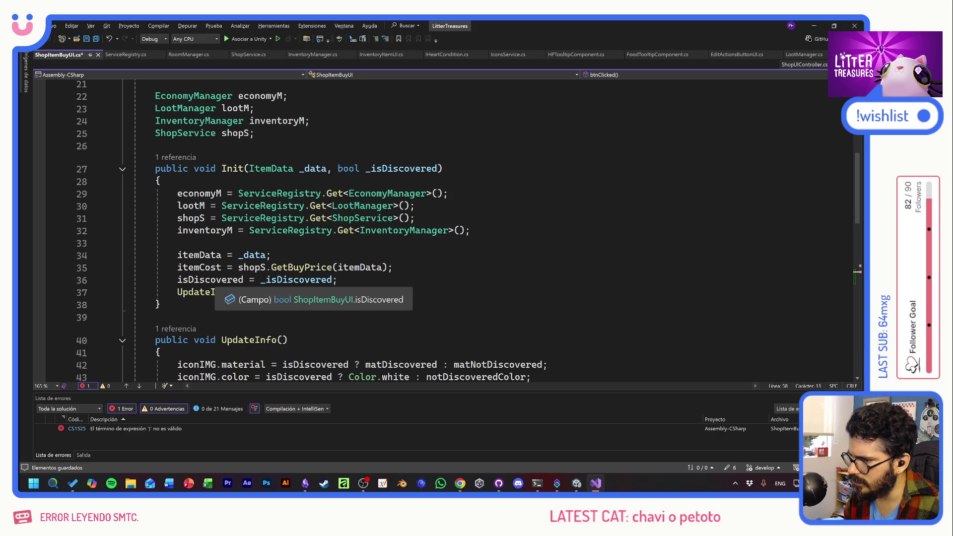
left_click(221, 281)
scroll(221, 280, "down", 2)
scroll(221, 281, "down", 5)
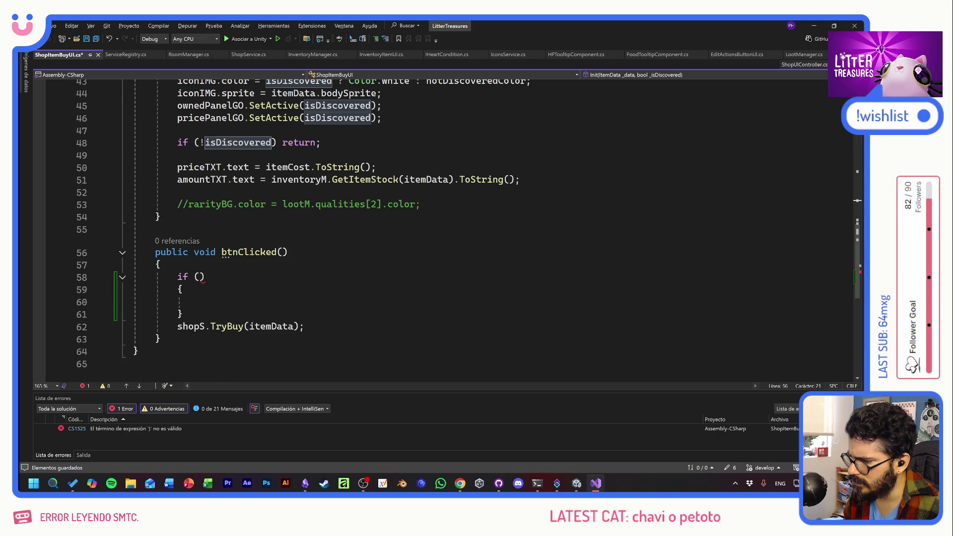
left_click(199, 276)
type("isDiscovered")
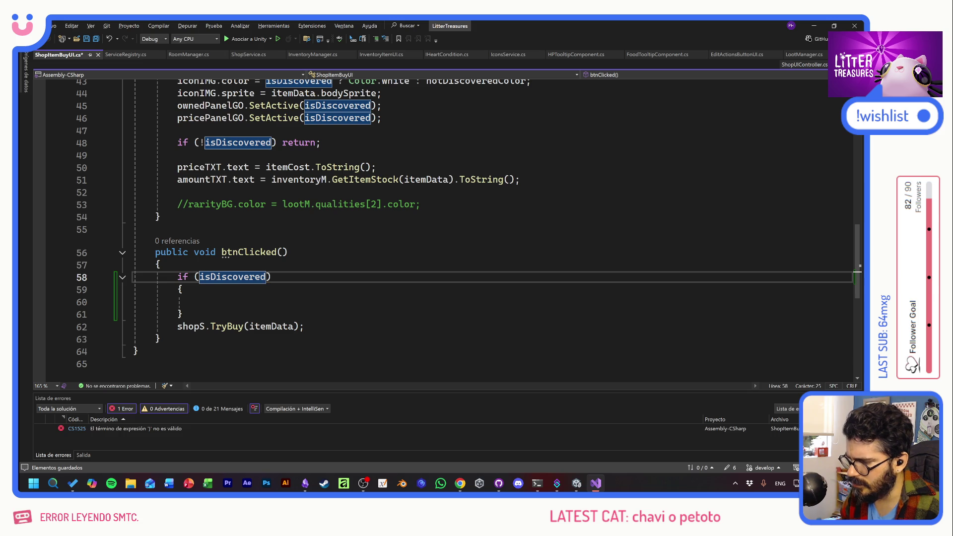
key("End")
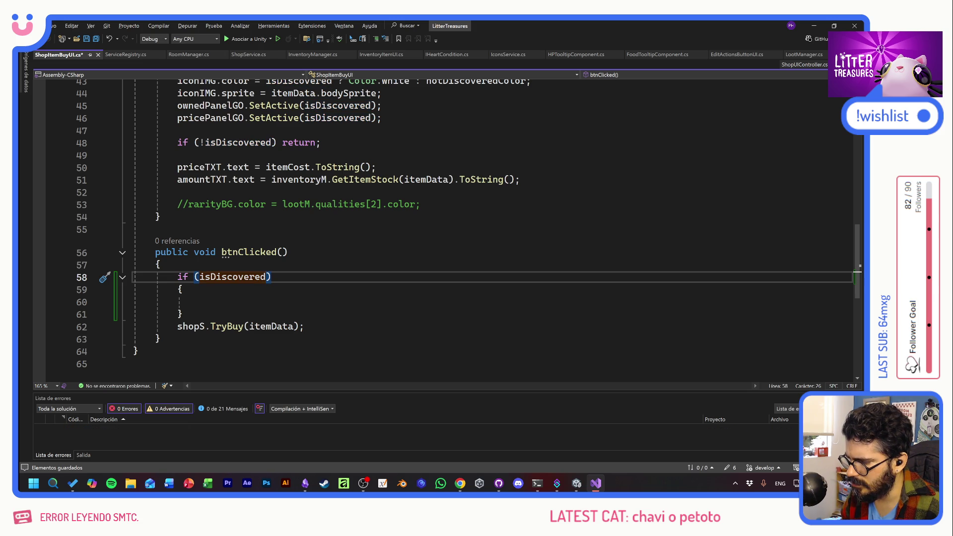
left_click(197, 277)
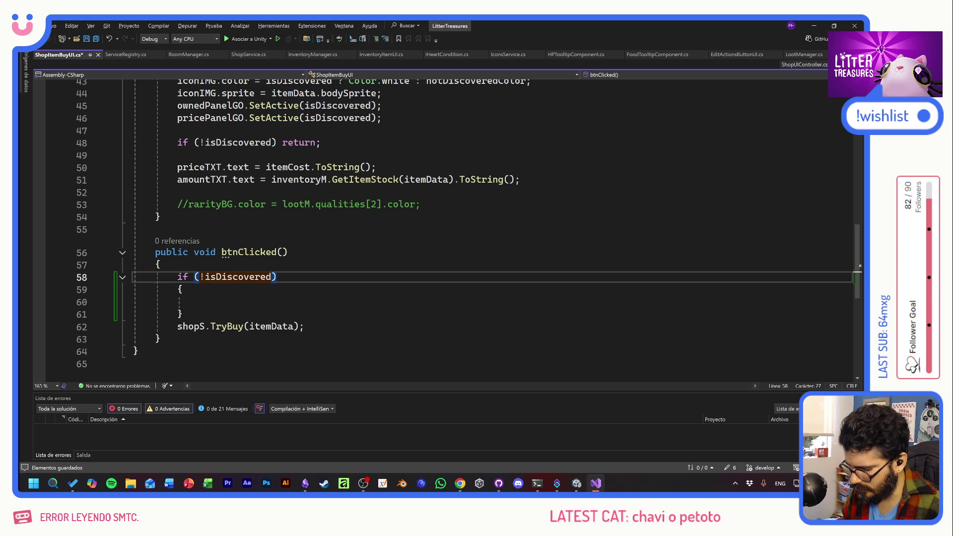
type("etu")
key("BackSpace")
key("BackSpace")
type("turn;")
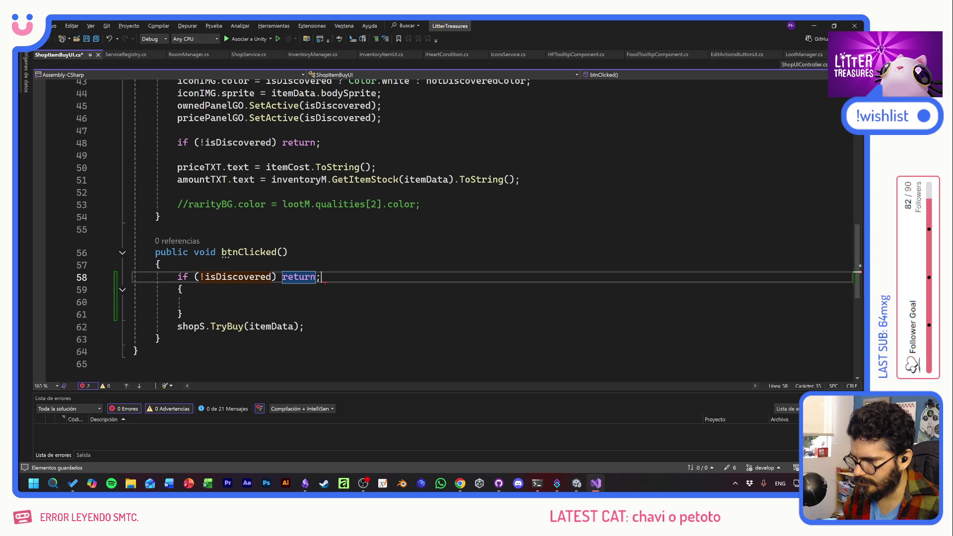
- Delete the leftover empty brace block, save the script and switch back to Unity
key("shift+Down")
key("shift+Down")
key("shift+Down")
key("Delete")
key("Delete")
key("Down")
key("Down")
key("End")
key("ctrl+s")
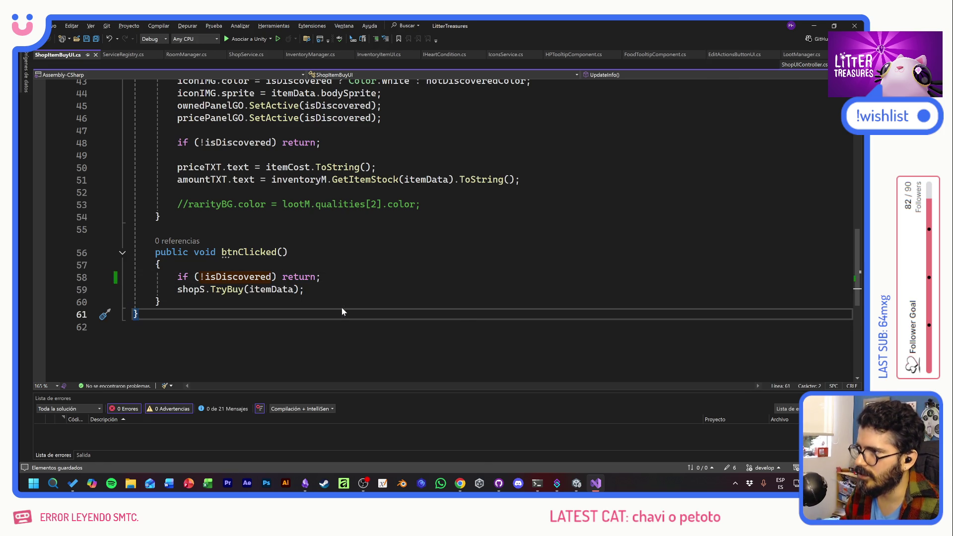
key("alt+Tab")
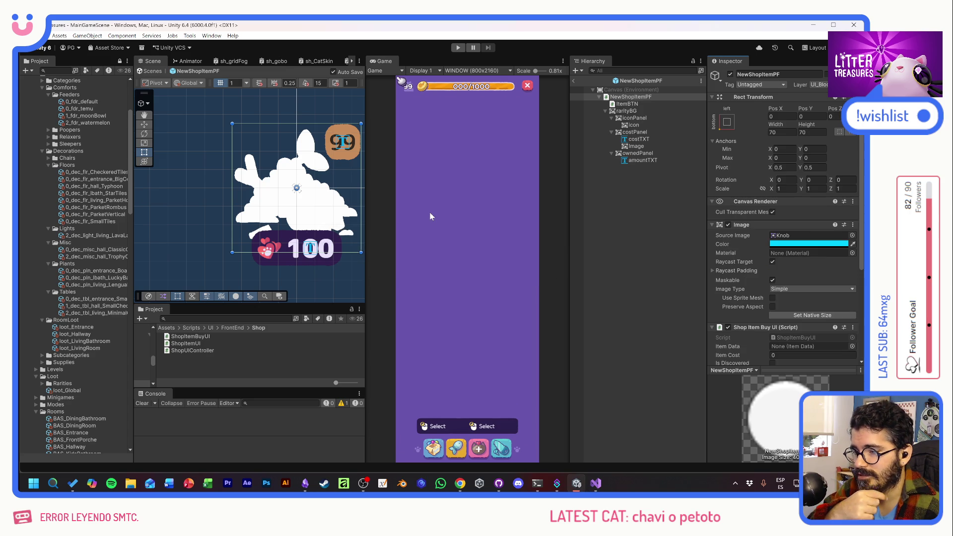
- Start Play mode, unlock the entrance room and check the Supply Shop's undiscovered items
left_click(457, 47)
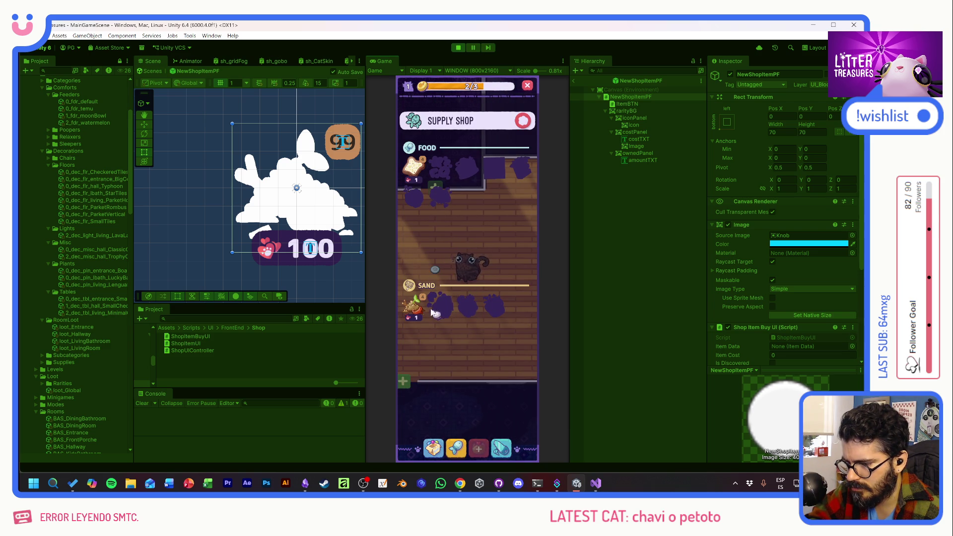
left_click(524, 123)
left_click(450, 287)
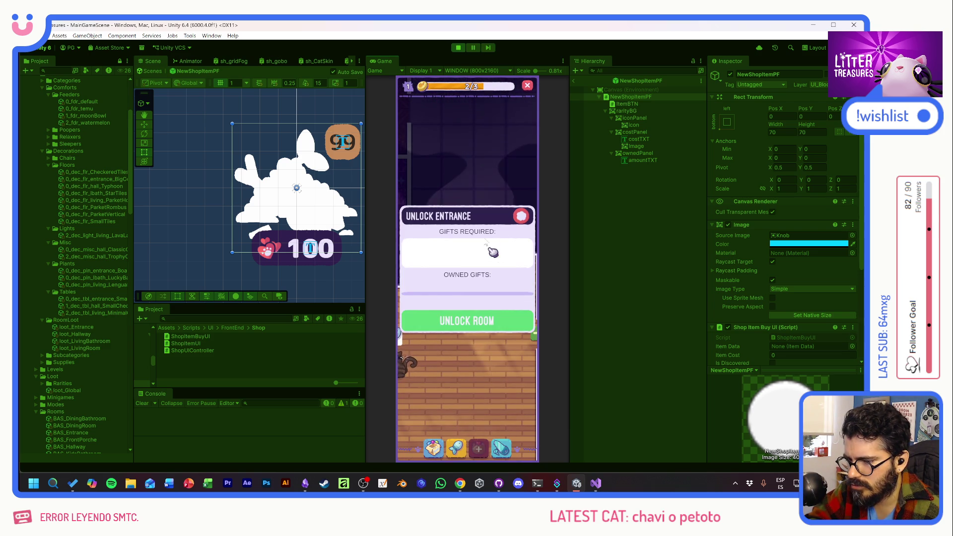
left_click(460, 317)
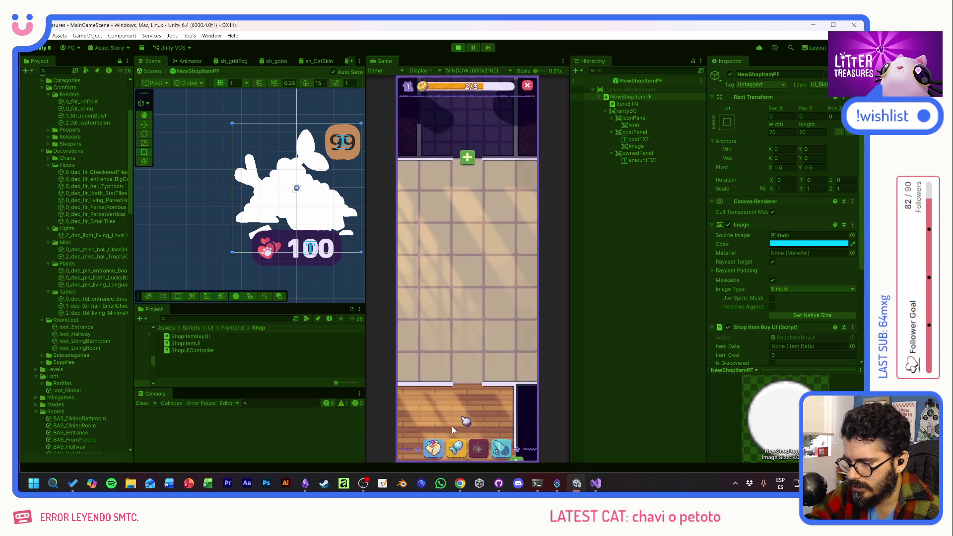
left_click(456, 447)
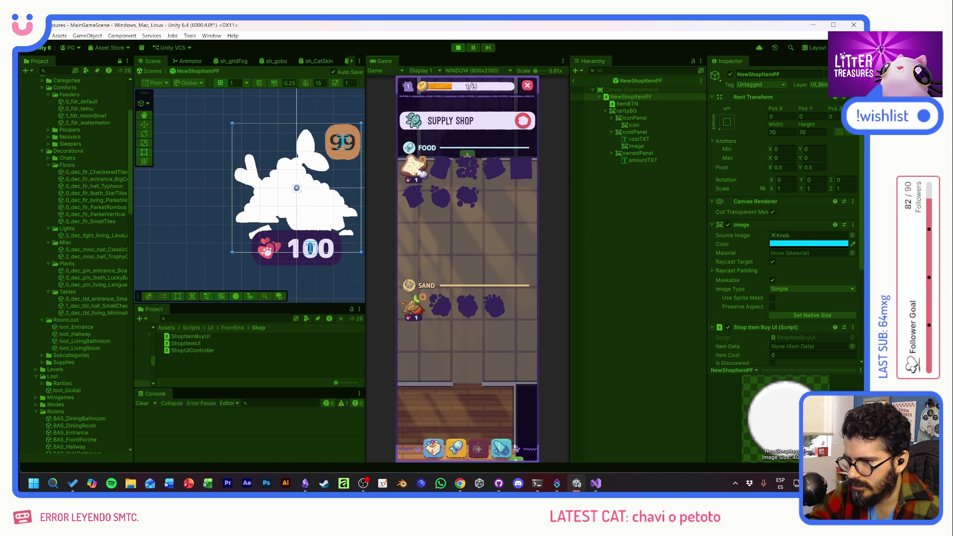
left_click(523, 123)
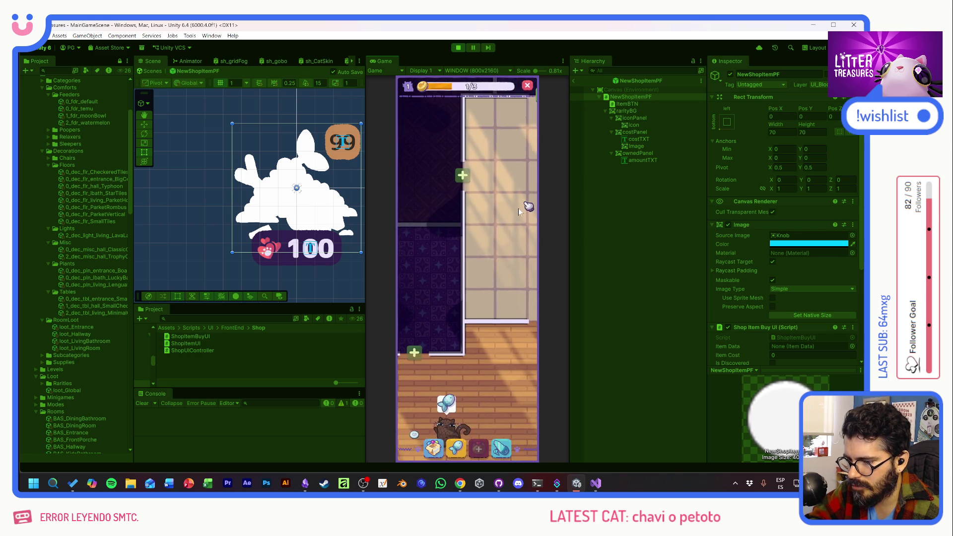
- Place the Scratch Pole from the inventory and view the Thin Sand Box details
left_click(436, 320)
left_click(417, 326)
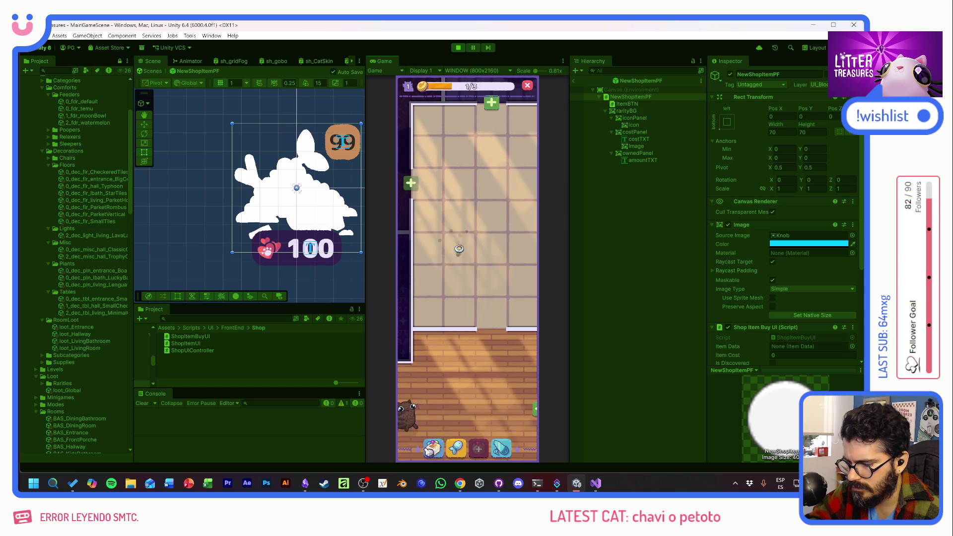
left_click(459, 217)
left_click(416, 317)
left_click(460, 217)
left_click(456, 426)
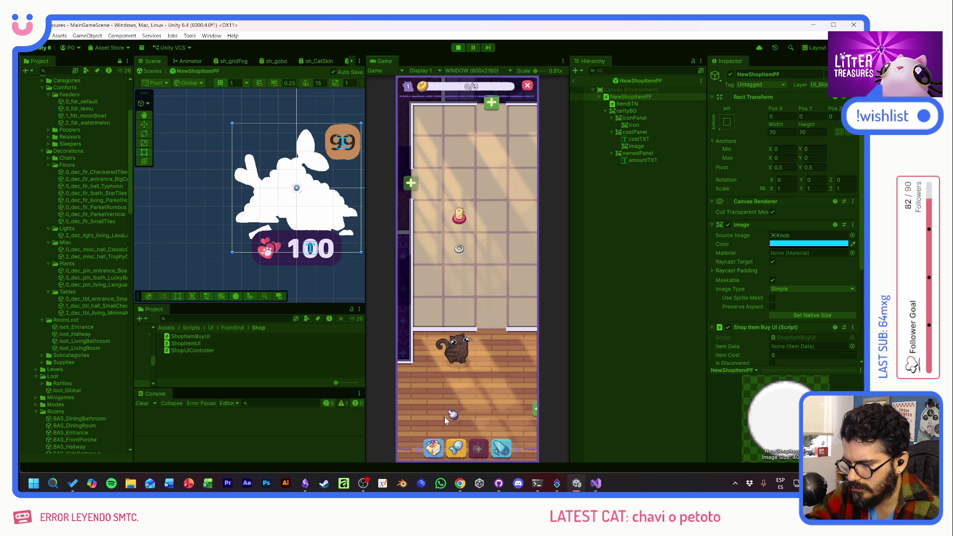
left_click(420, 318)
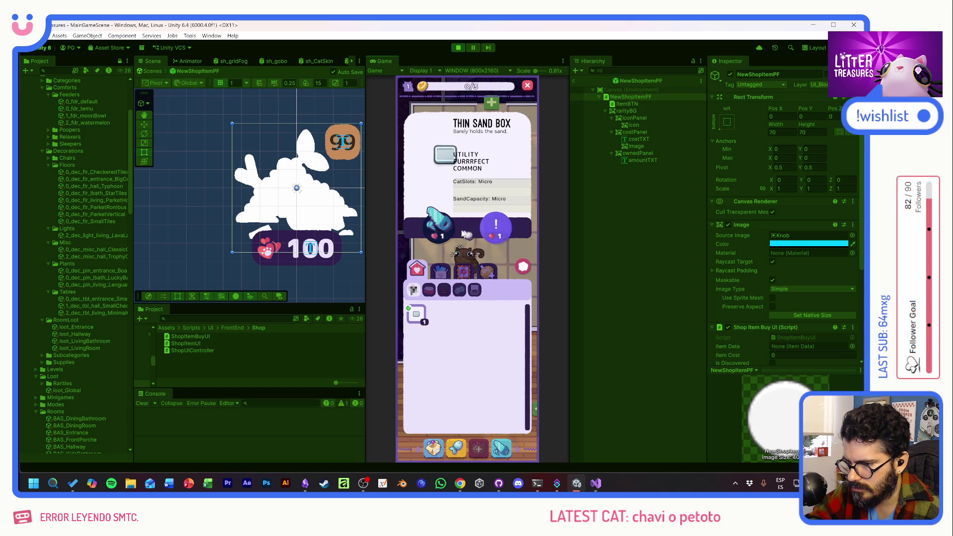
left_click(522, 265)
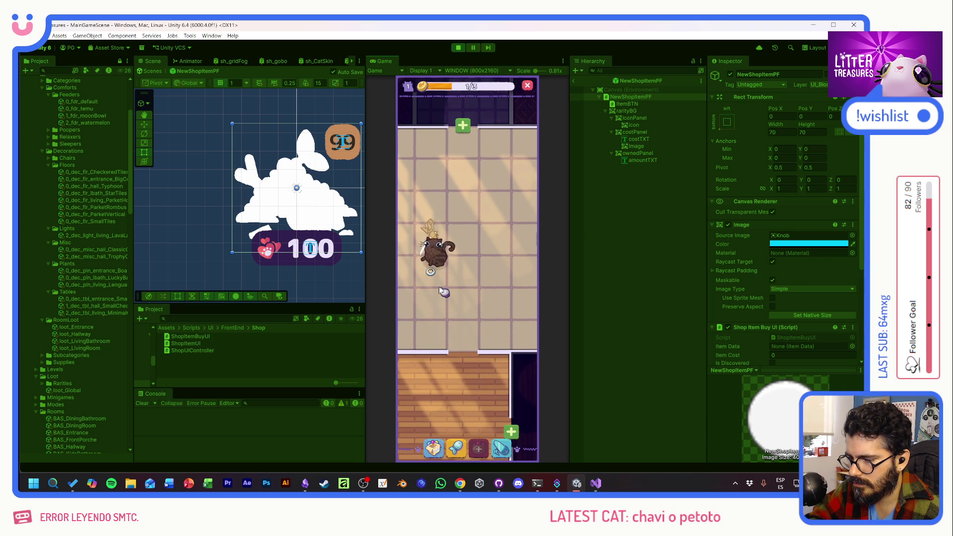
- Place another inventory item, play the scoop minigame and collect the coin by the cat
left_click(436, 447)
left_click_drag(426, 311, 499, 242)
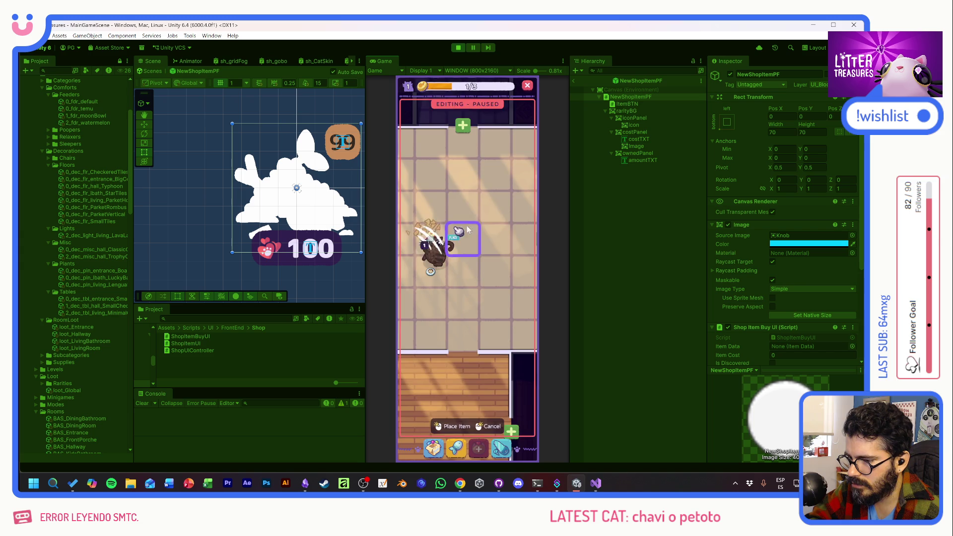
left_click(499, 241)
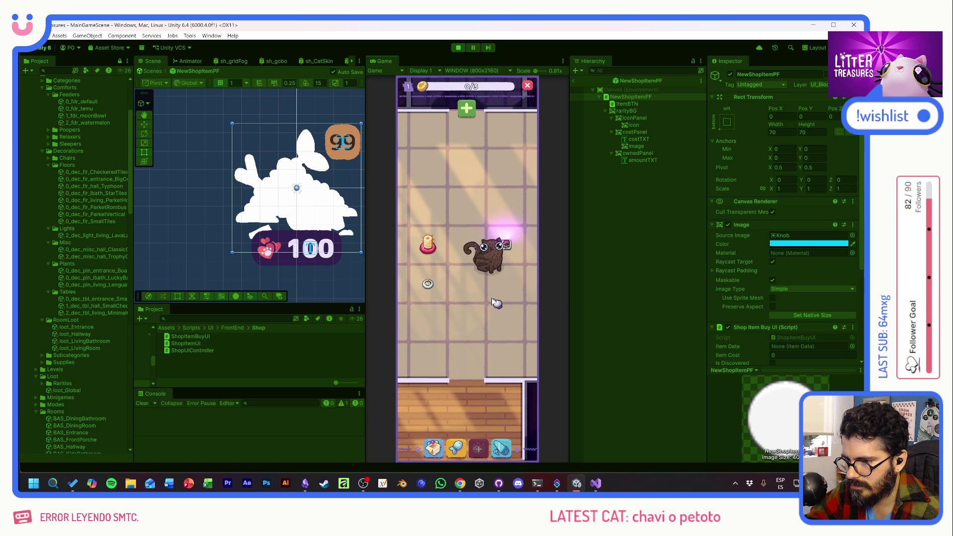
left_click_drag(445, 303, 485, 305)
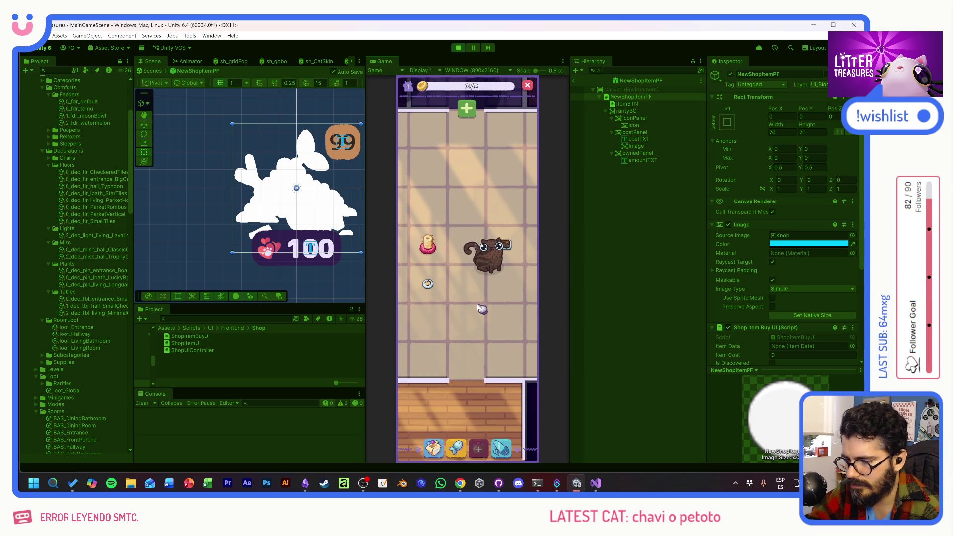
left_click(488, 262)
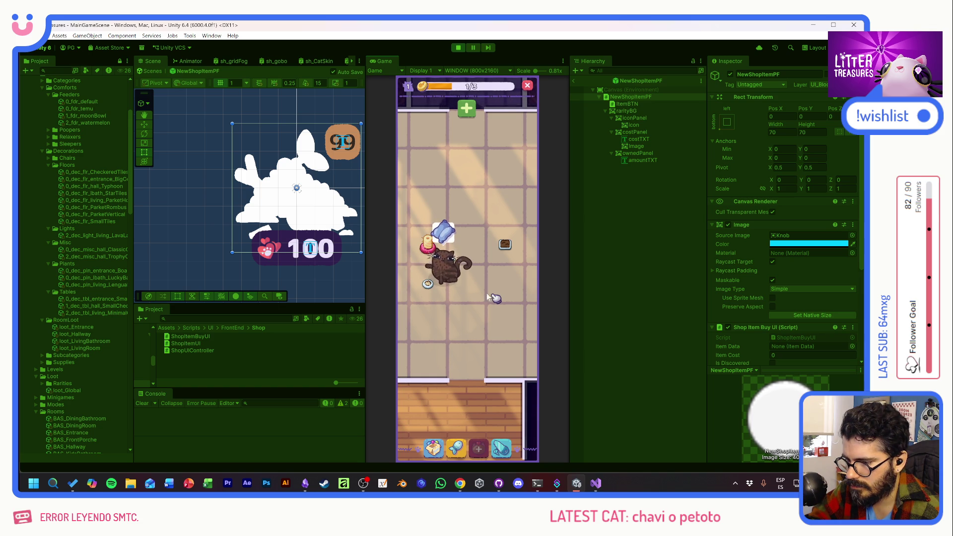
- Fill the cat's progress bar to 3/3 and adopt the new cat
left_click(435, 269)
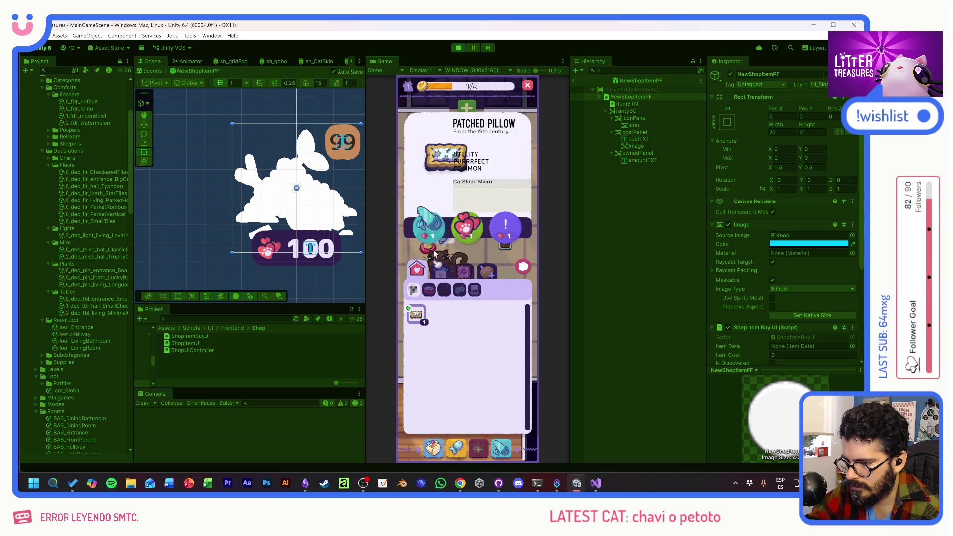
left_click(432, 274)
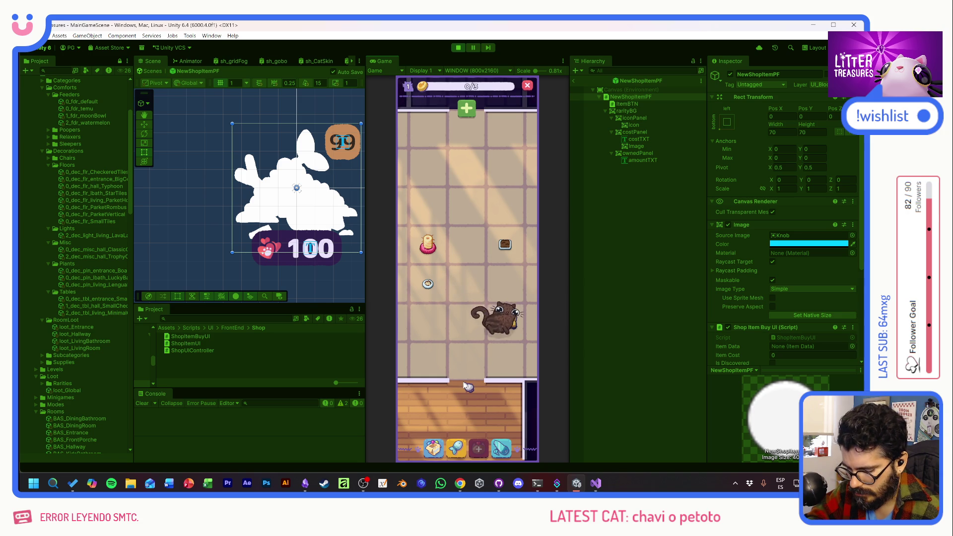
left_click(492, 328)
left_click(414, 113)
left_click(473, 460)
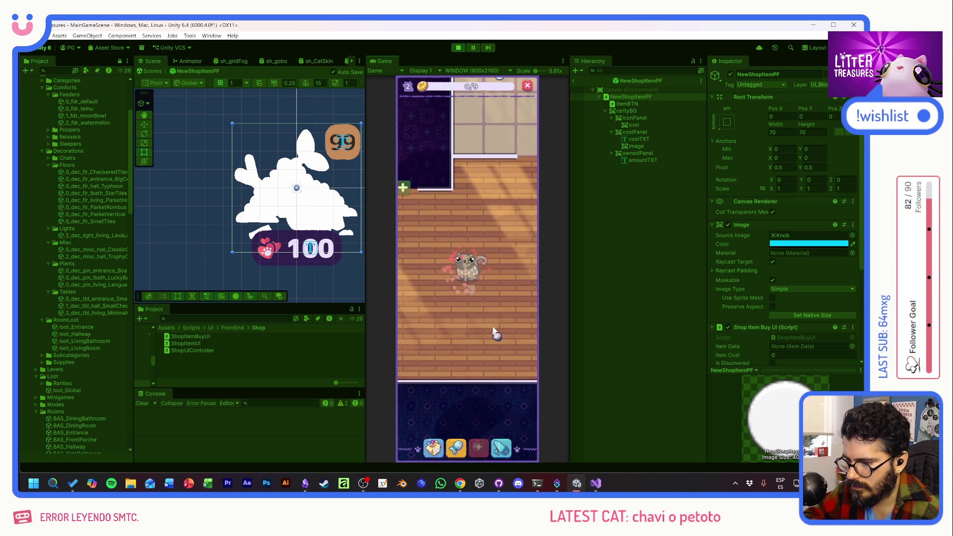
scroll(517, 275, "up", 1)
scroll(444, 363, "up", 1)
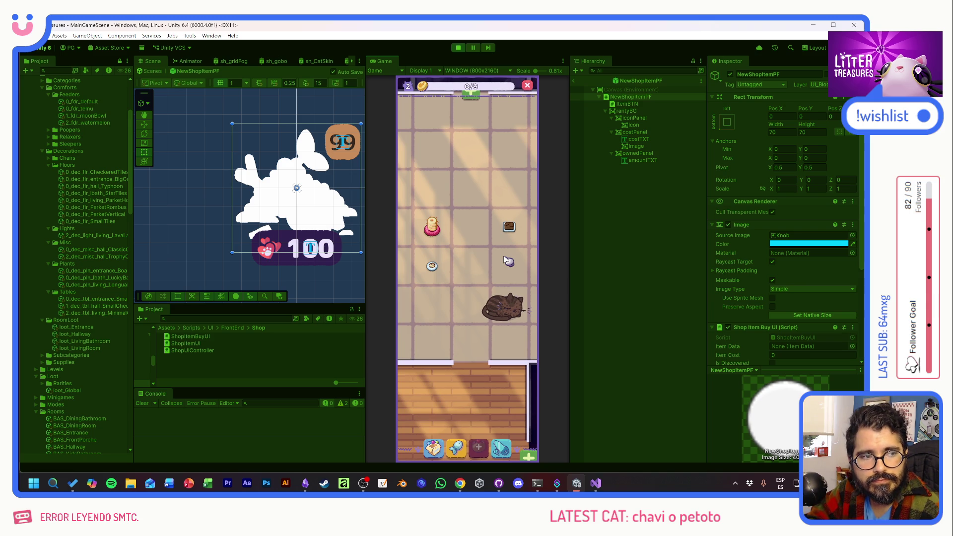
- Check the grey cat, finish the litter scoop, start placing the Patched Pillow and inspect the food bowl
left_click_drag(508, 280, 492, 280)
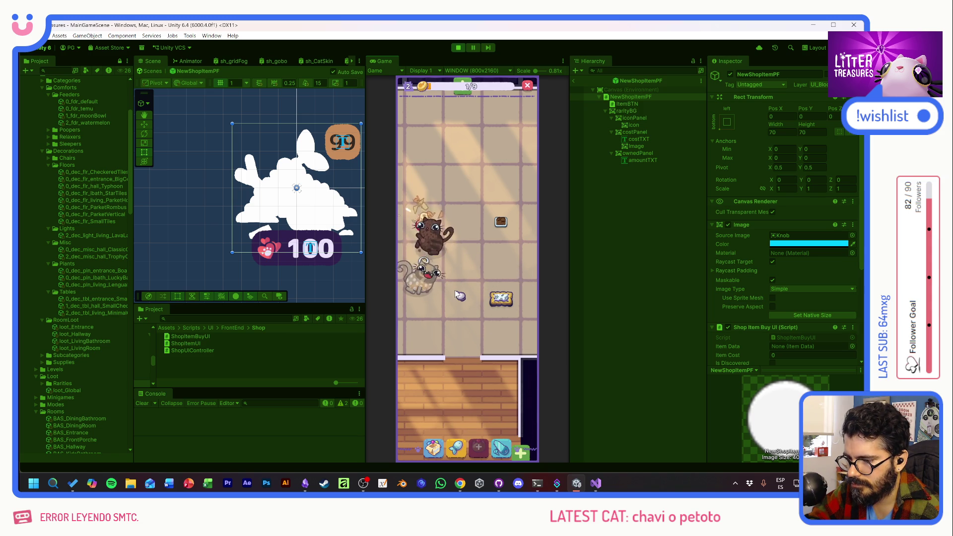
left_click(425, 261)
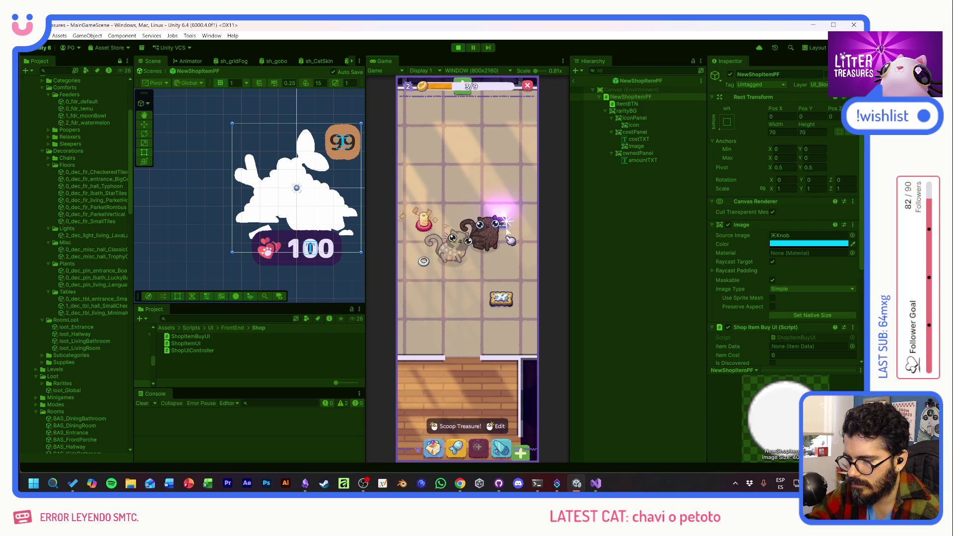
left_click_drag(438, 291, 478, 298)
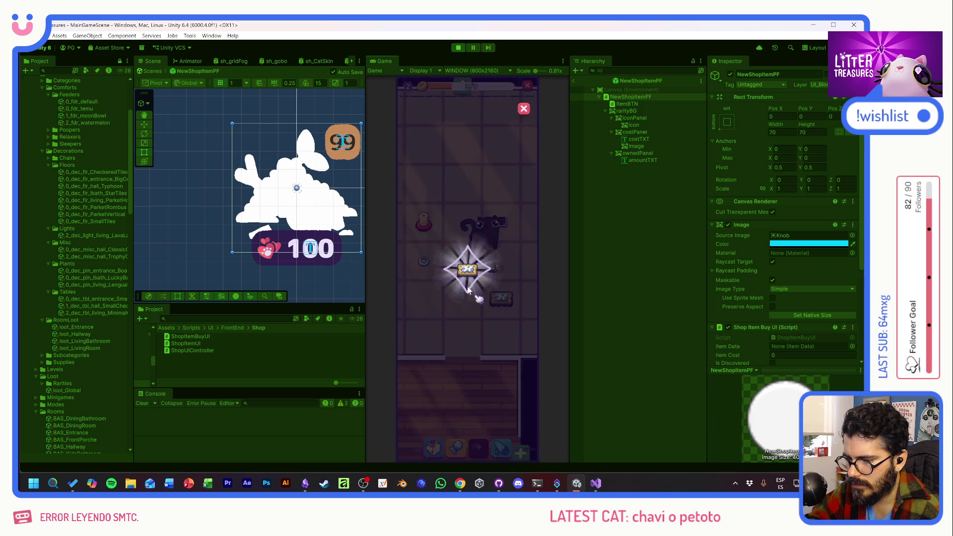
left_click(442, 449)
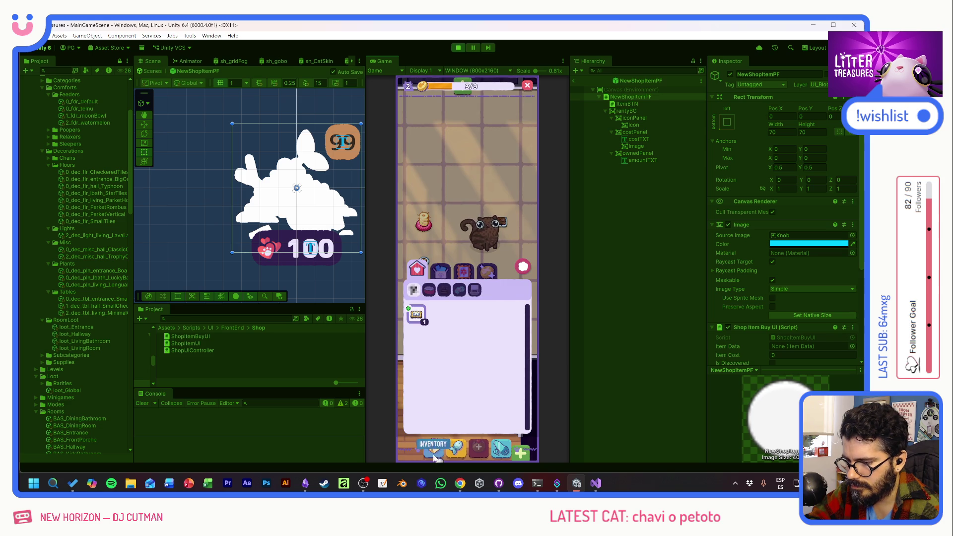
mouse_move(418, 315)
left_mouse_down()
mouse_move(476, 325)
mouse_move(426, 300)
left_mouse_up()
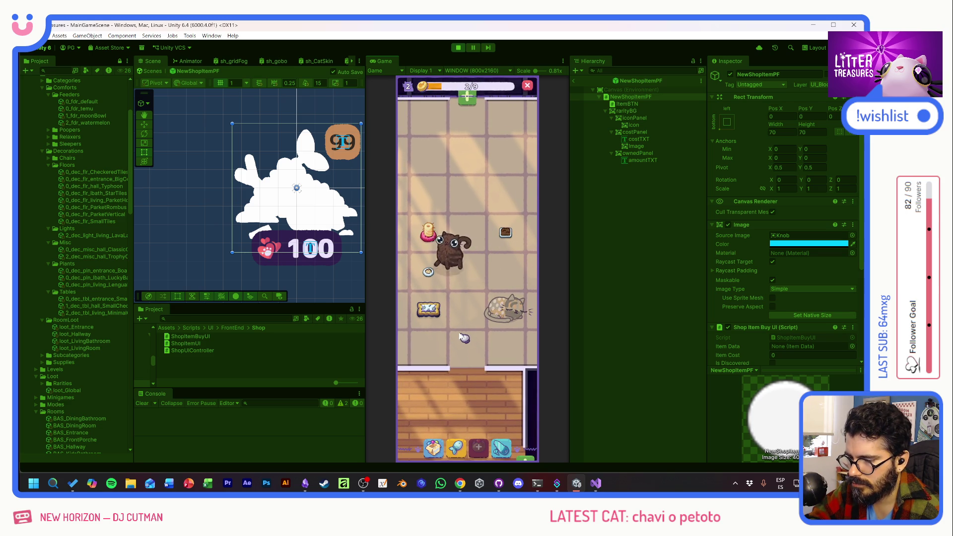
left_click(428, 273)
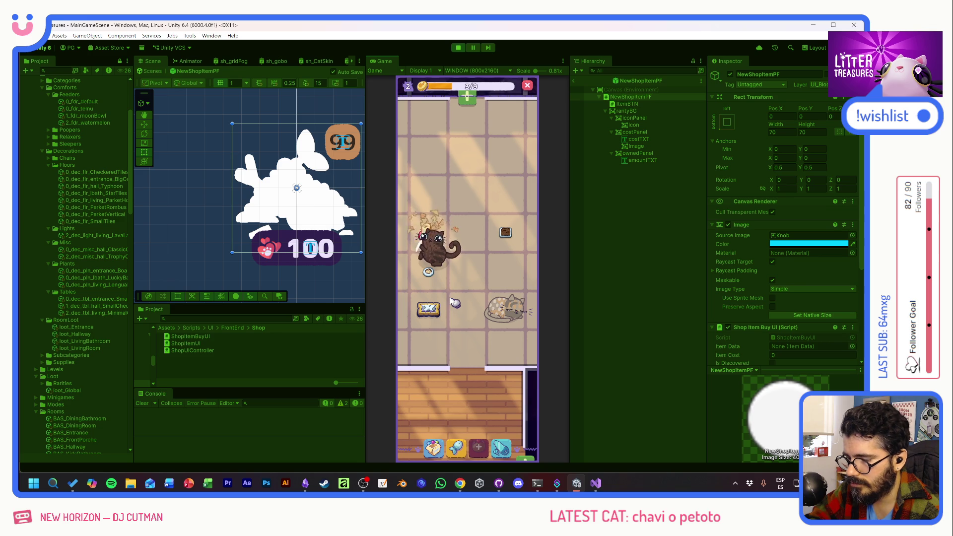
left_click_drag(461, 302, 458, 291)
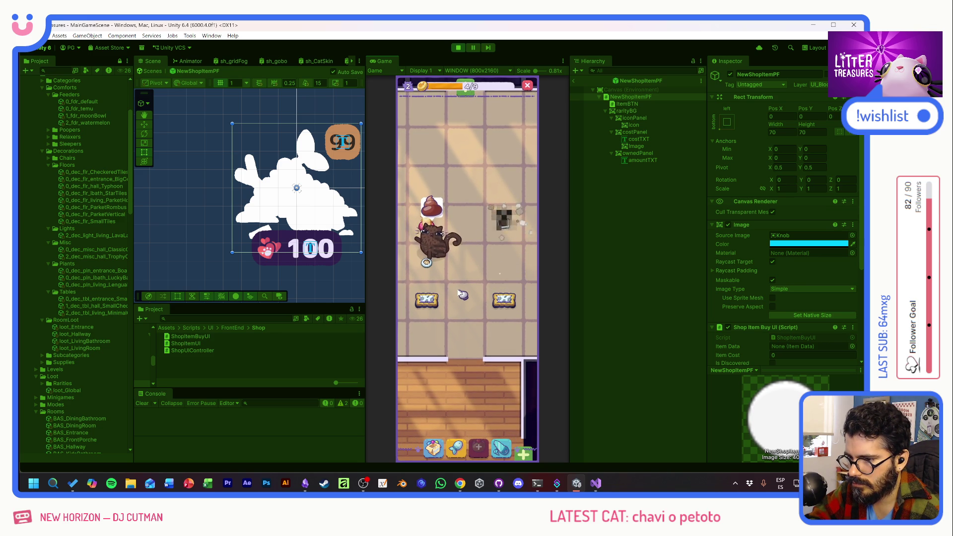
- Pick the potted plant from the inventory and place it at the top of the room
left_click(436, 445)
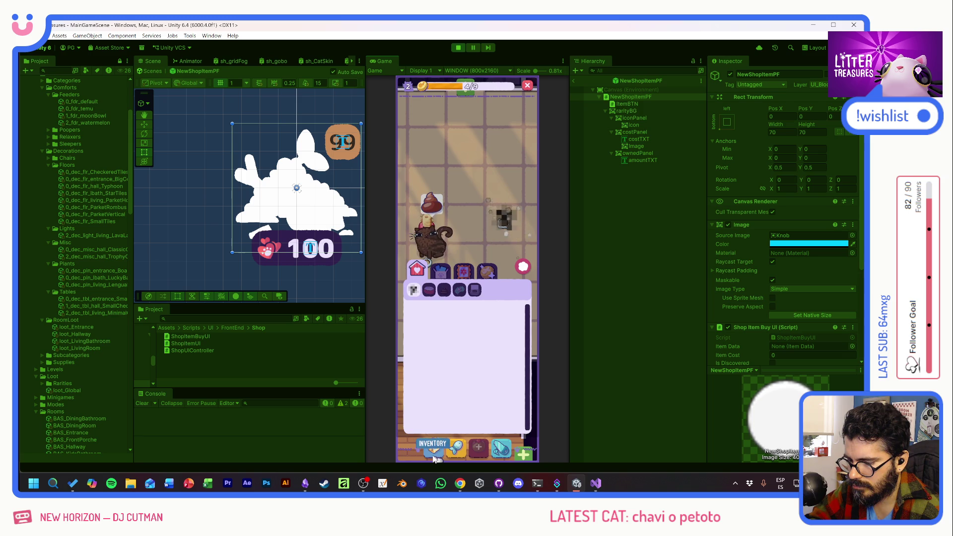
left_click(462, 277)
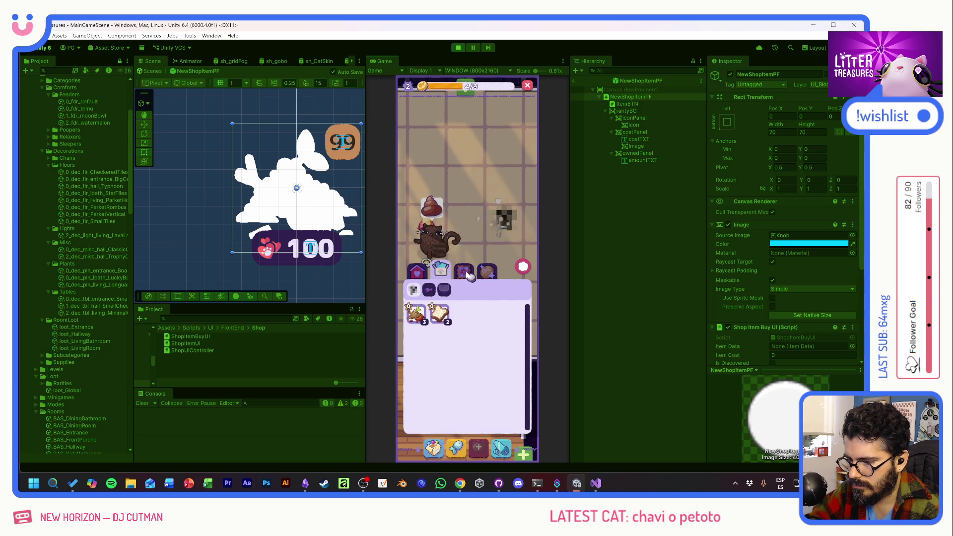
left_click(462, 317)
left_click(435, 227)
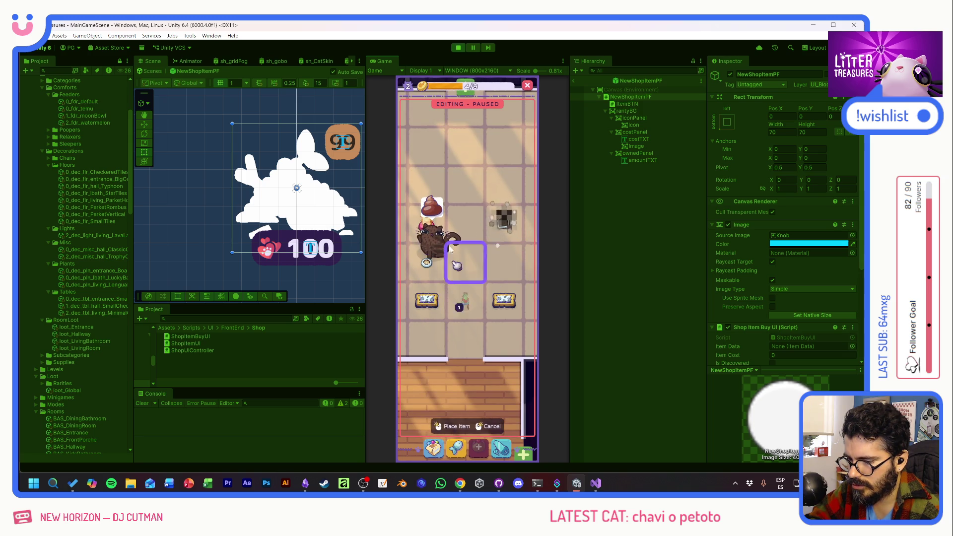
left_click_drag(442, 240, 465, 161)
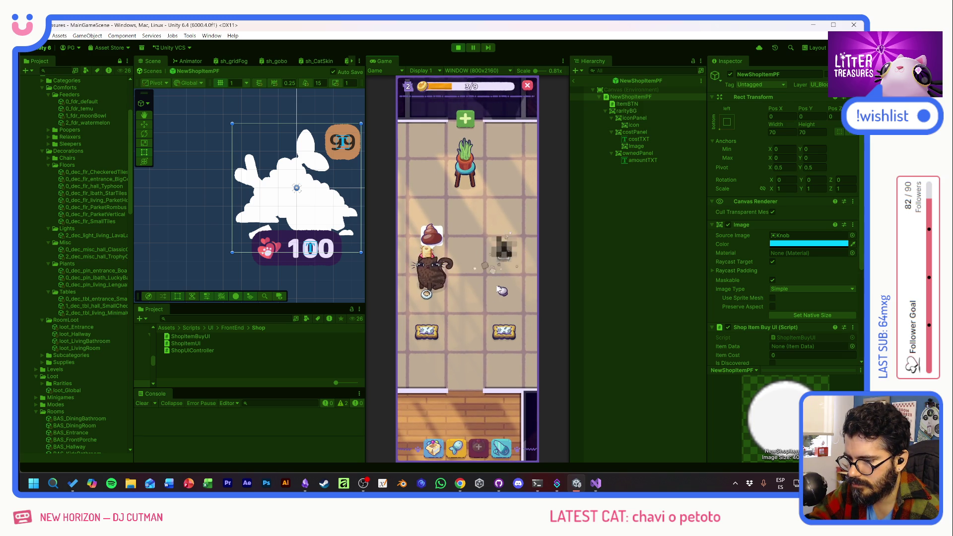
- Play Scoop the Treasure for a reward, clean the litter above the grey cat and open the debug item grid
left_click(514, 244)
left_click_drag(489, 212, 436, 266)
left_click(499, 327)
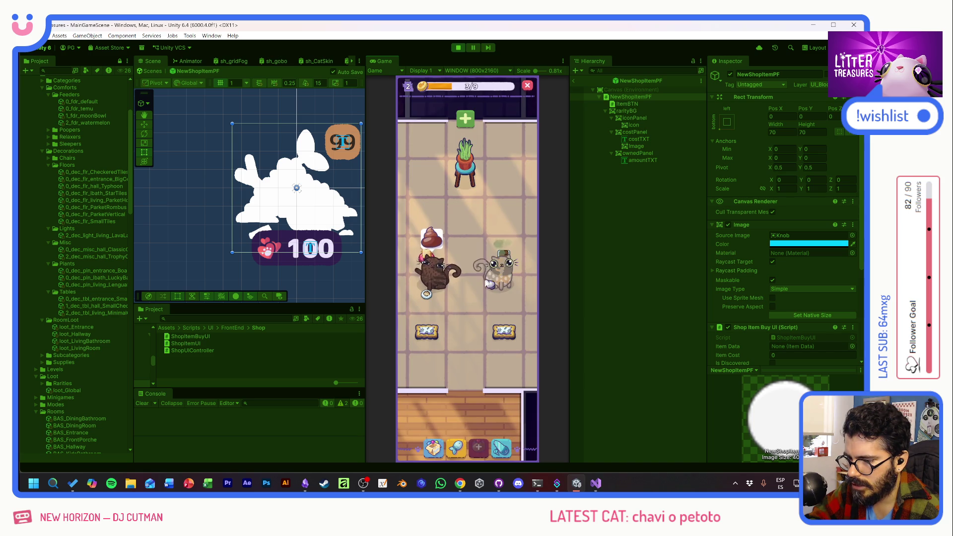
left_click(504, 226)
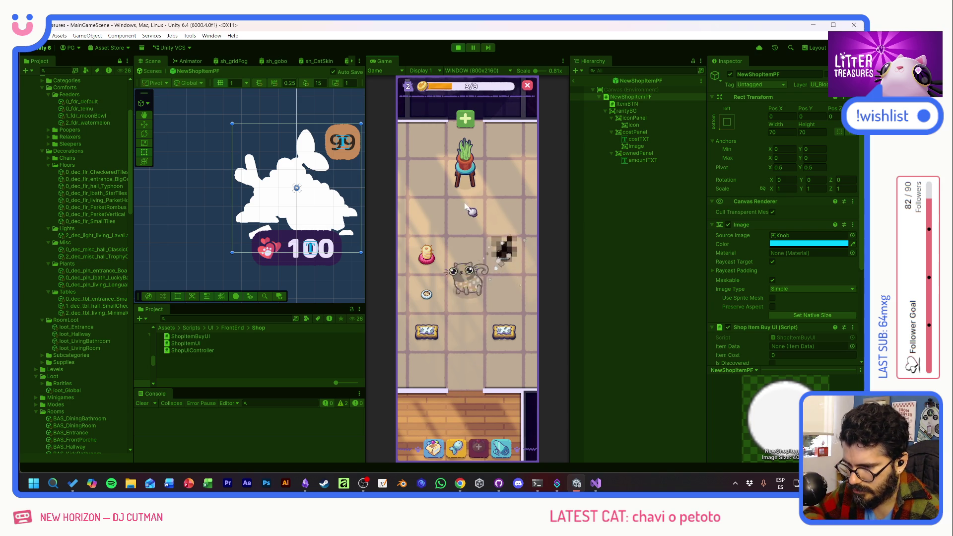
left_click(420, 119)
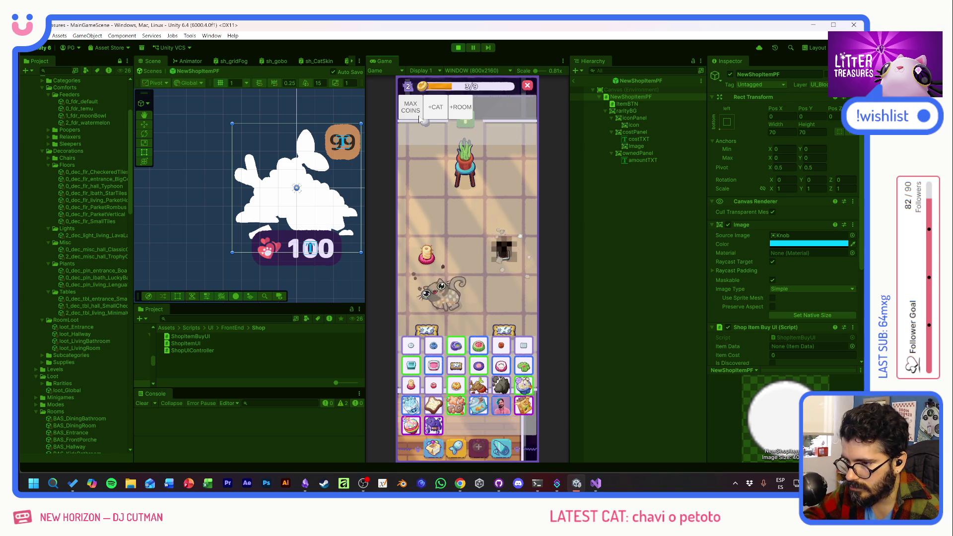
- Scoop the buried Charcoal from the other room's litter box and close the Supply Shop
left_click(477, 386)
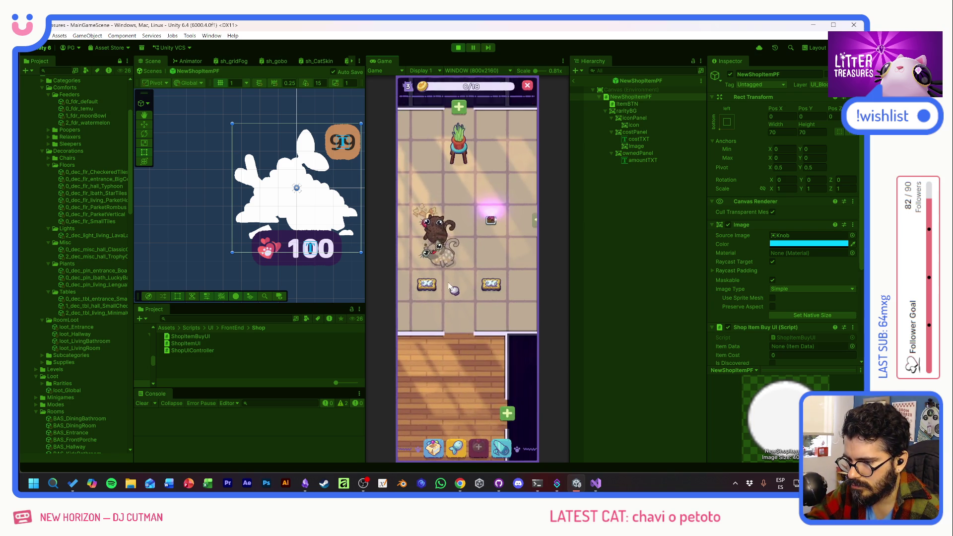
left_click(494, 206)
left_click_drag(498, 209, 462, 264)
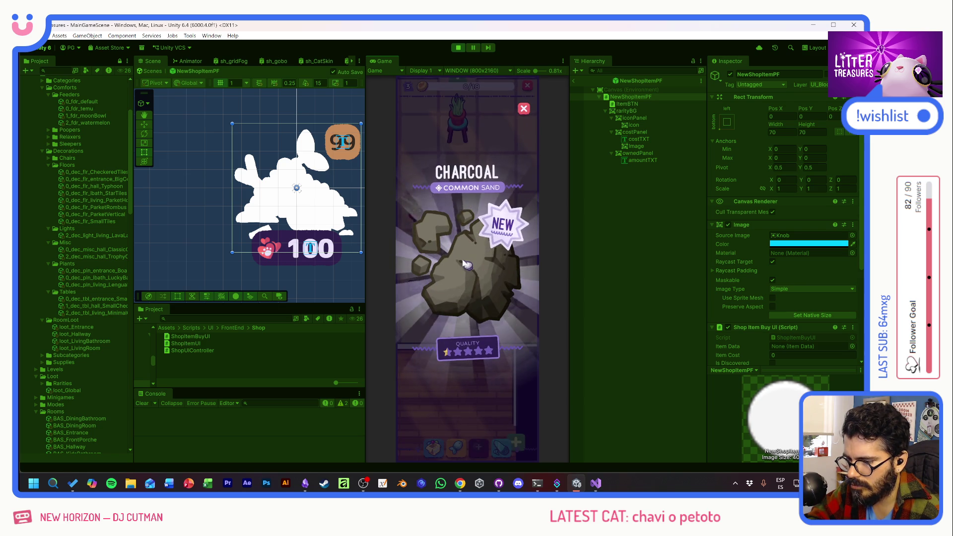
left_click(470, 301)
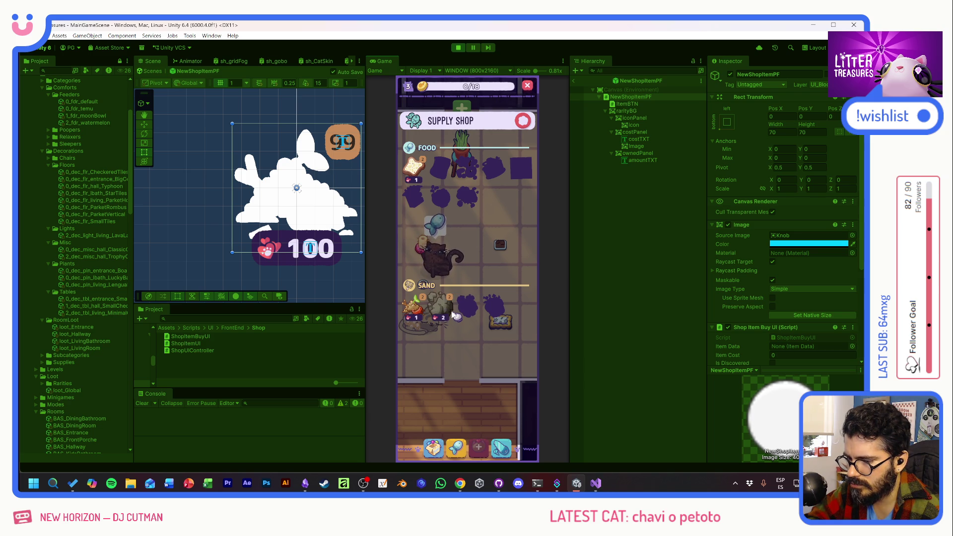
left_click(523, 122)
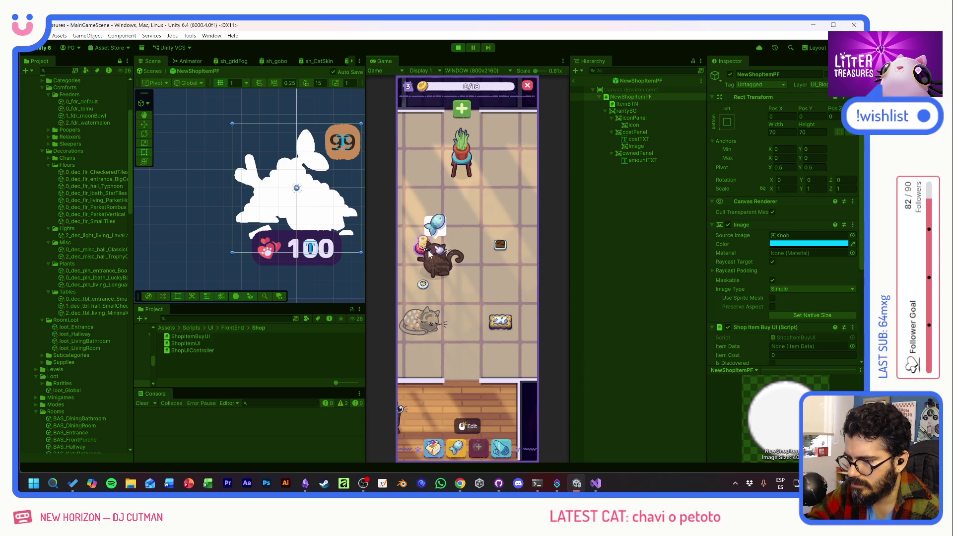
- Take the Temu Bowl from the inventory's utilities and set it down in the cats' room
left_click(434, 448)
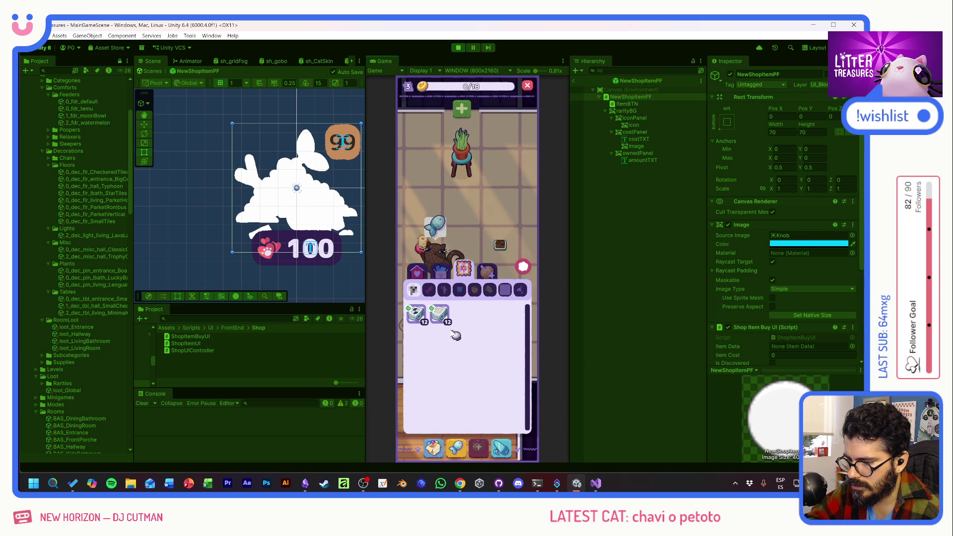
left_click(433, 284)
left_click(523, 266)
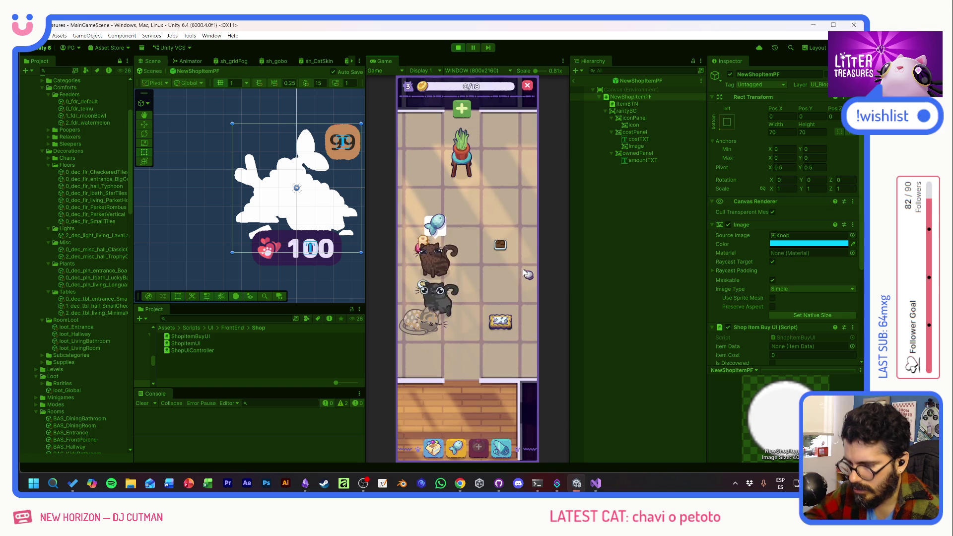
left_click(438, 347)
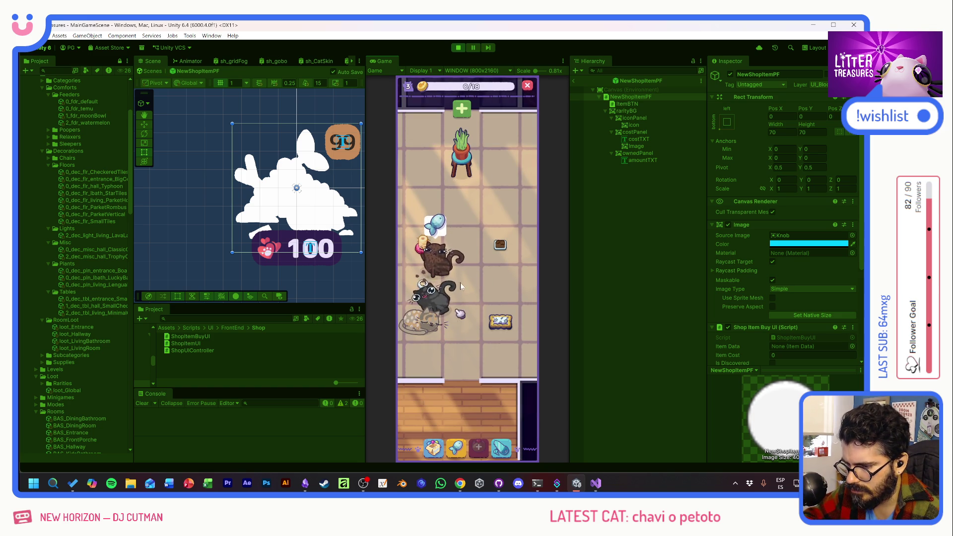
left_click(435, 449)
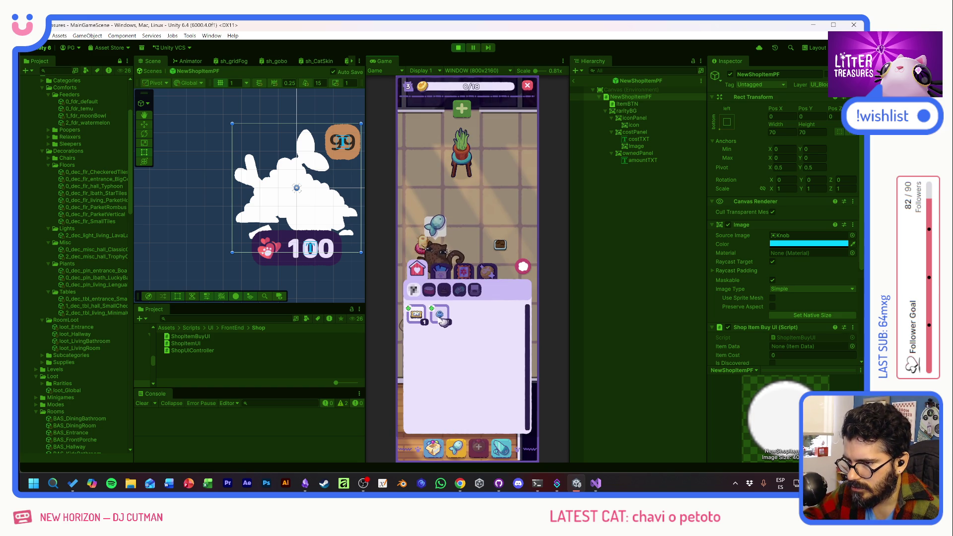
left_click(462, 109)
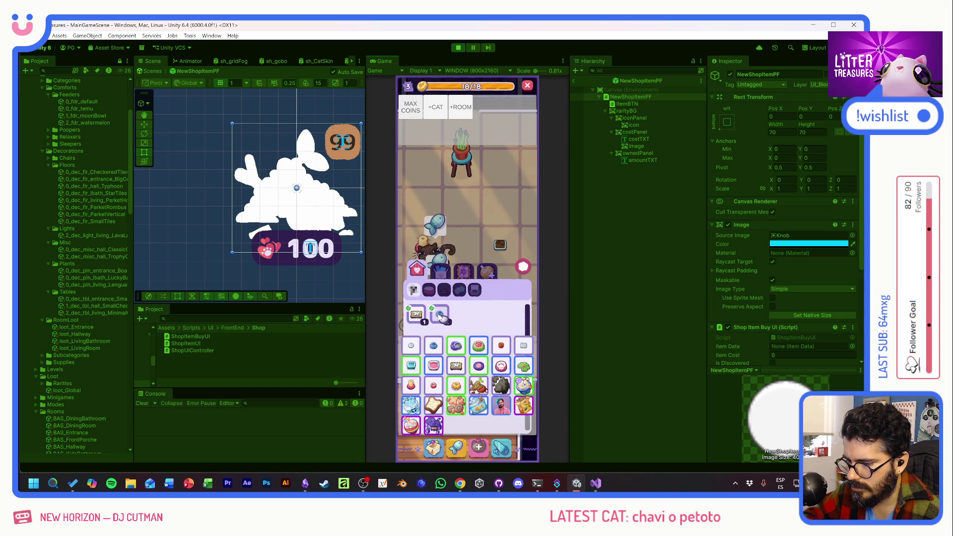
left_click_drag(440, 317, 427, 210)
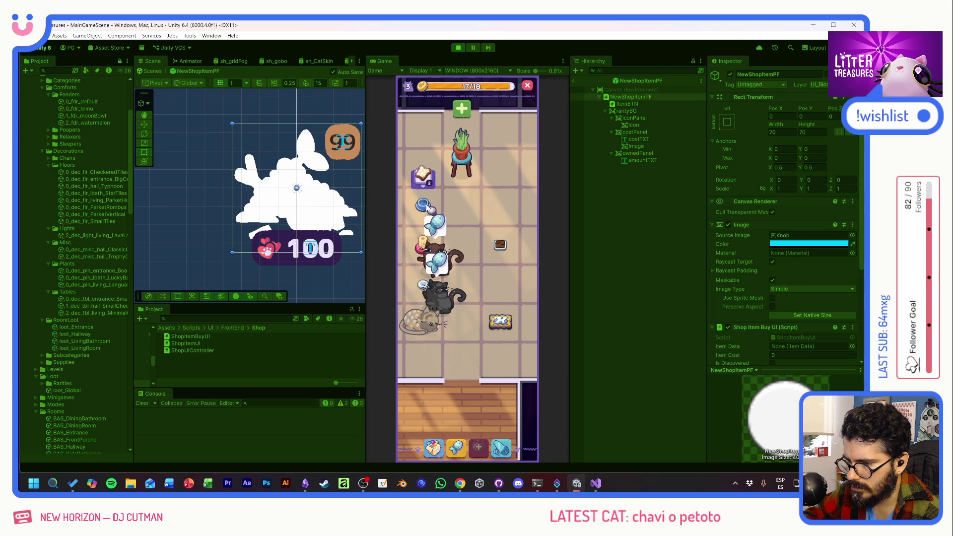
left_click(431, 260)
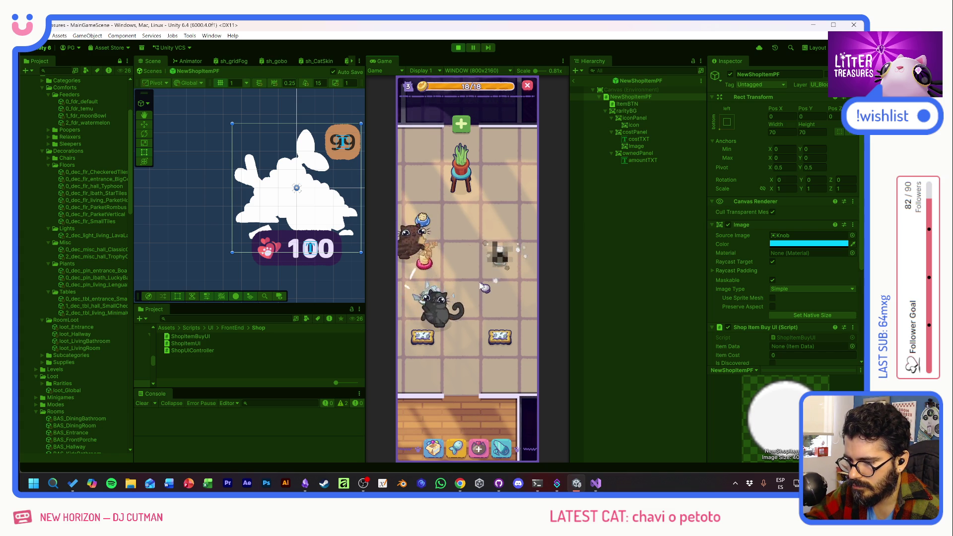
- Dig up a buried treasure, bring an inventory item into the room, and adopt a new cat
left_click(492, 252)
left_click_drag(469, 234, 473, 302)
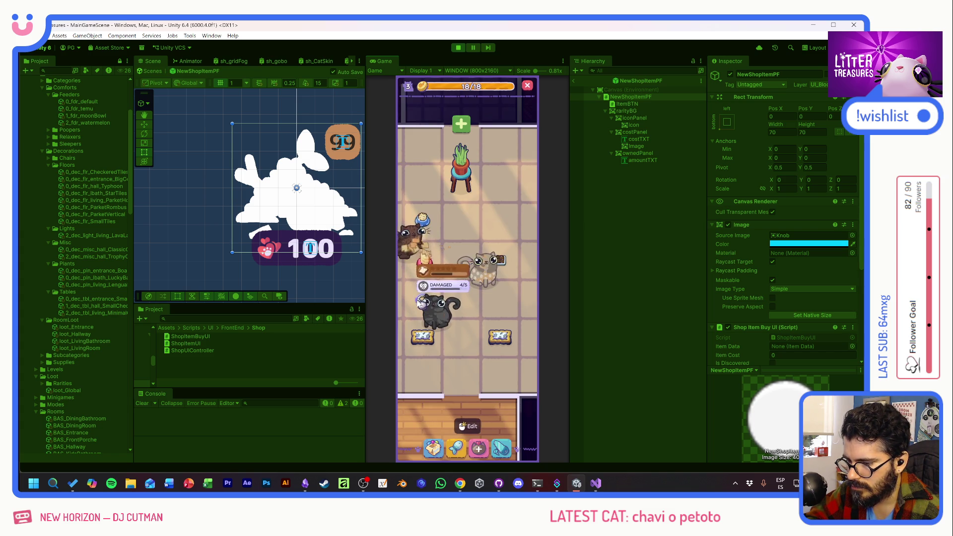
left_click(438, 450)
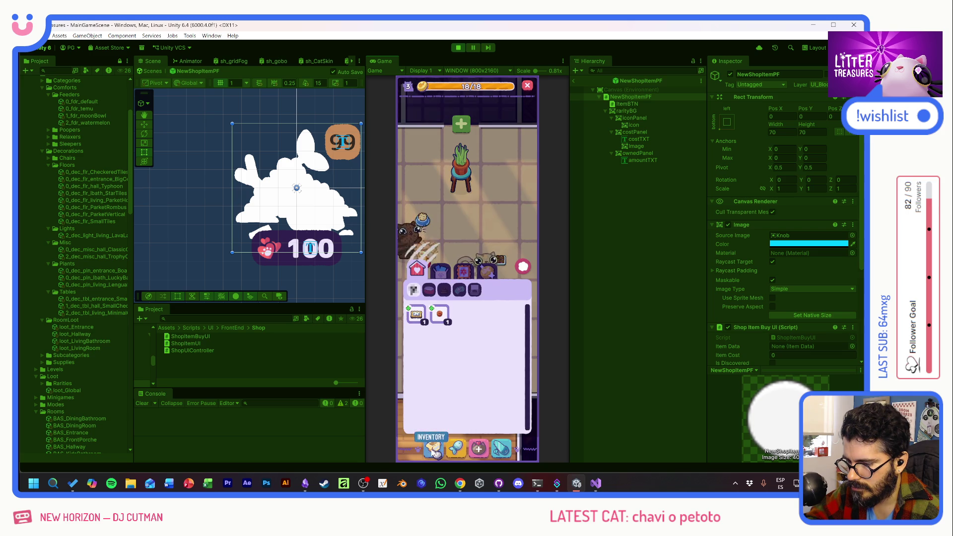
left_click_drag(442, 317, 510, 195)
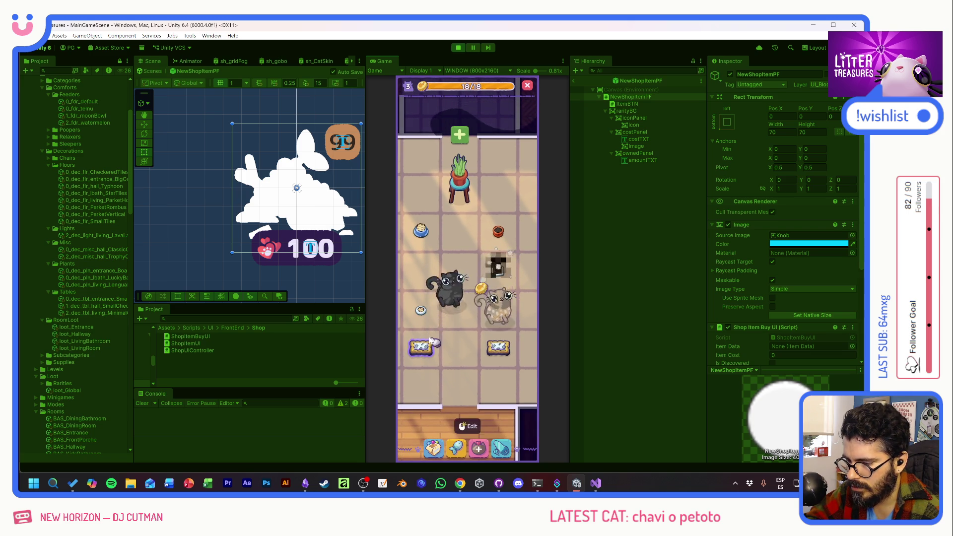
left_click(487, 449)
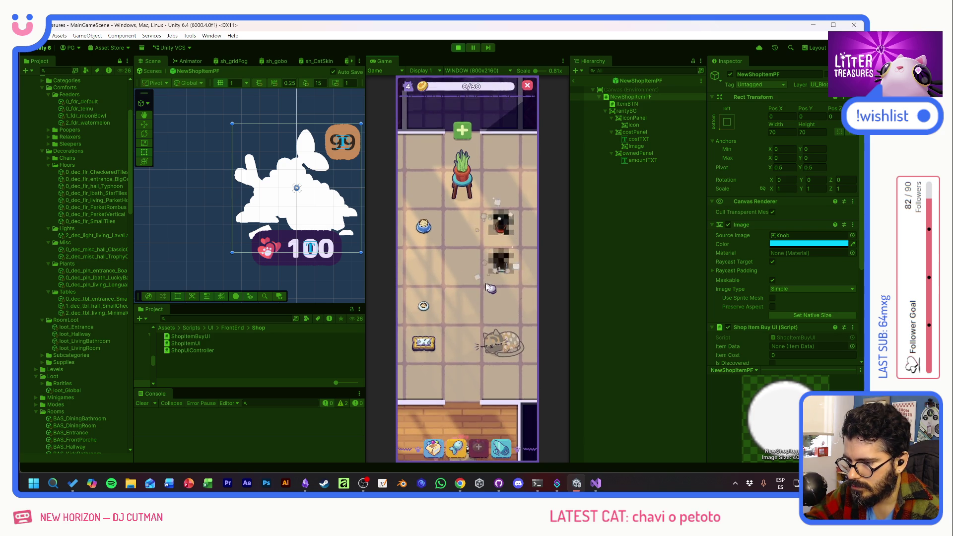
left_click(484, 302)
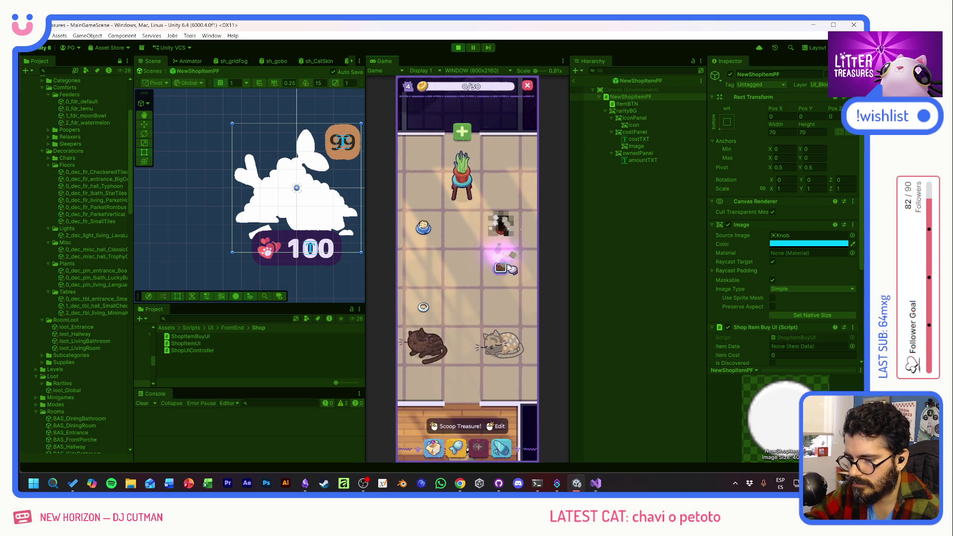
- Scoop out the Small Wooden Table, collect a glowing treasure, and place the Patched Pillow between the cats
left_click_drag(444, 307, 476, 285)
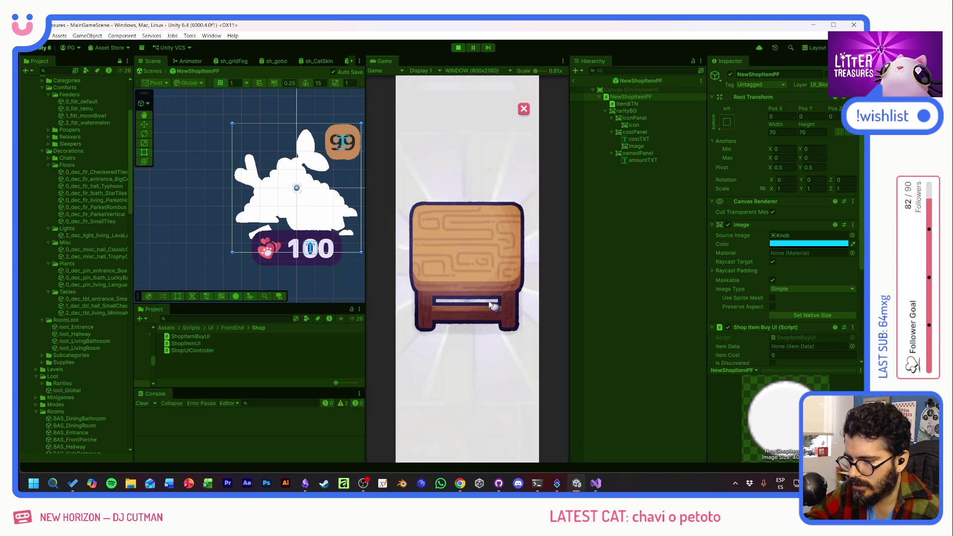
left_click(475, 285)
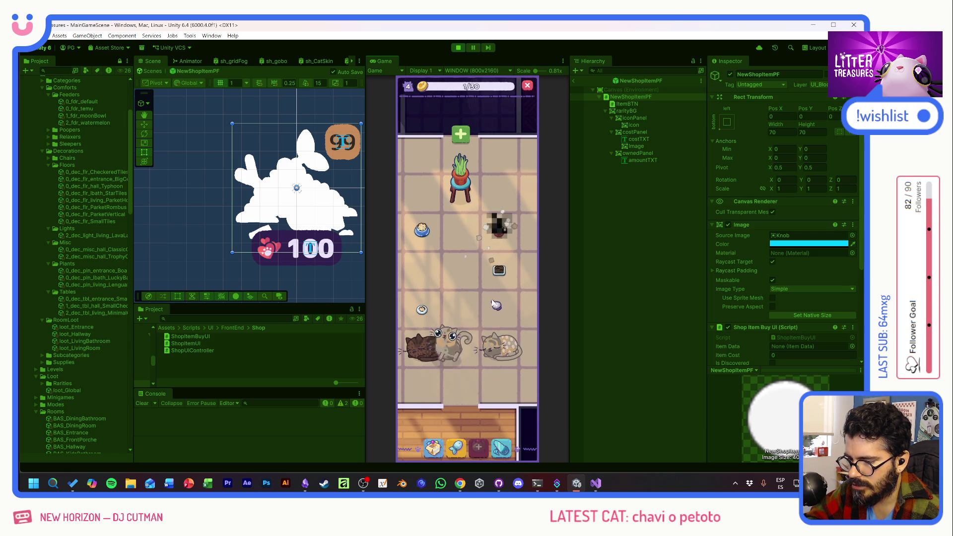
left_click(486, 292)
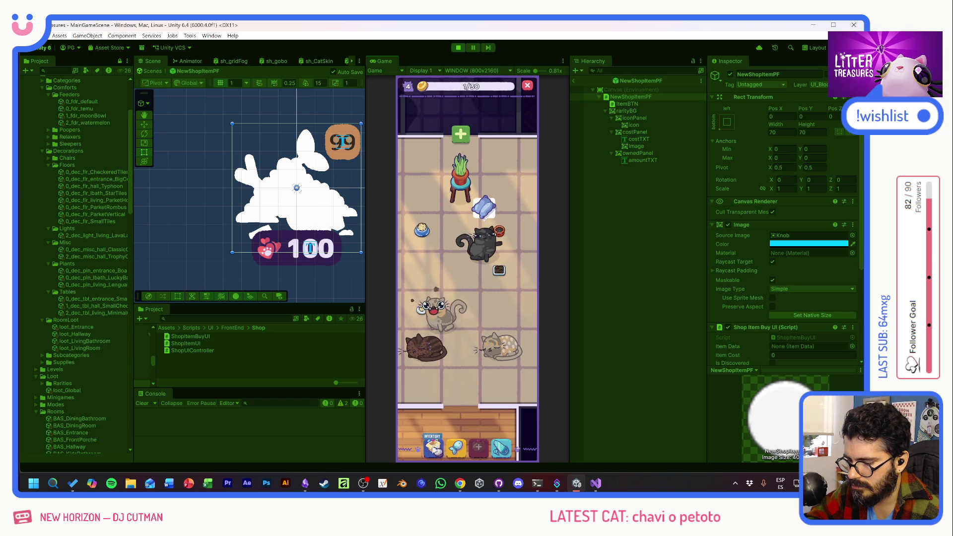
left_click(418, 314)
left_click_drag(457, 308, 461, 347)
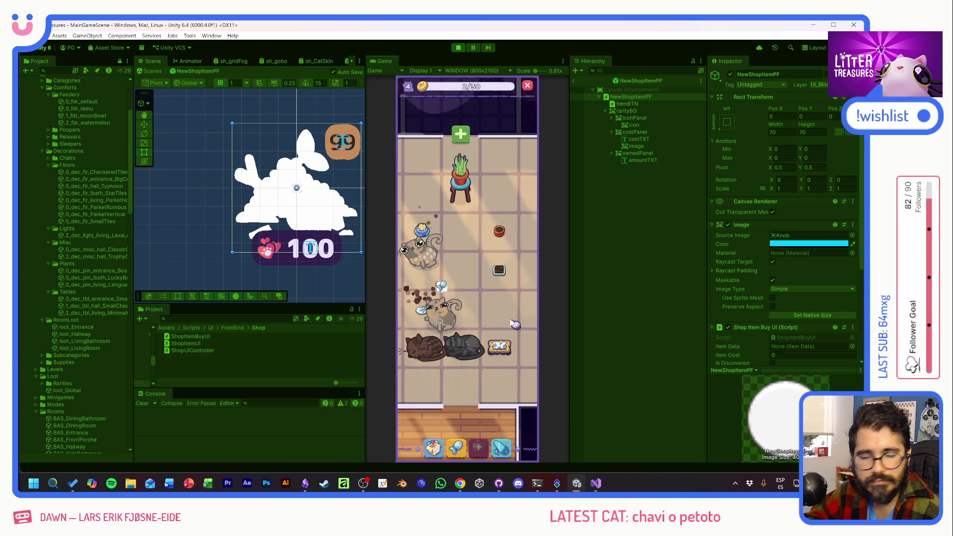
left_click(421, 314)
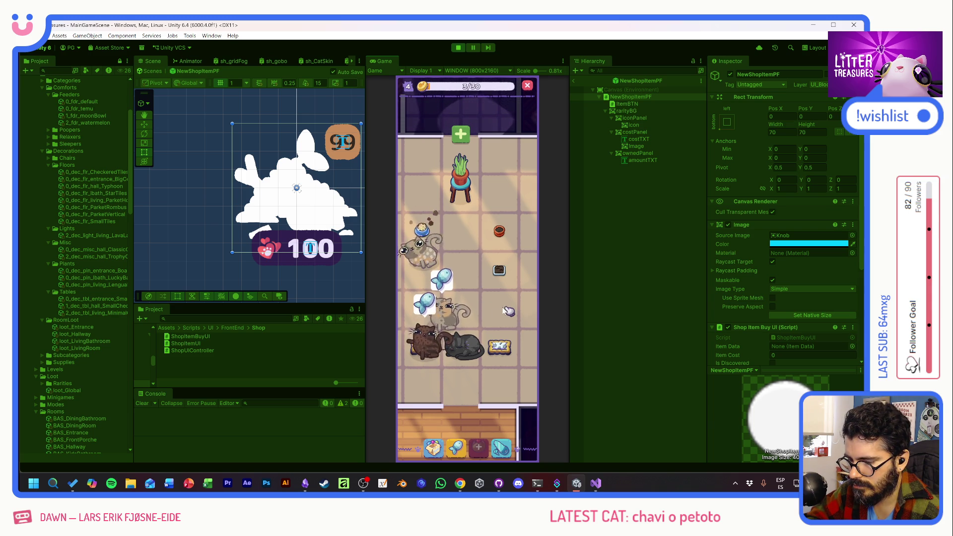
- Move the bowl to a new floor spot via Edit, then bring up the Food and Sand supply shop
left_click(434, 447)
left_click(518, 275)
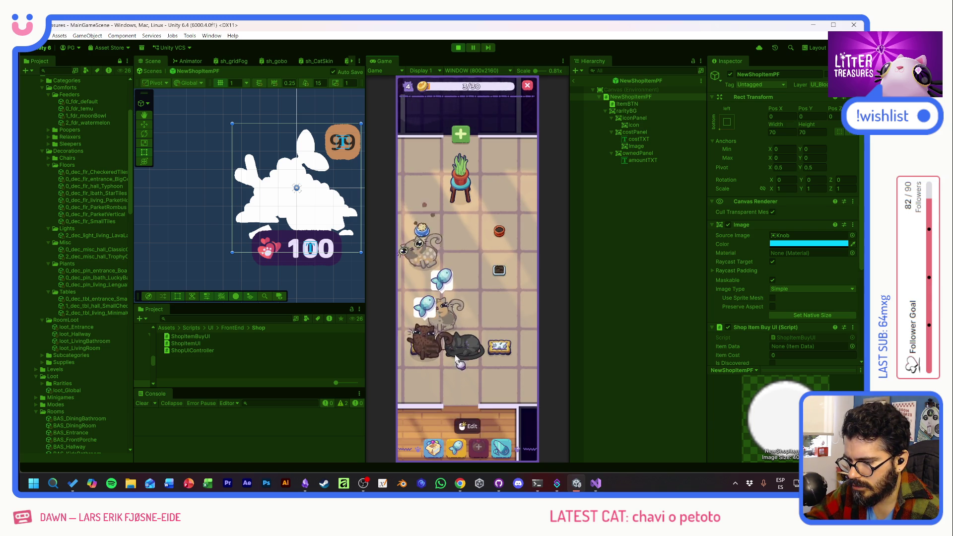
left_click(433, 447)
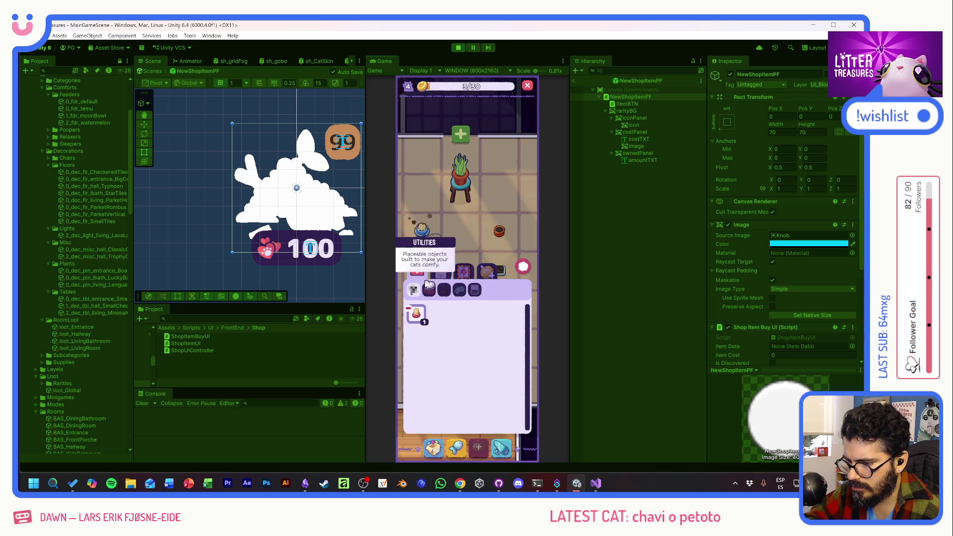
left_click(491, 289)
left_click_drag(464, 307, 485, 297)
left_click(483, 294)
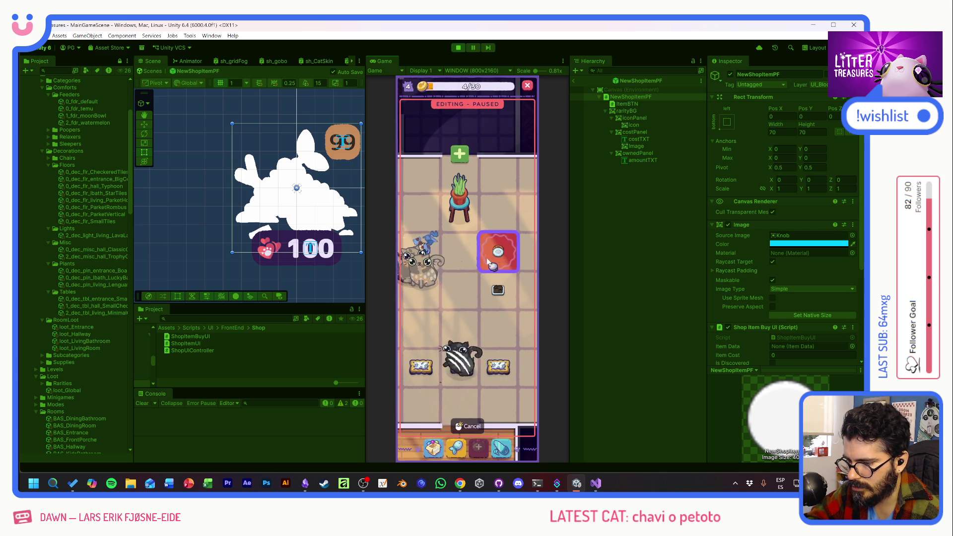
left_click_drag(490, 272, 430, 230)
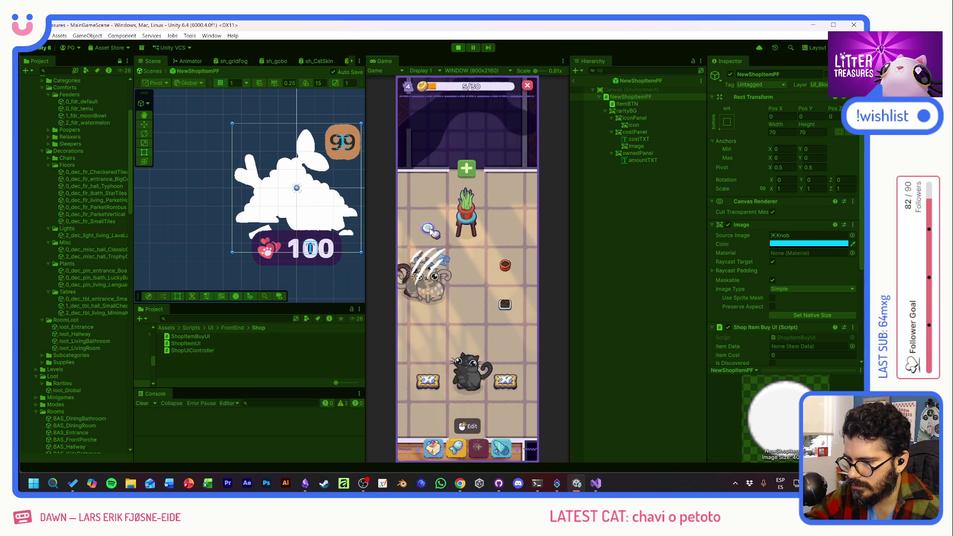
left_click(457, 447)
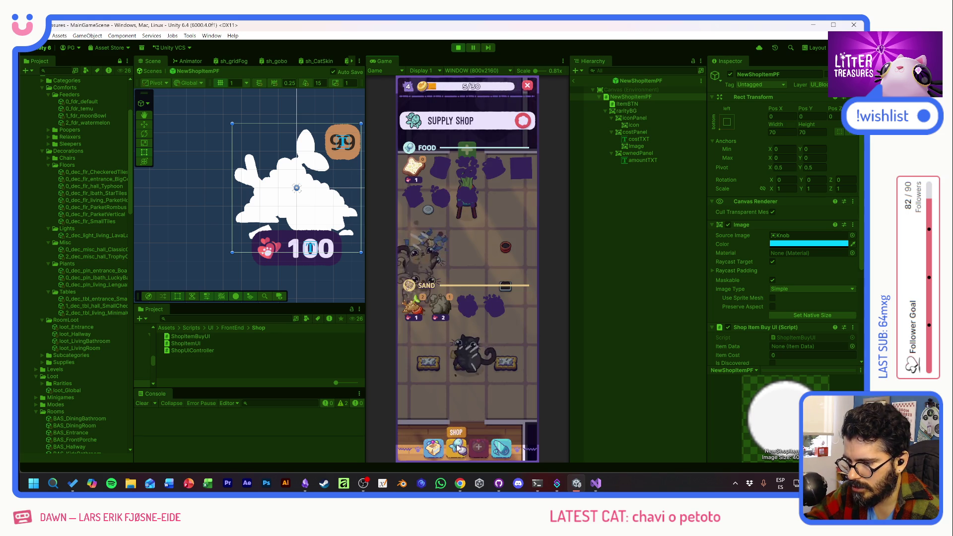
- Close the shop and place the Scratch Pole from the inventory one tile left in the room
left_click(521, 121)
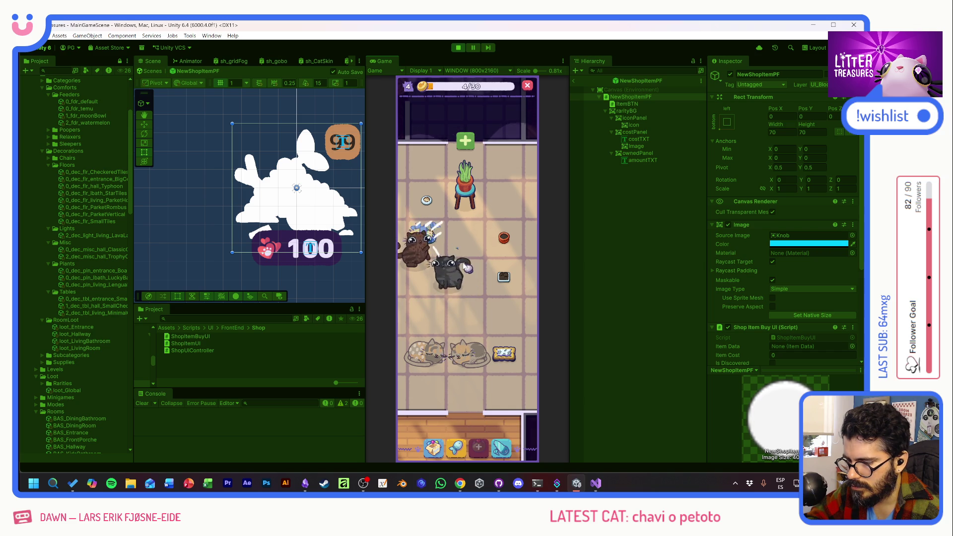
left_click(442, 434)
left_click(415, 316)
left_click(449, 291)
left_click_drag(438, 325, 417, 327)
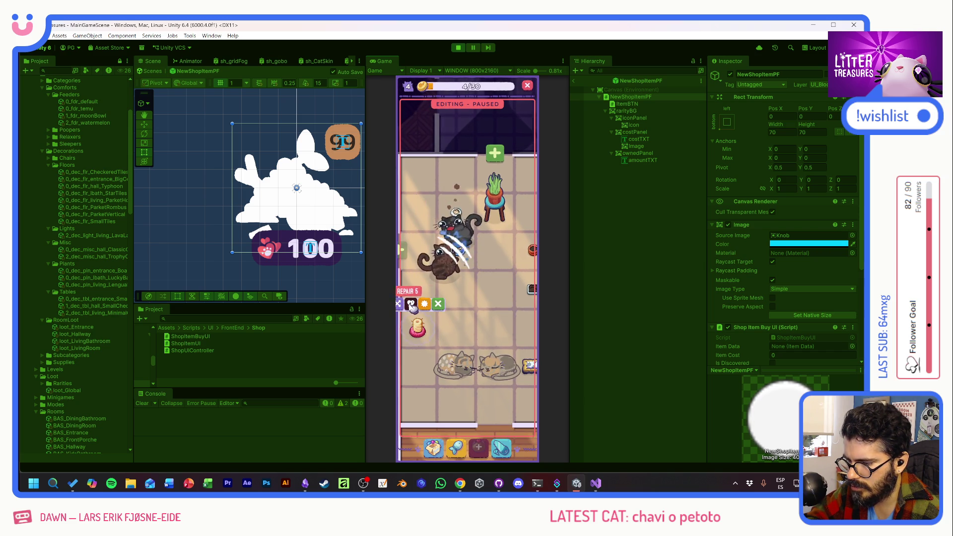
left_click(455, 326)
- Repair the pink scratcher through Edit and check a placed item's usage status
mouse_move(475, 315)
left_mouse_down()
mouse_move(456, 295)
mouse_move(468, 292)
left_mouse_up()
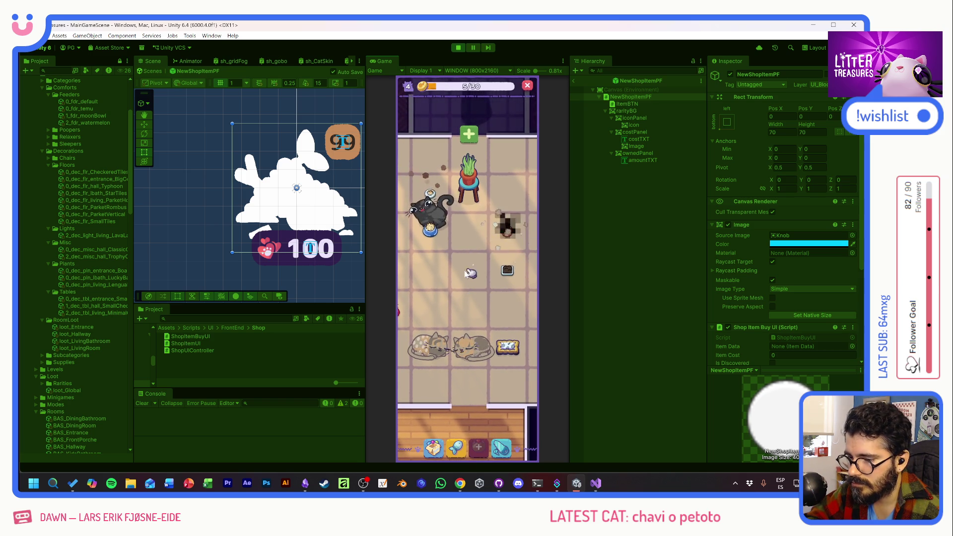
left_click(419, 316)
left_click(418, 319)
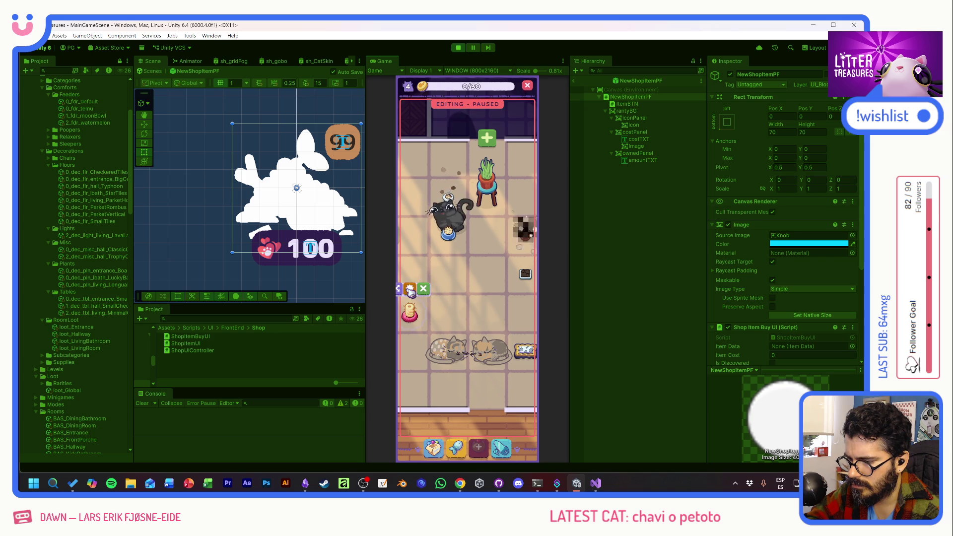
left_click(409, 289)
left_click_drag(475, 303, 467, 306)
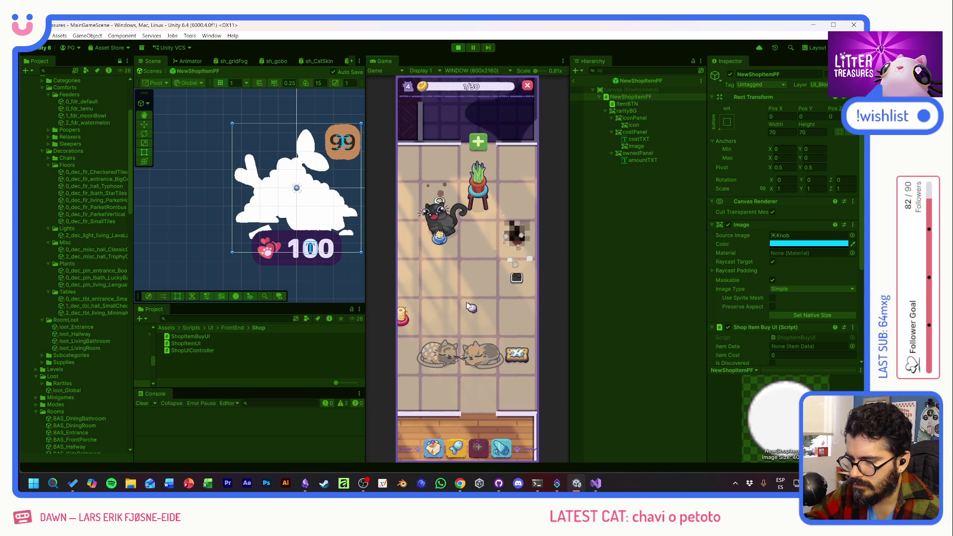
left_click(519, 247)
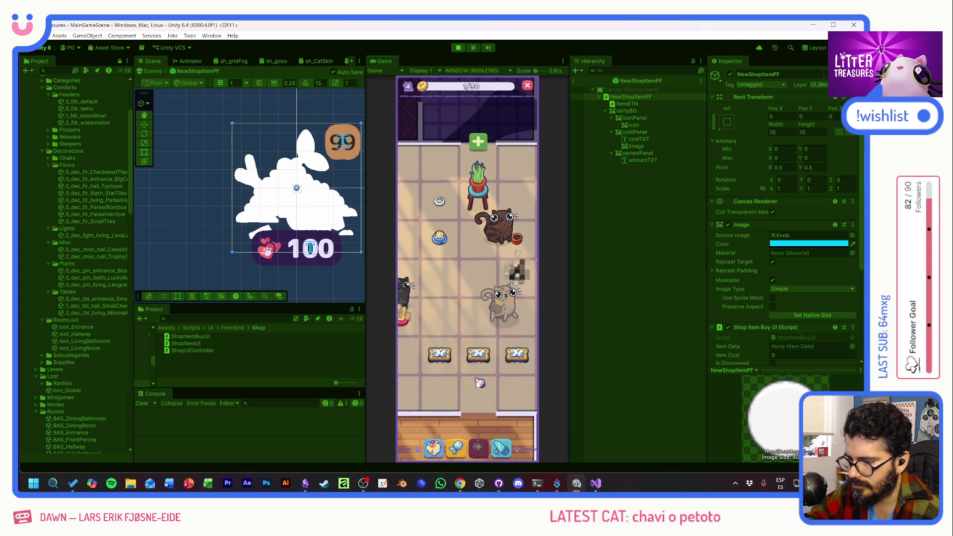
- Bring the scratch pole into room editing and take a Small Wooden Table from the inventory to place
left_click_drag(420, 320, 479, 273)
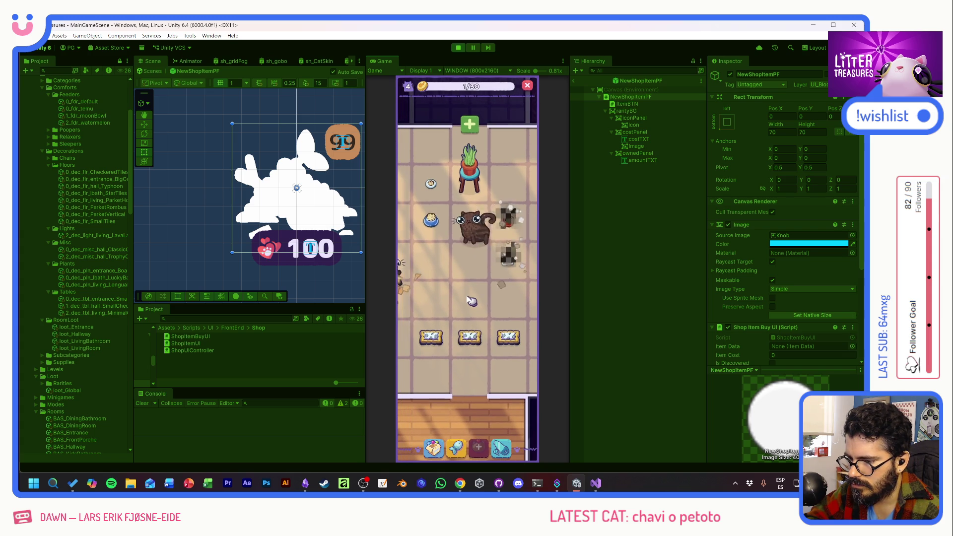
left_click(433, 447)
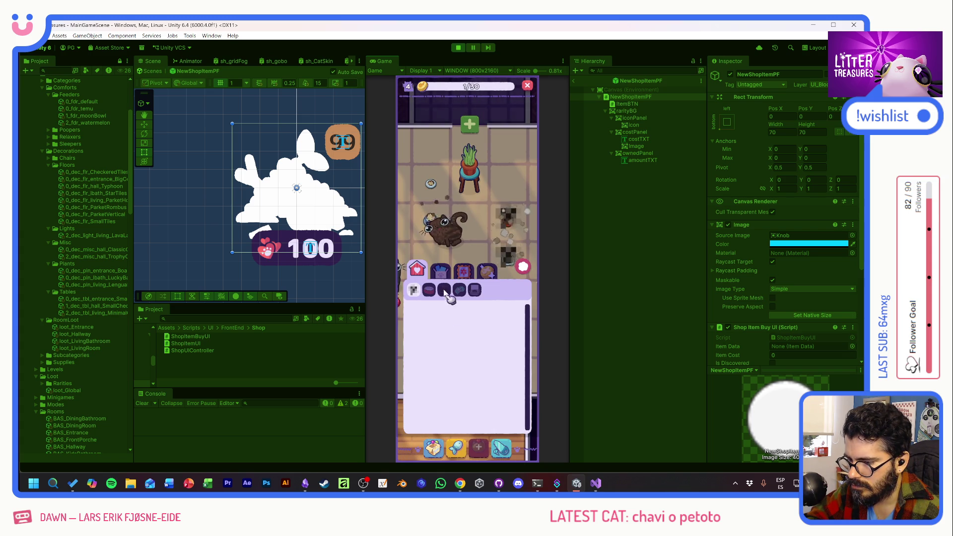
mouse_move(463, 314)
left_mouse_down()
mouse_move(455, 332)
mouse_move(453, 314)
left_mouse_up()
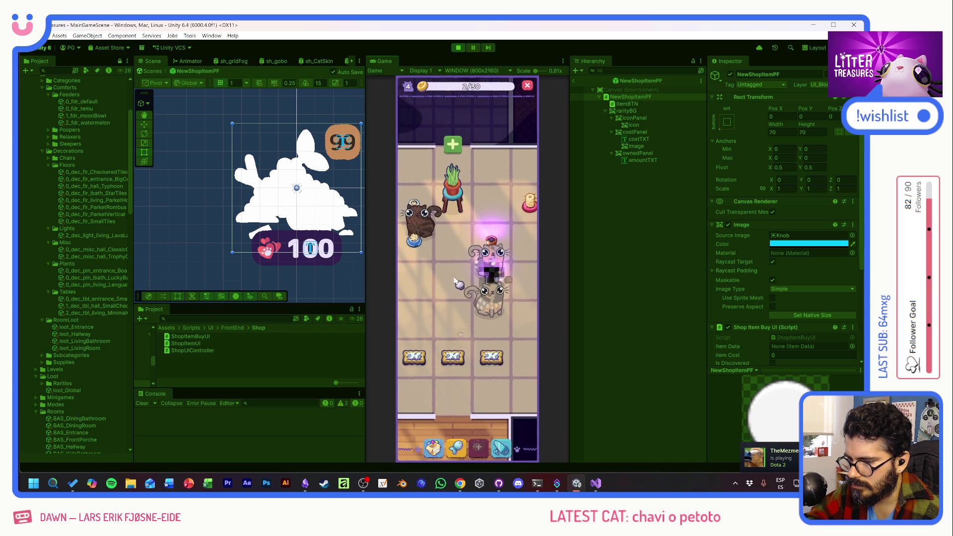
- Dig up a Disposable Plate, scoop litter to win a Temu Bowl, and place the bowl in the room
left_click(453, 279)
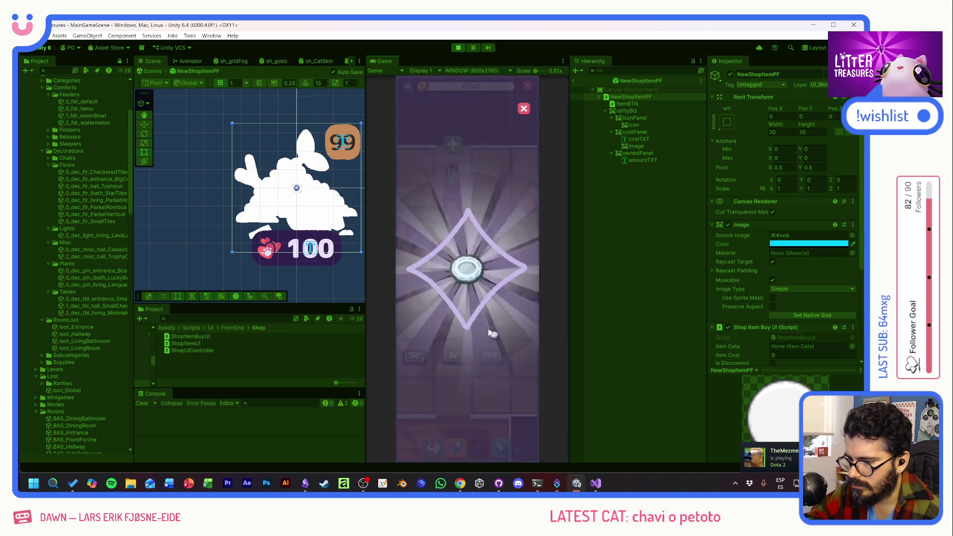
left_click(486, 313)
left_click(486, 286)
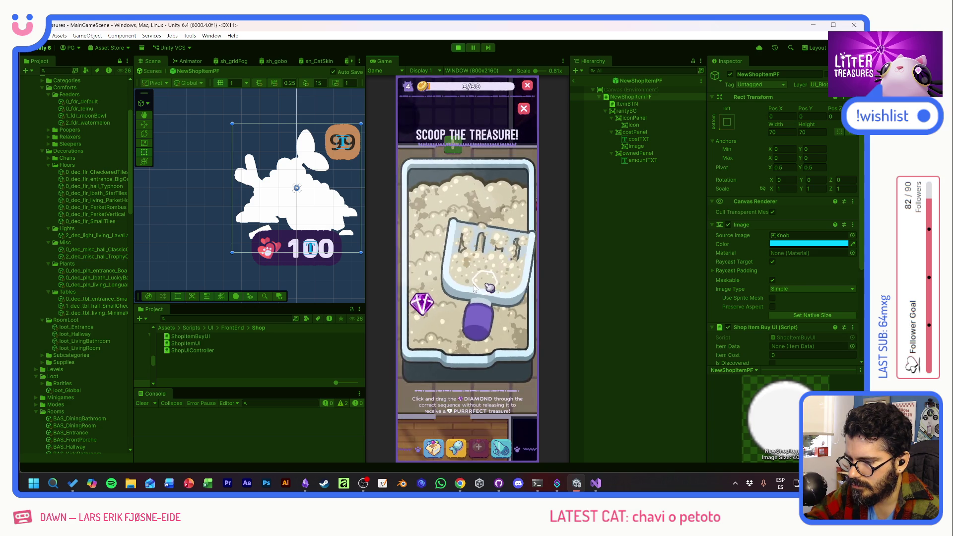
left_click(464, 277)
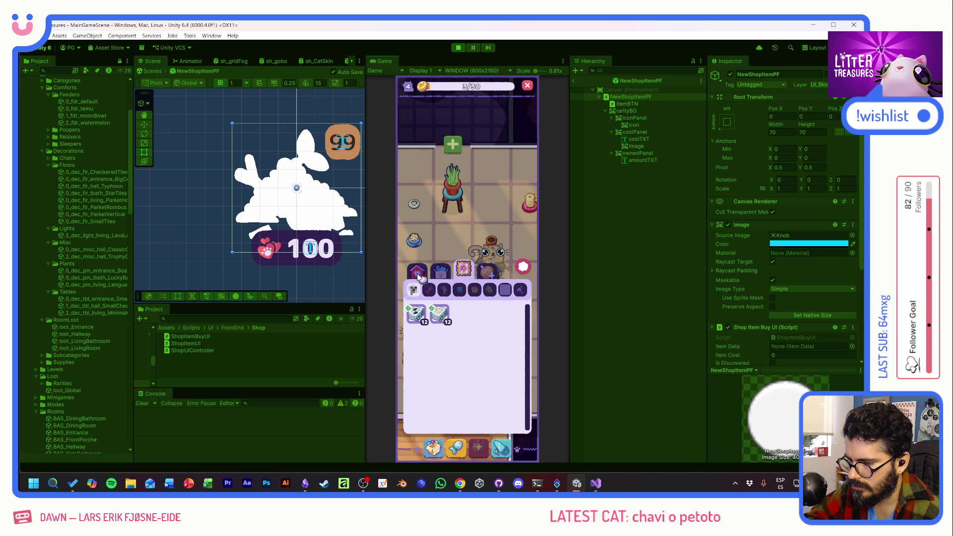
left_click_drag(417, 315, 416, 282)
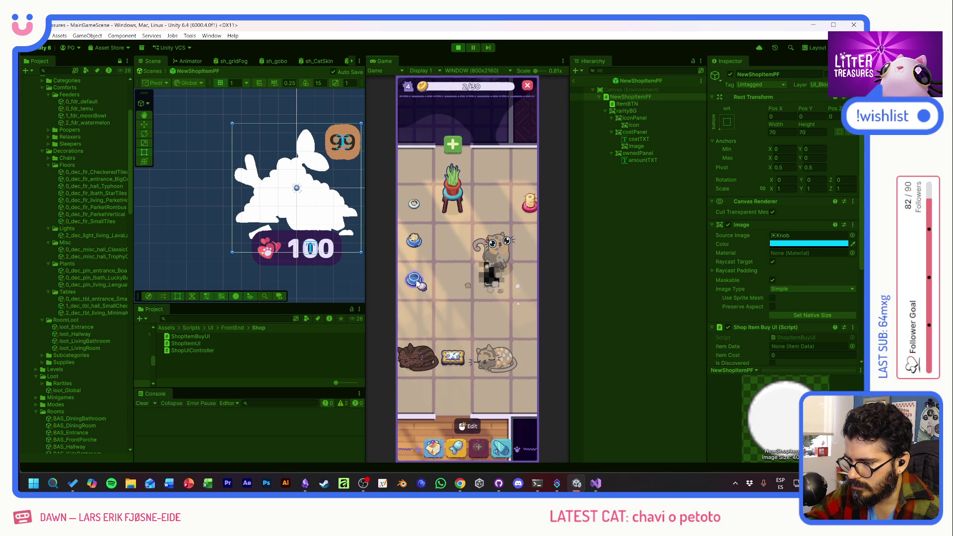
left_click_drag(443, 310, 460, 297)
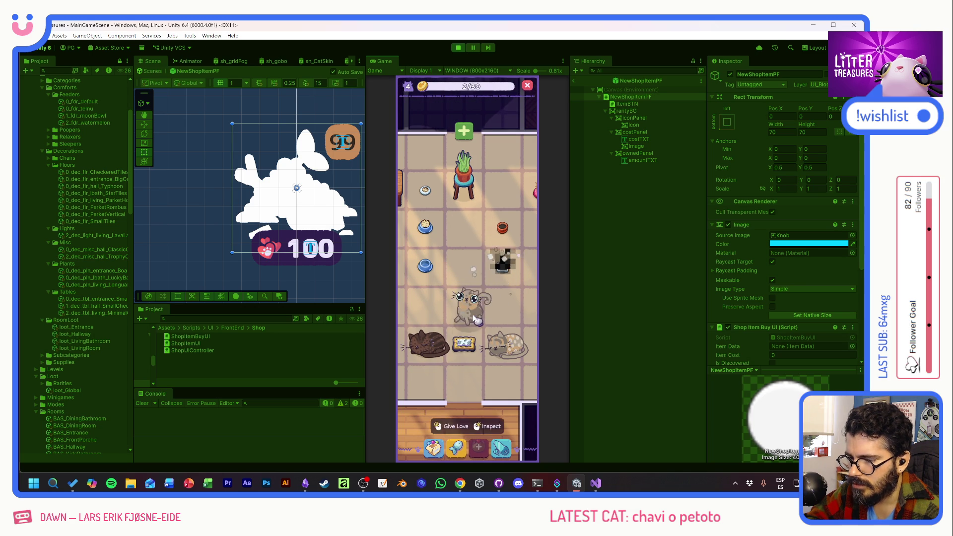
- Scoop another litter box for the diamond and inspect the food bowl's condition
left_click(508, 268)
left_click_drag(509, 270, 448, 395)
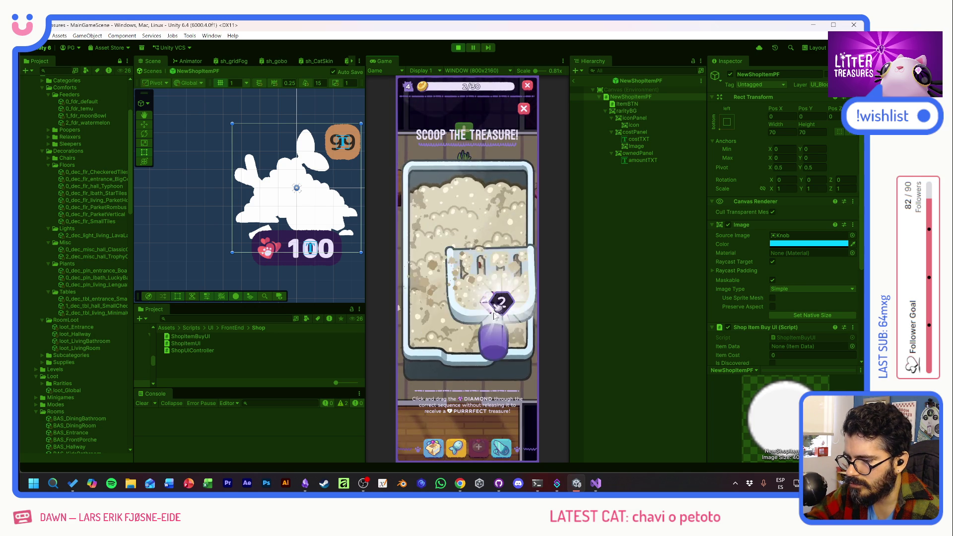
left_click(436, 456)
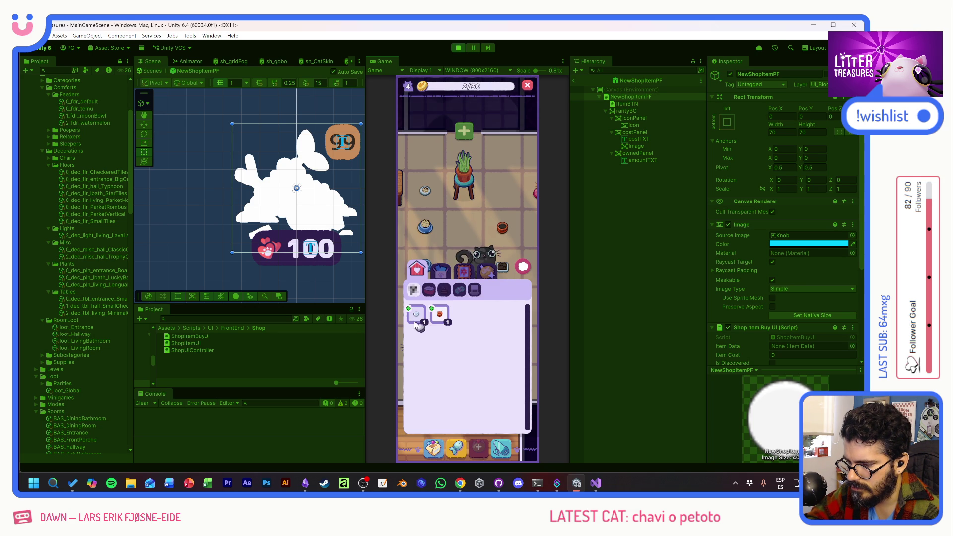
left_click(522, 266)
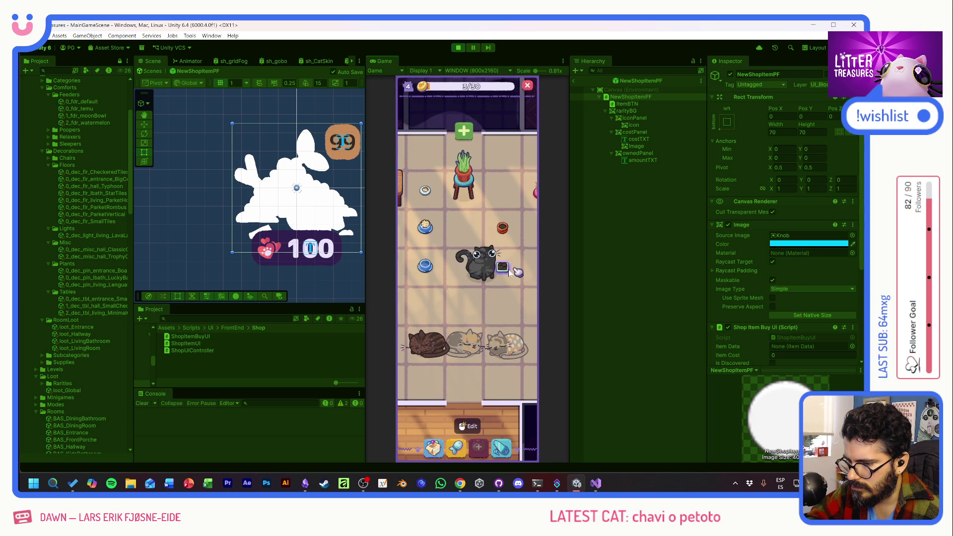
left_click(428, 193)
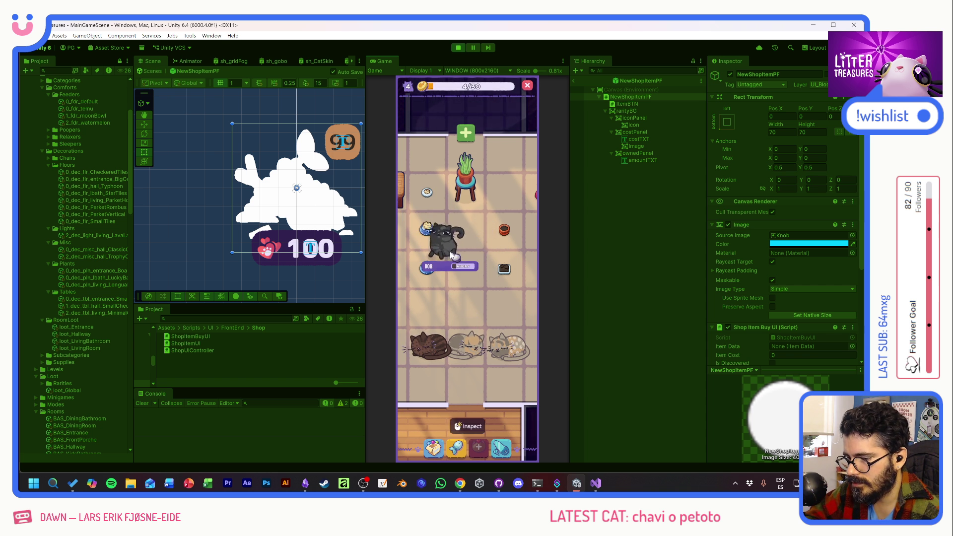
left_click(454, 257)
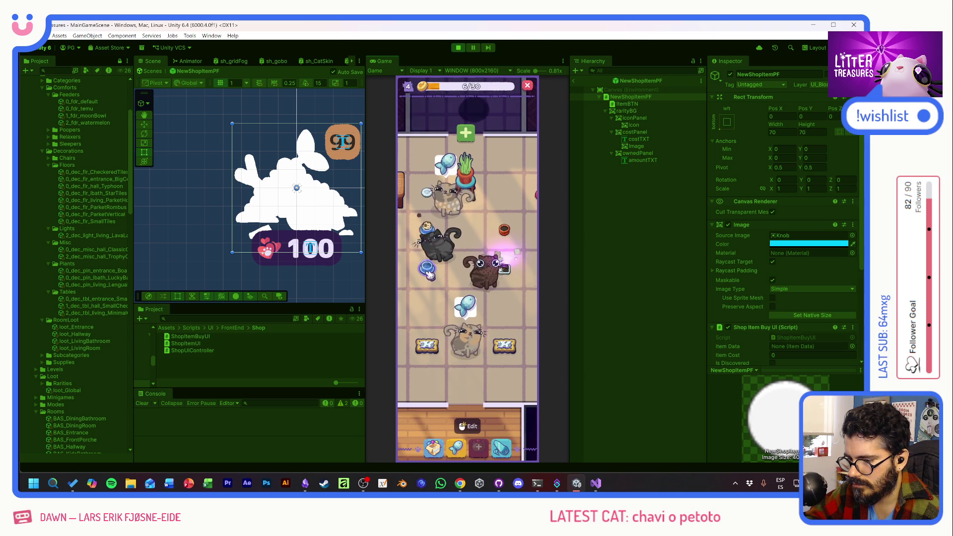
- Scoop out the diamond treasure again and bring up the Supply Shop
left_click(508, 264)
left_click(507, 329)
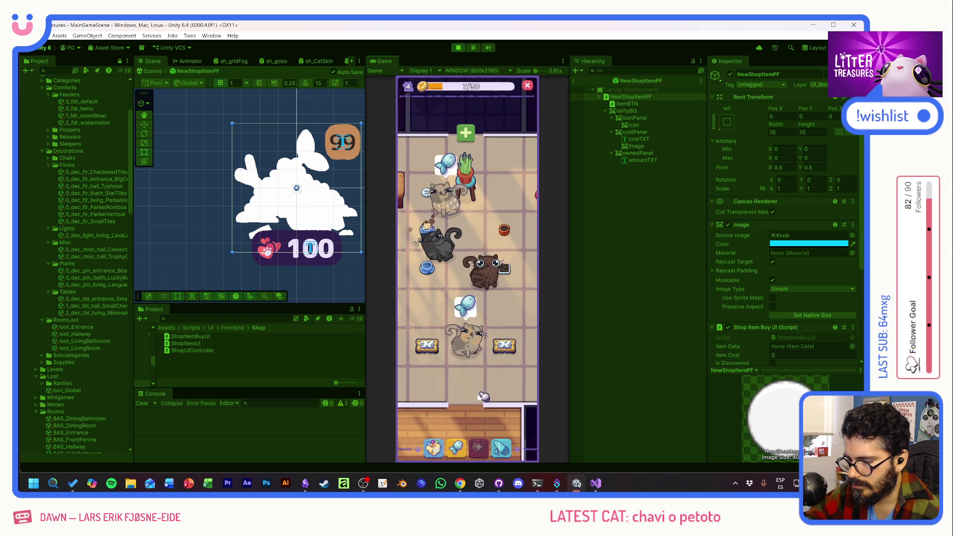
left_click(456, 448)
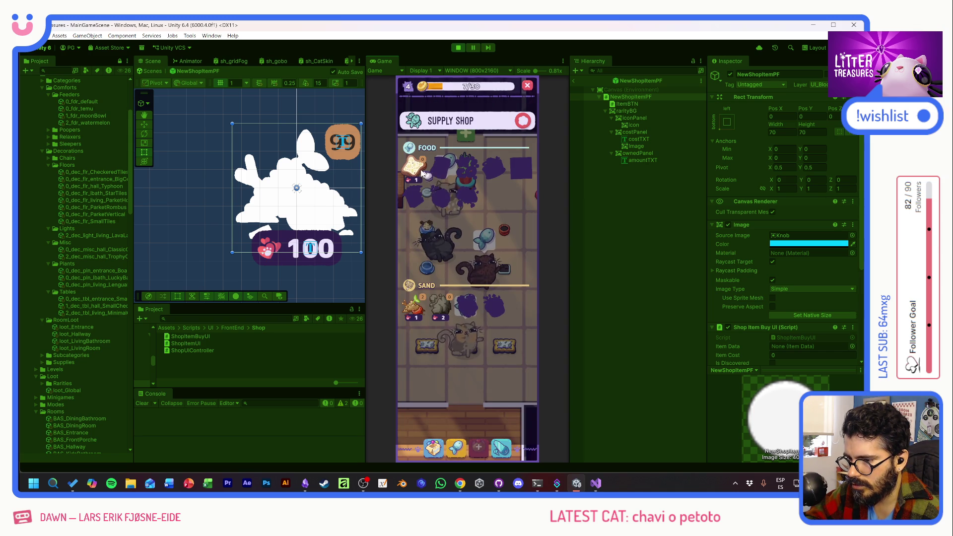
- Close the Supply Shop and collect the dropped coins beside the cats
left_click(521, 123)
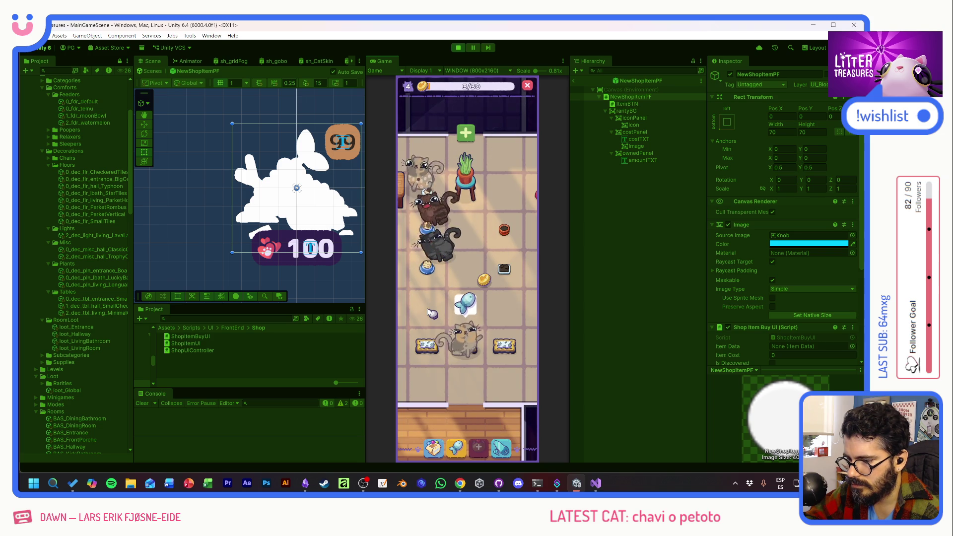
left_click(483, 279)
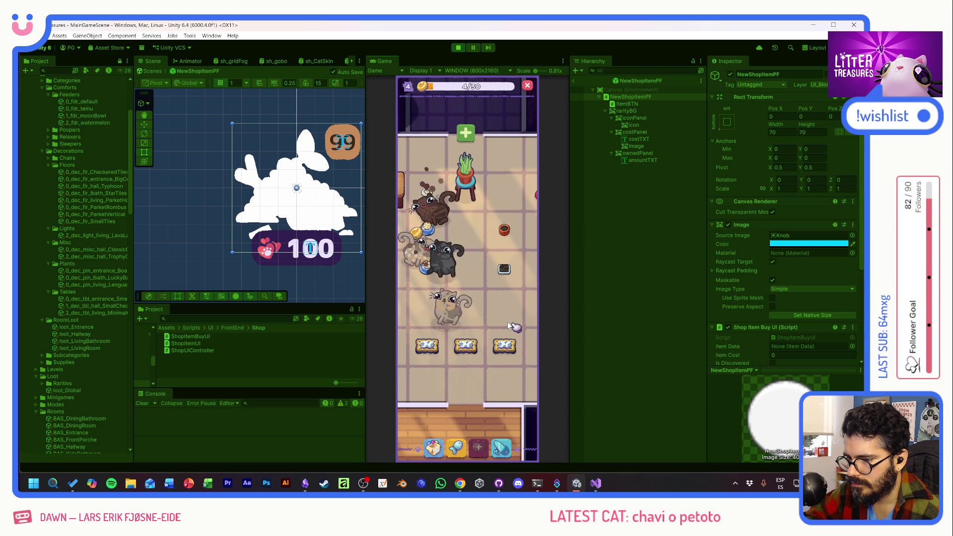
left_click(433, 244)
left_click(428, 227)
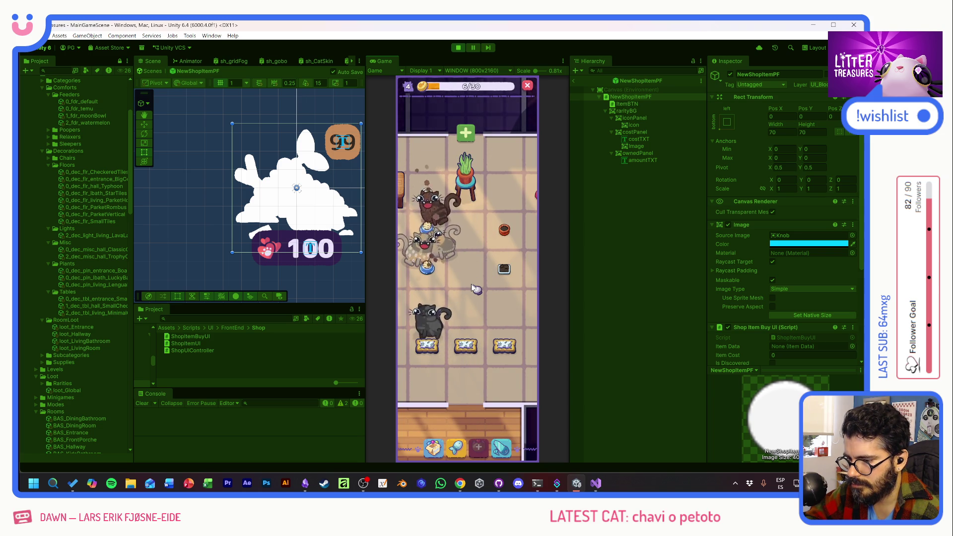
left_click_drag(472, 284, 510, 292)
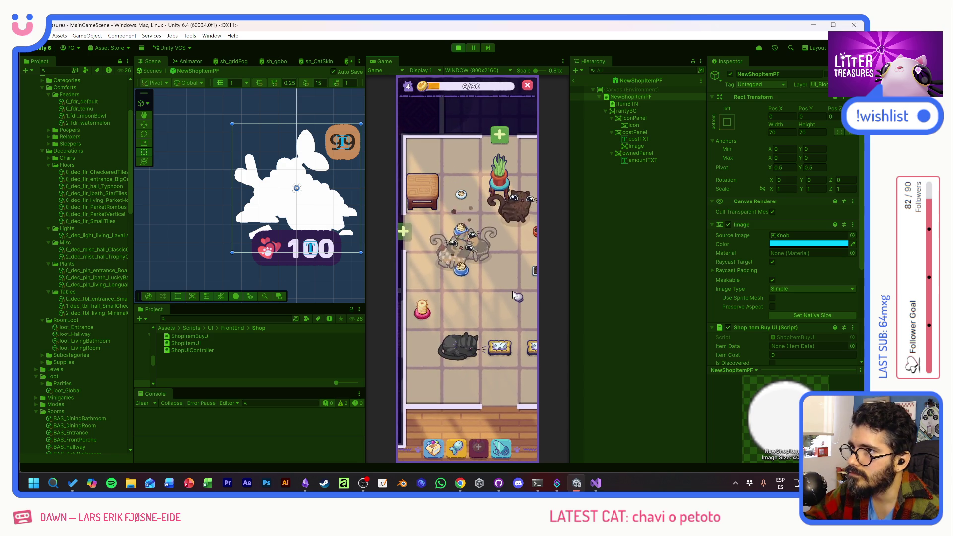
left_click_drag(513, 300, 474, 289)
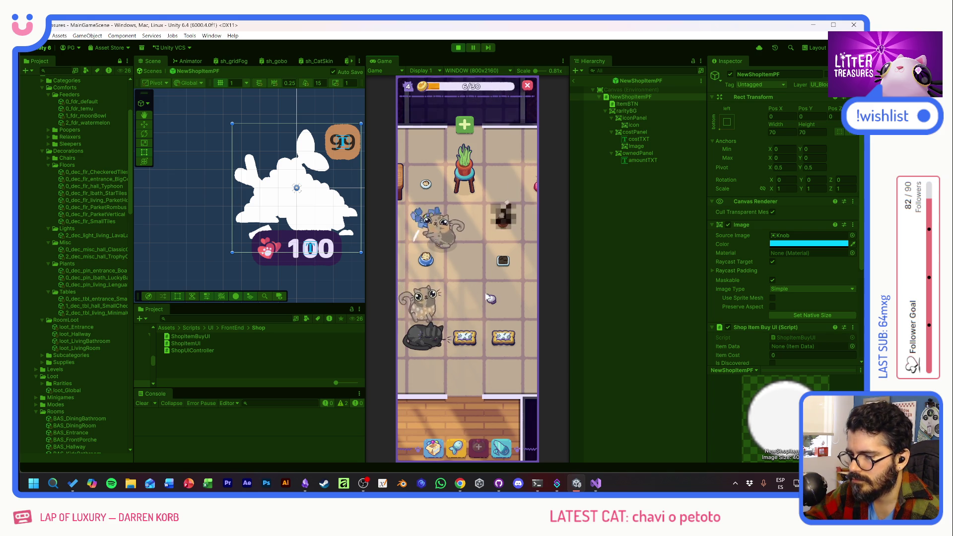
mouse_move(487, 293)
left_mouse_down()
mouse_move(506, 281)
mouse_move(482, 301)
left_mouse_up()
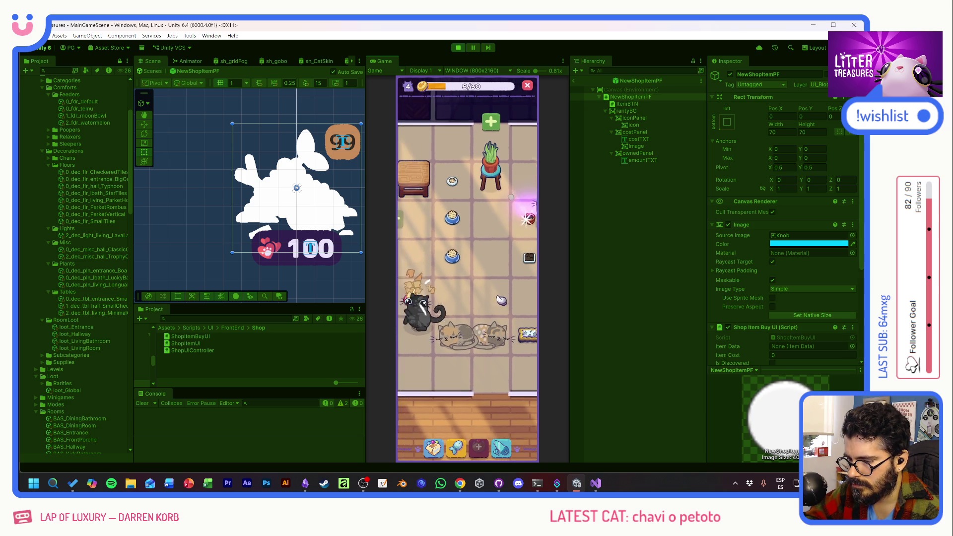
- Scoop another litter box through the numbered points, raising the counter to 10/30, and bring up the debug panel
left_click(499, 263)
left_click_drag(485, 242, 504, 319)
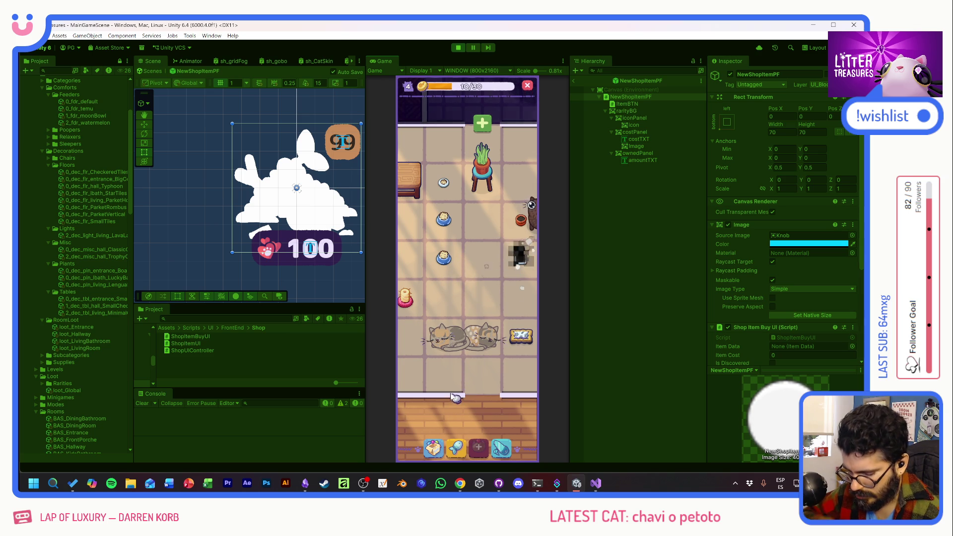
left_click(495, 249)
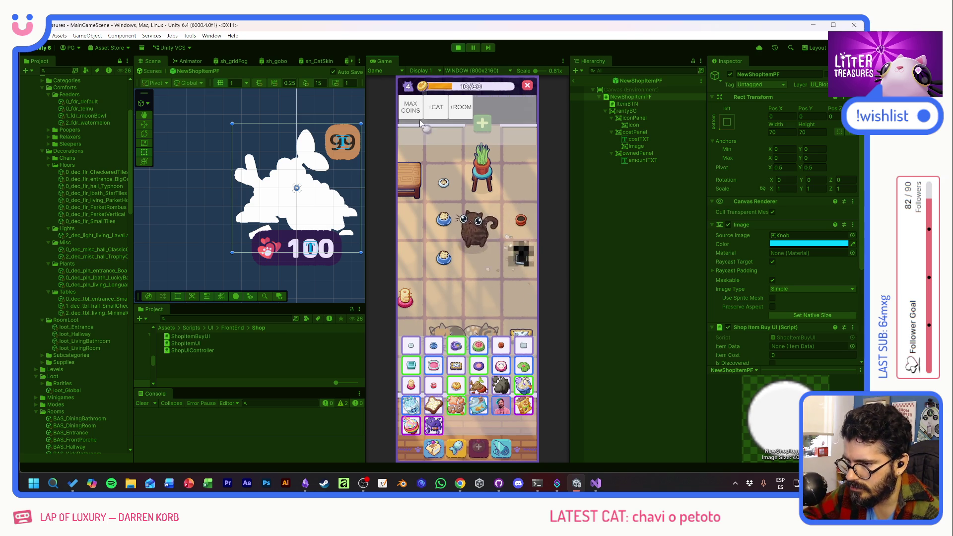
- Add another cat via +CAT so hearts reach 45/45, scoop out the toast treasure, and show the inventory
left_click(482, 448)
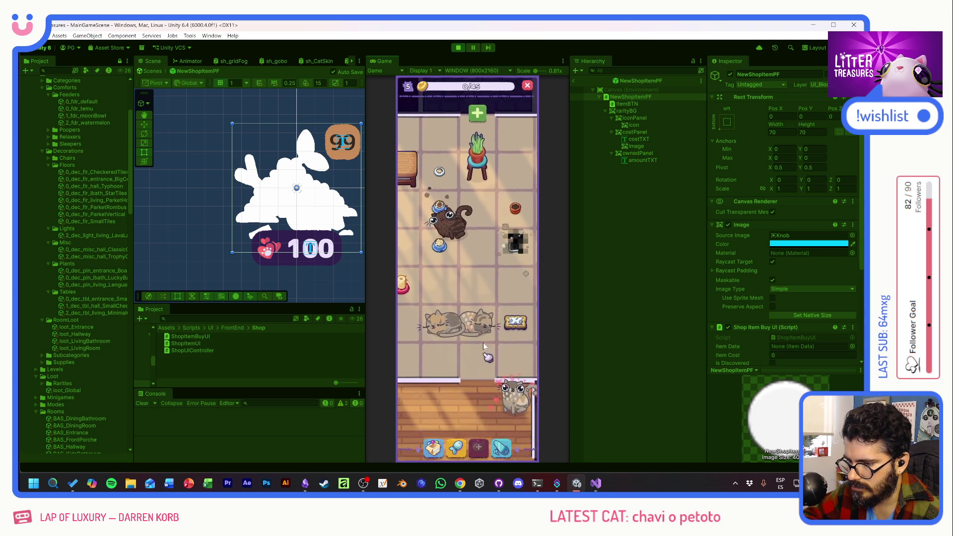
left_click(456, 190)
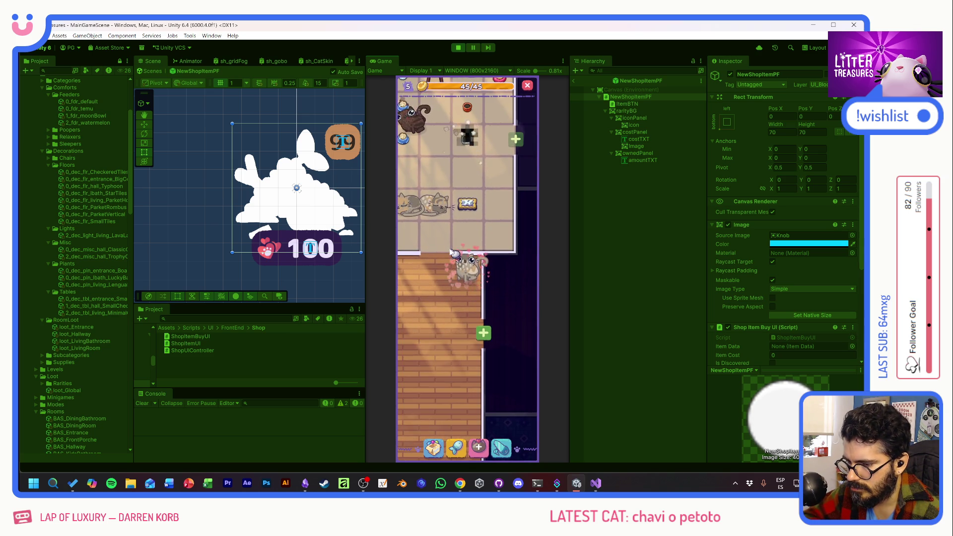
left_click_drag(451, 254, 492, 319)
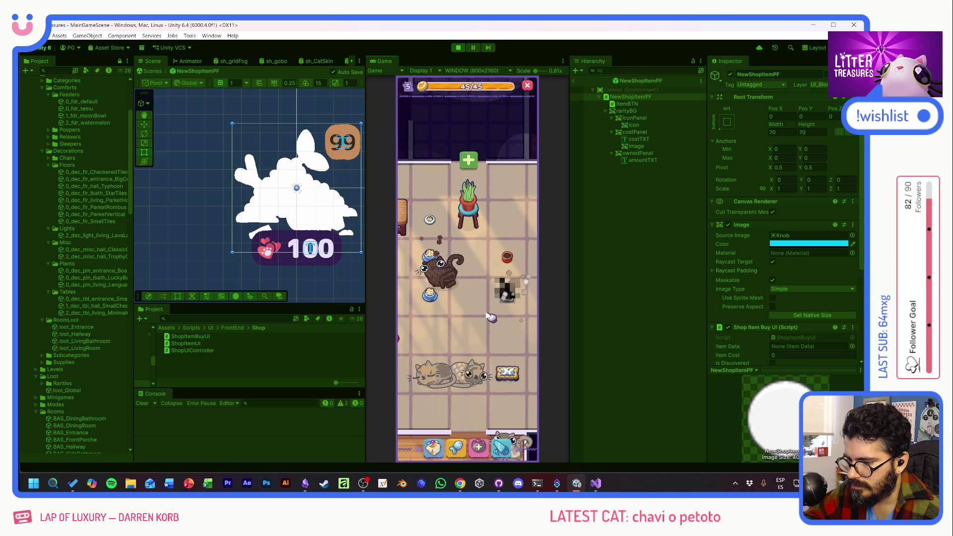
scroll(498, 316, "down", 2)
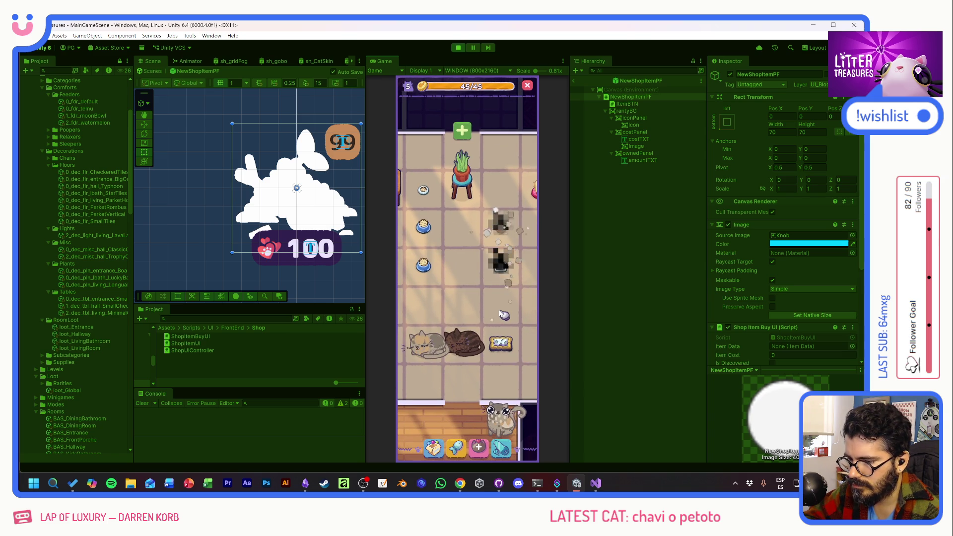
left_click(499, 285)
left_click_drag(495, 244, 479, 294)
left_click(438, 448)
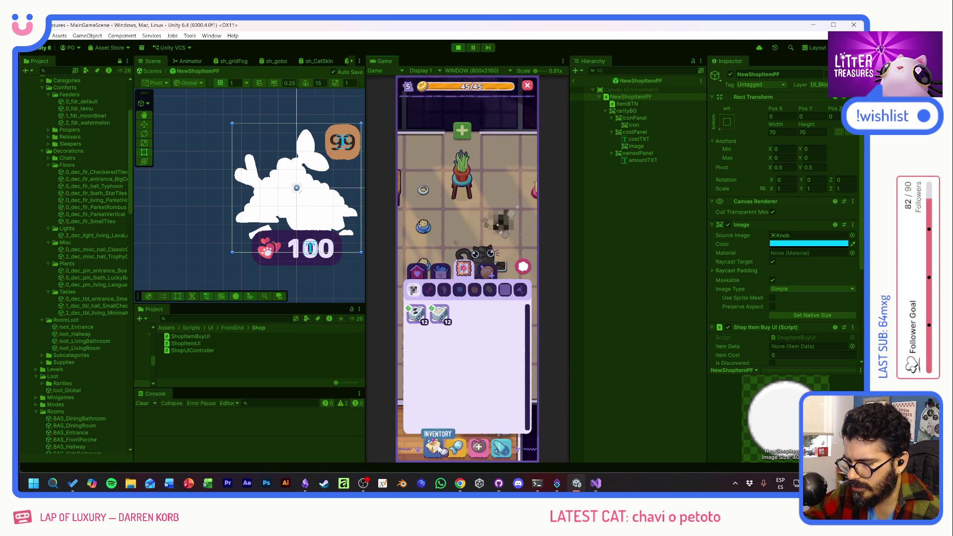